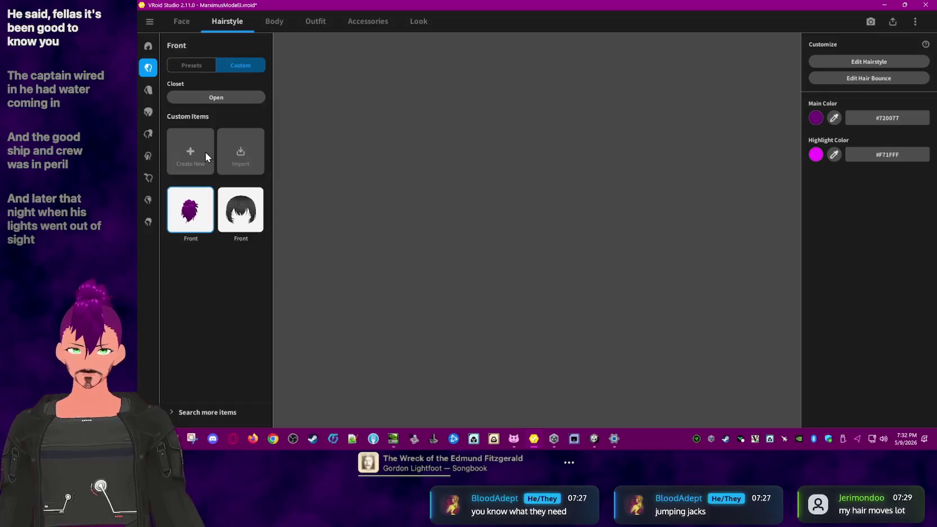
Step: Open the hair bounce editor, step through the first five bone groups and enter gravity 0.1
left_click(815, 78)
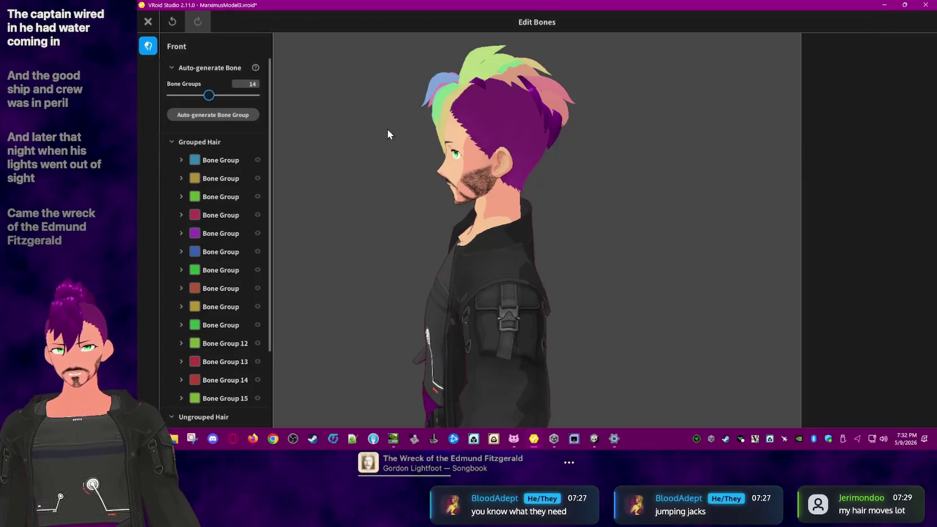
left_click(220, 160)
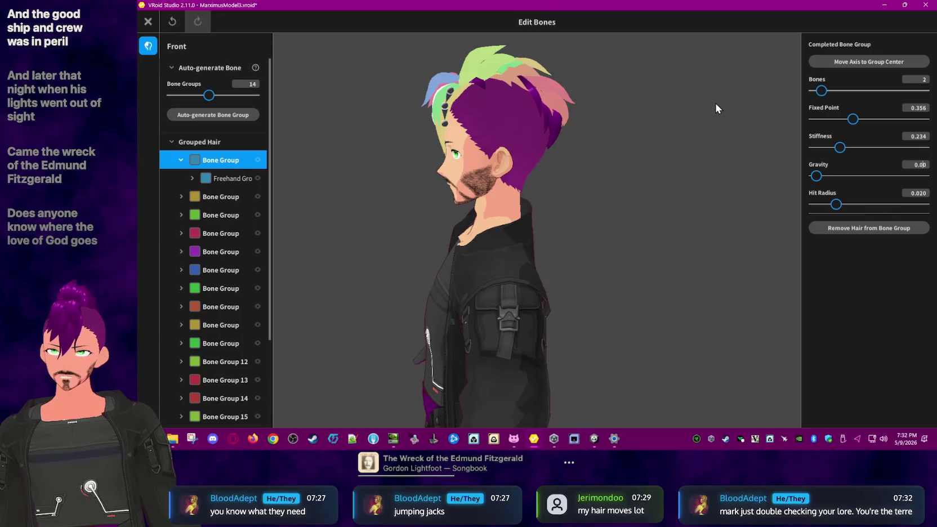
left_click(217, 197)
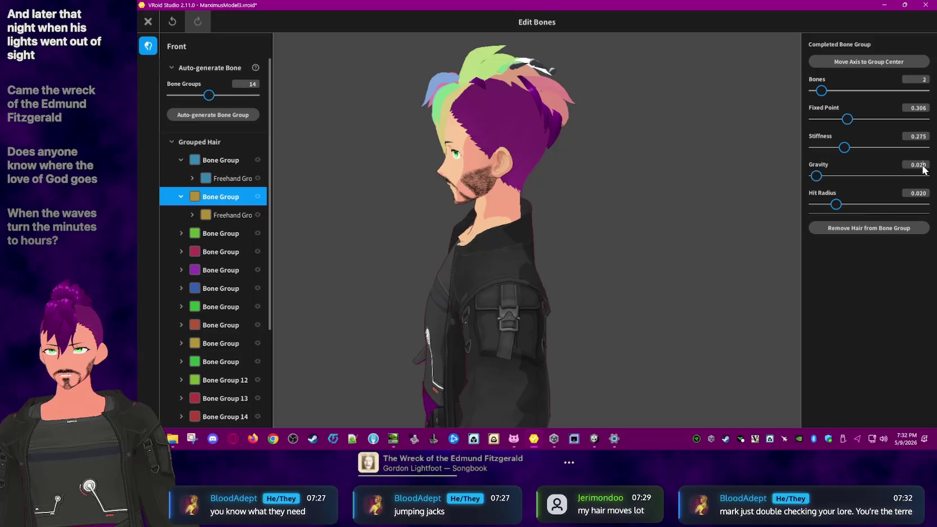
left_click(229, 233)
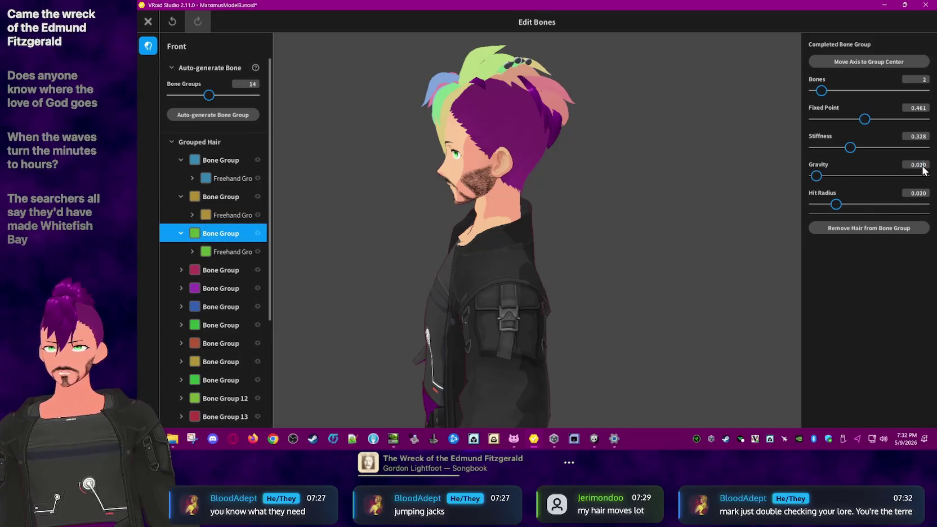
left_click(213, 272)
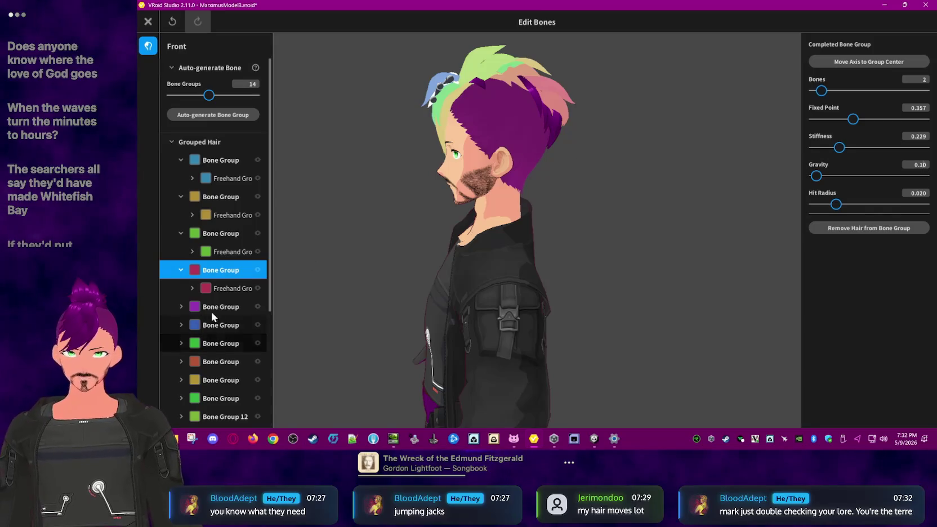
left_click(226, 307)
scroll(234, 310, "down", 1)
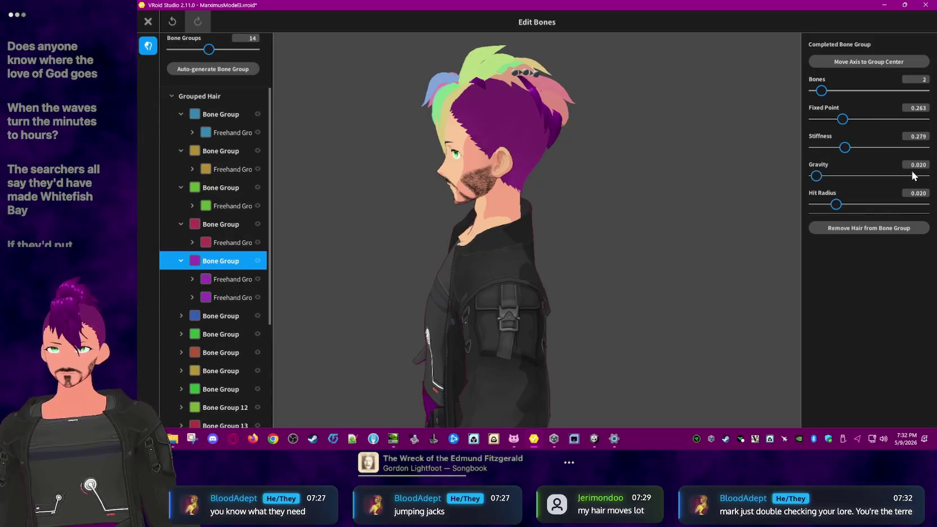
type("0.1")
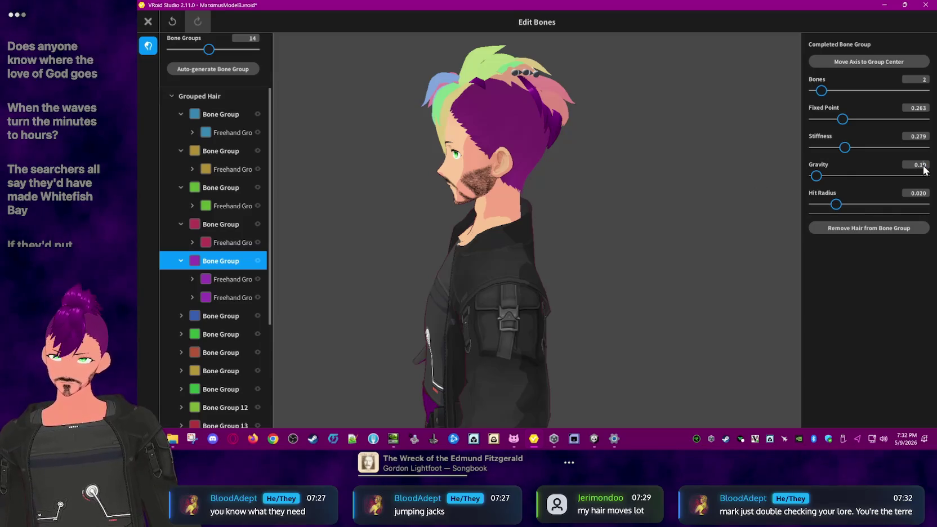
Step: Edit the gravity value on the blue, next green and next red bone groups
left_click(223, 317)
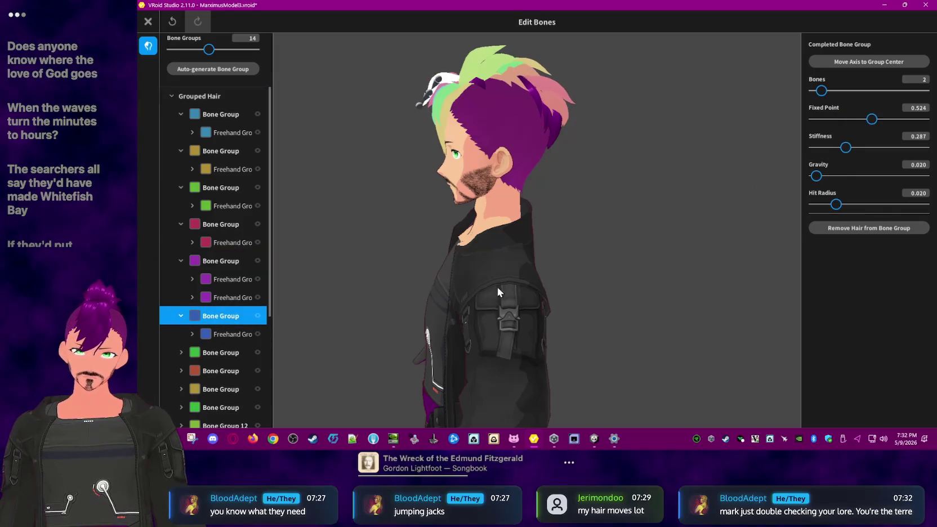
double_click(923, 167)
type("0.1")
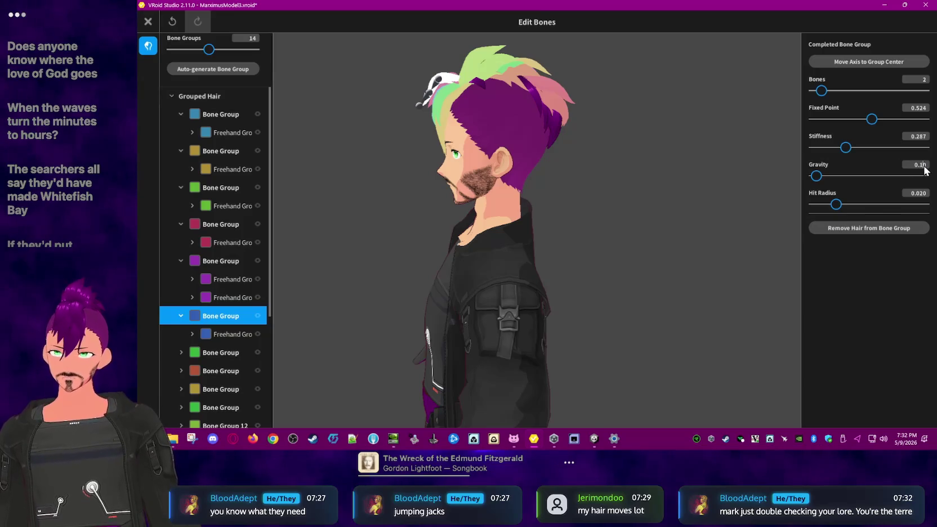
scroll(166, 273, "down", 3)
left_click(220, 260)
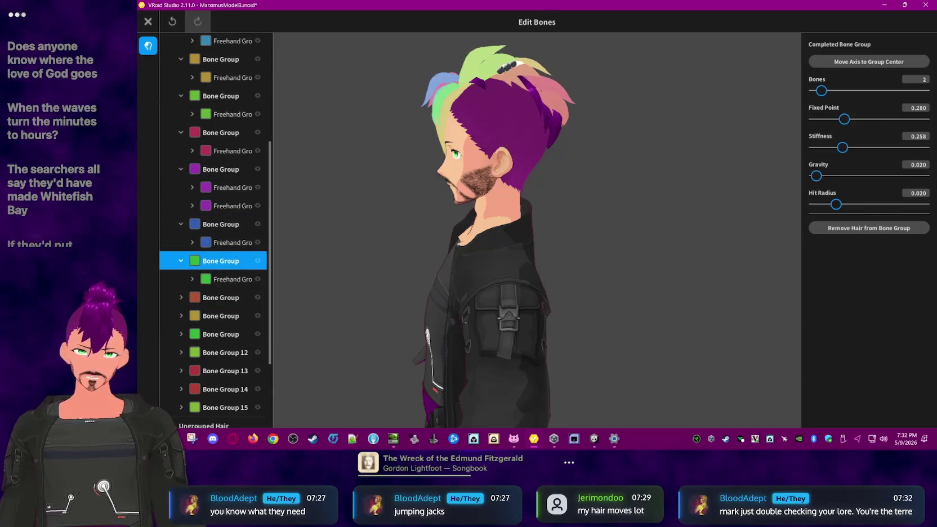
left_click(924, 167)
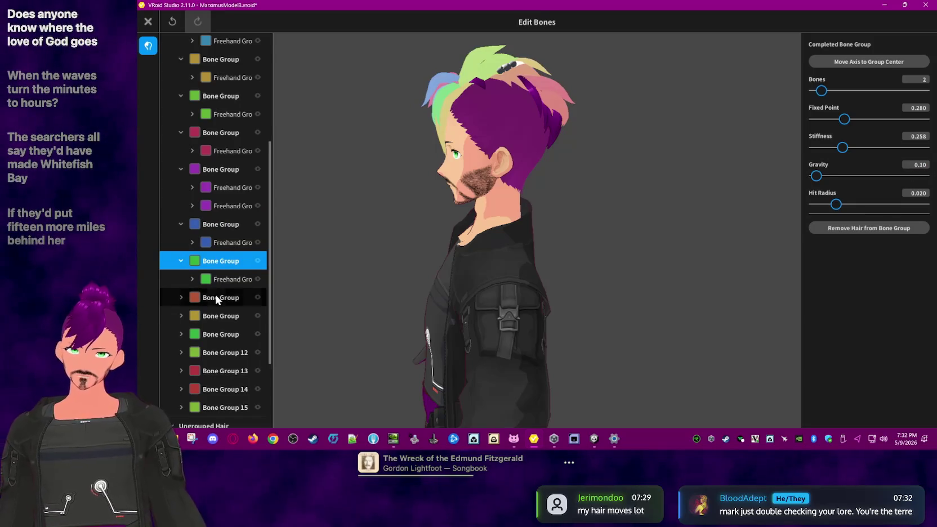
left_click(209, 297)
scroll(225, 281, "down", 3)
left_click(924, 165)
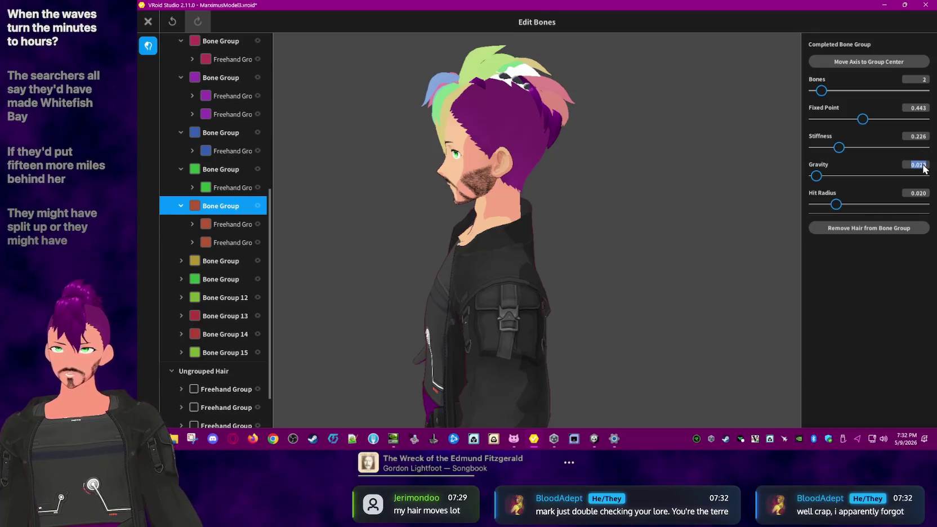
type("0.0")
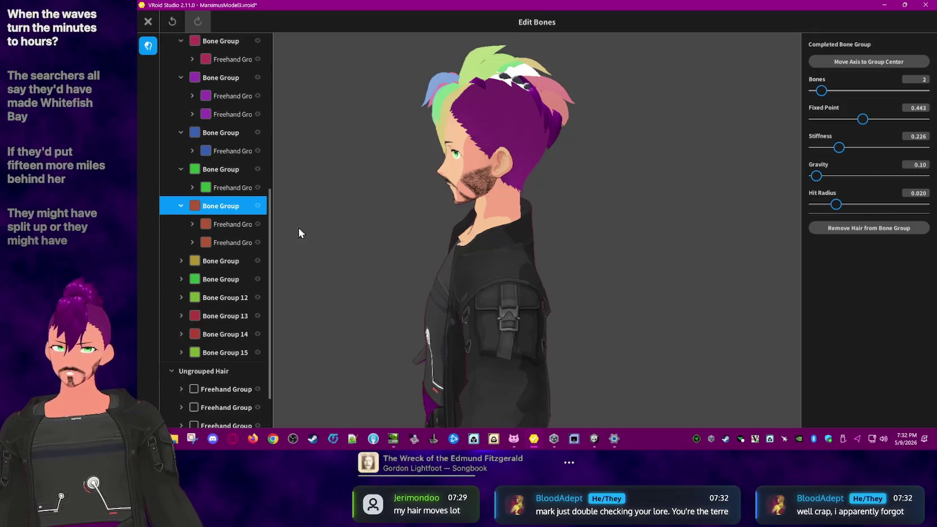
Step: Adjust gravity on the yellow and green groups and set Bone Group 12 to 0.10
left_click(219, 261)
left_click(924, 166)
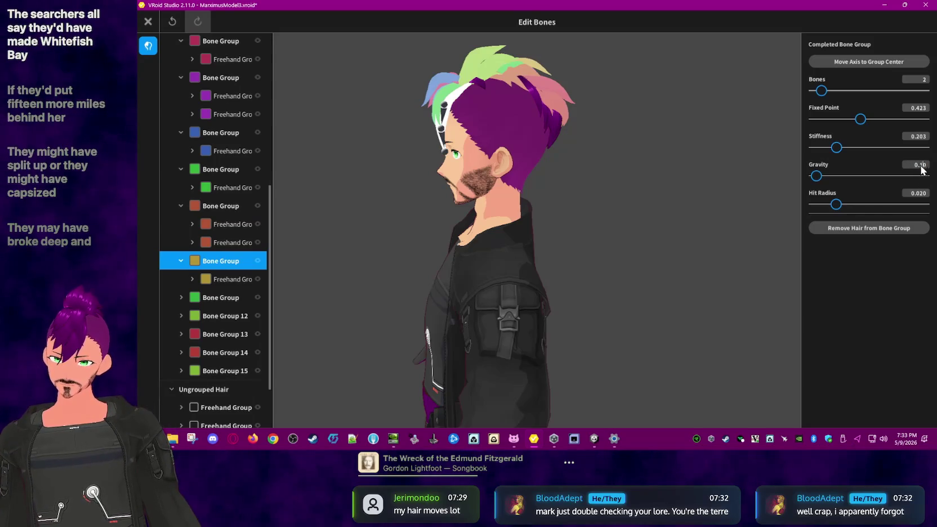
left_click(218, 299)
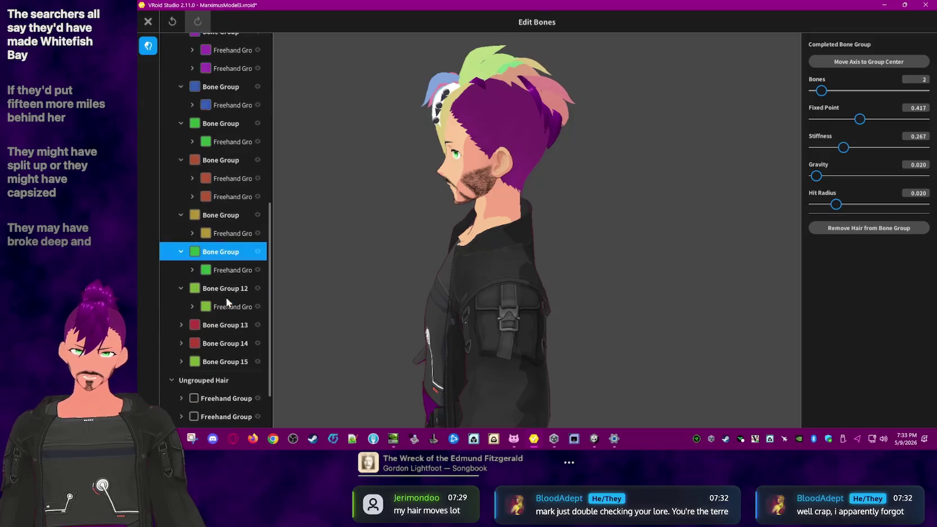
left_click(926, 167)
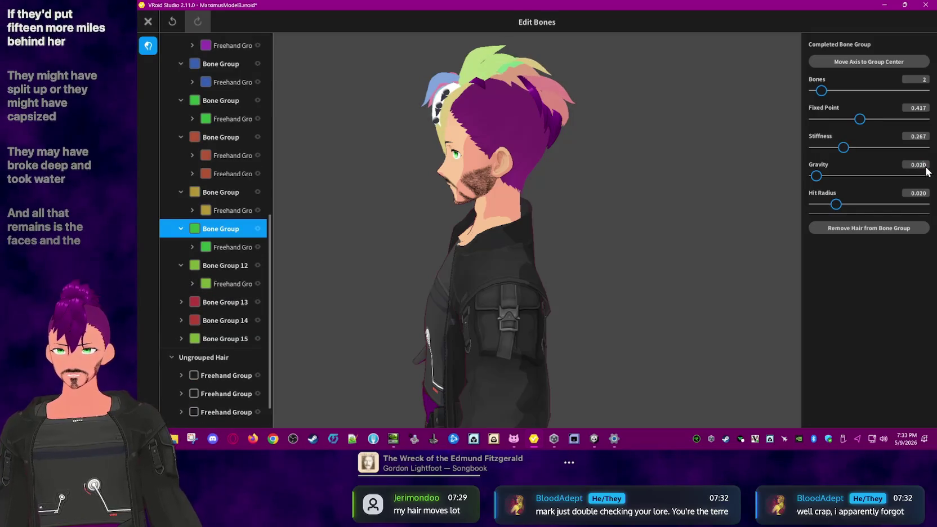
type("0.1")
left_click(217, 265)
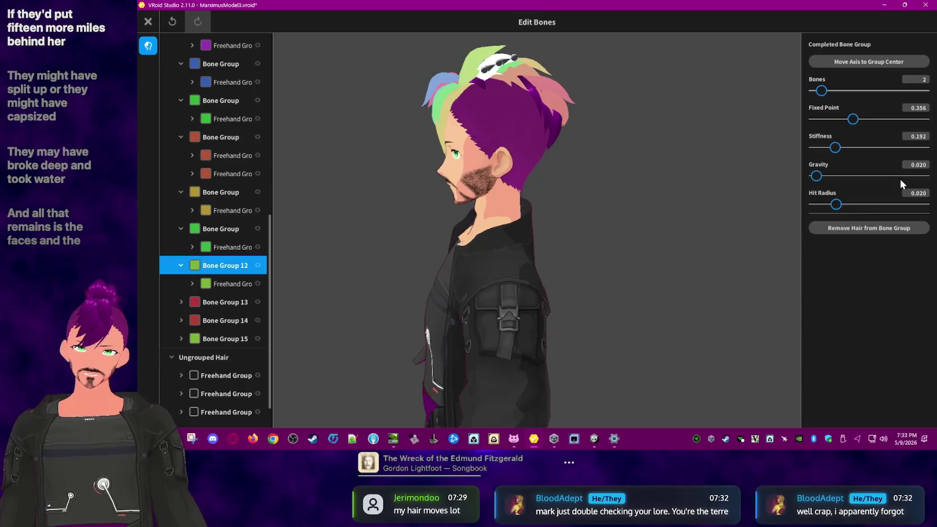
double_click(922, 165)
type("0.10")
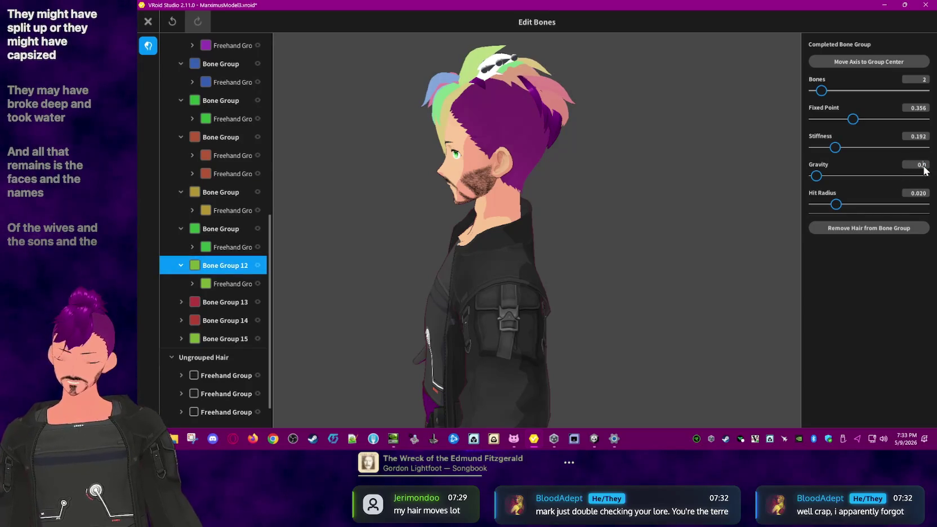
Step: Set gravity 0.1 on Bone Groups 13, 14 and 15, then close the bounce editor
left_click(224, 304)
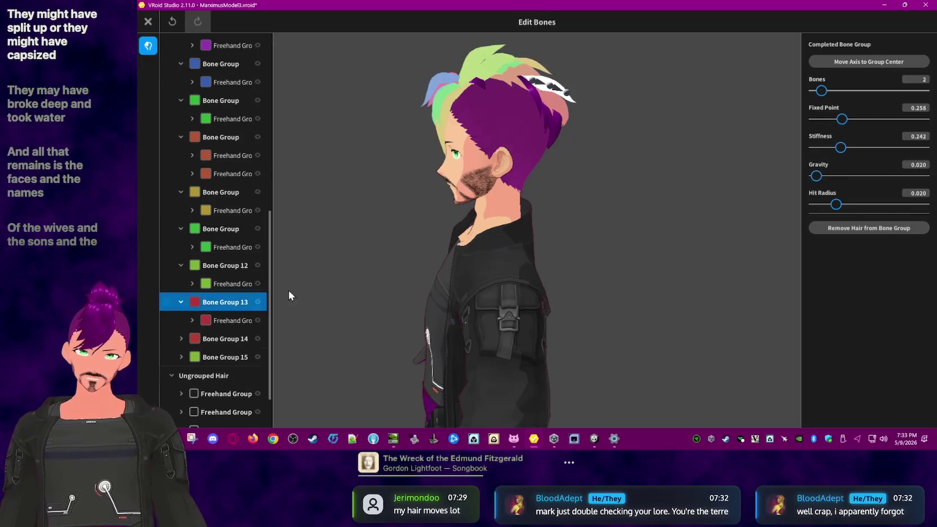
double_click(923, 168)
type("0.1")
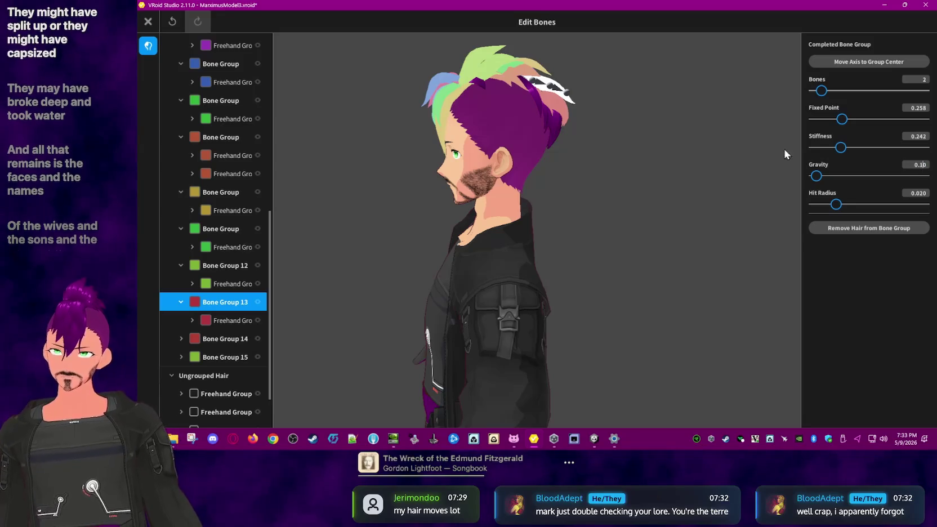
left_click(223, 342)
double_click(922, 168)
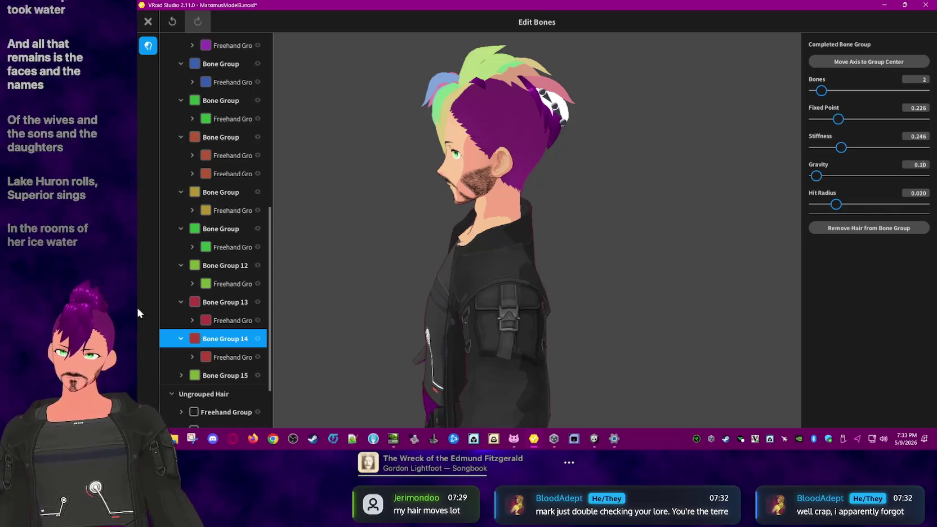
left_click(239, 375)
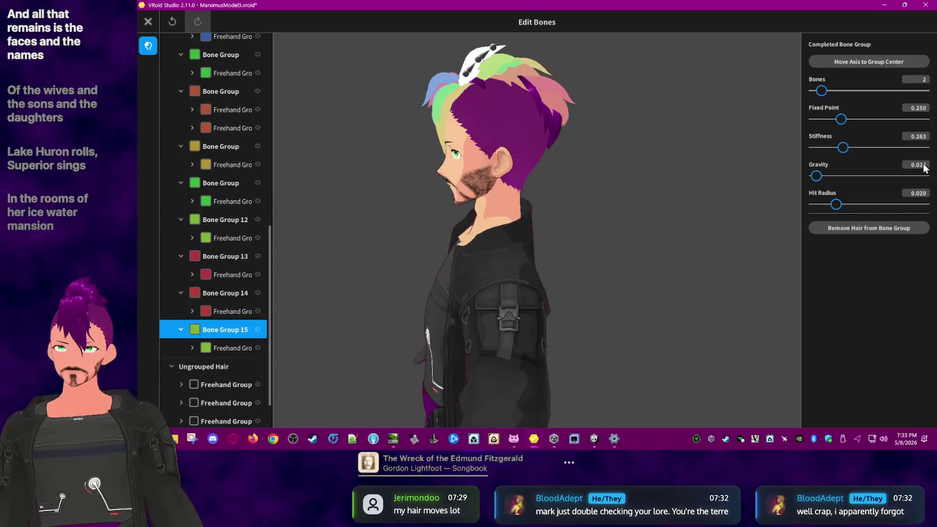
type("0.1")
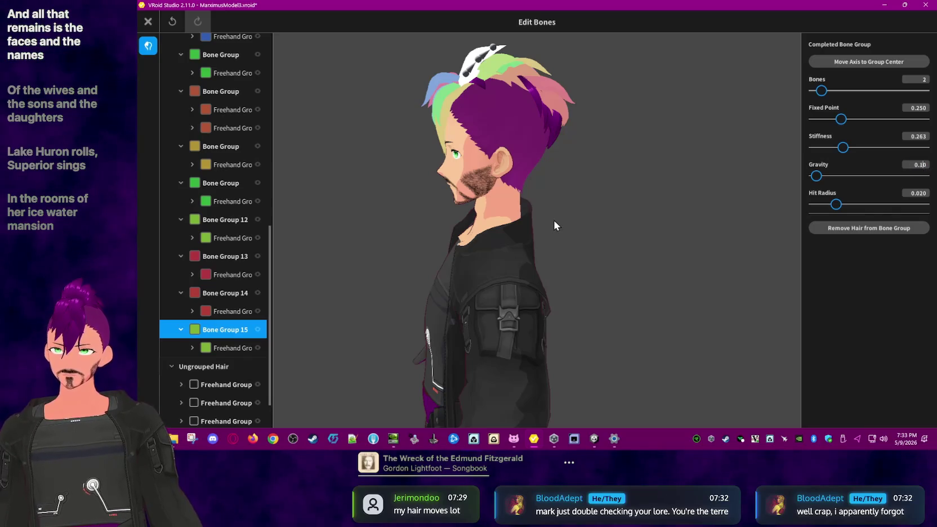
left_click(553, 226)
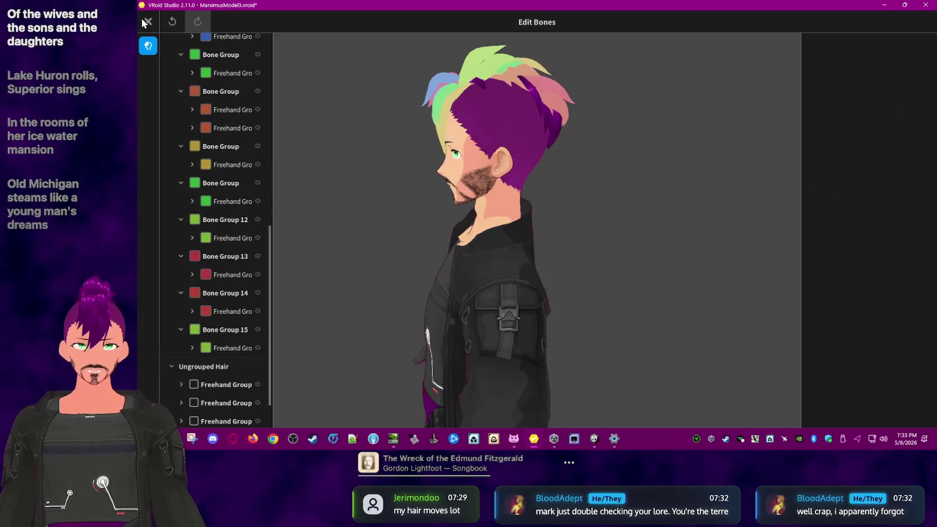
left_click(145, 22)
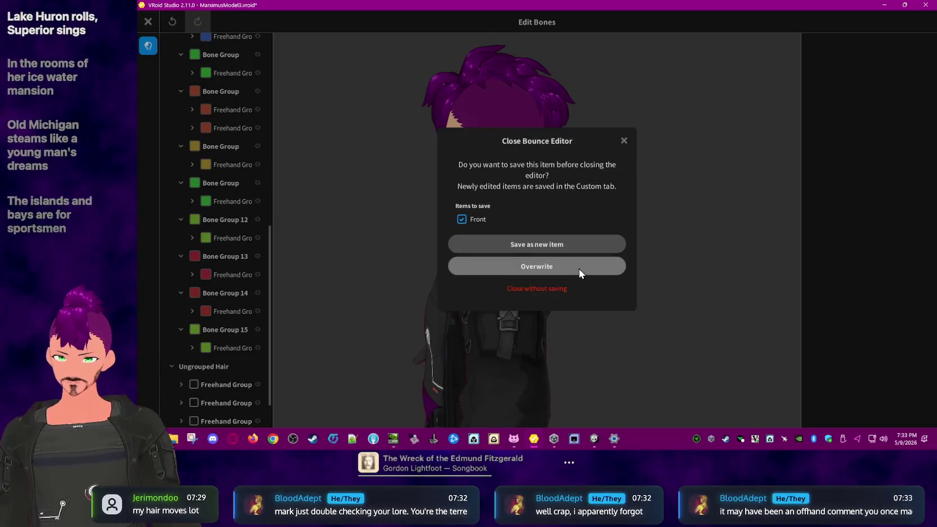
Step: Overwrite the Front hair with the bounce changes and exit the Photo Booth preview
left_click(578, 269)
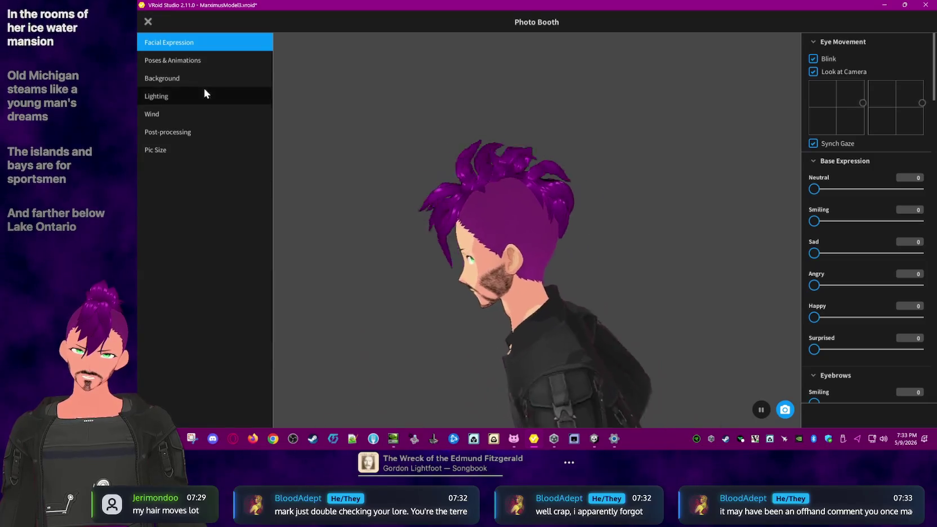
left_click(148, 22)
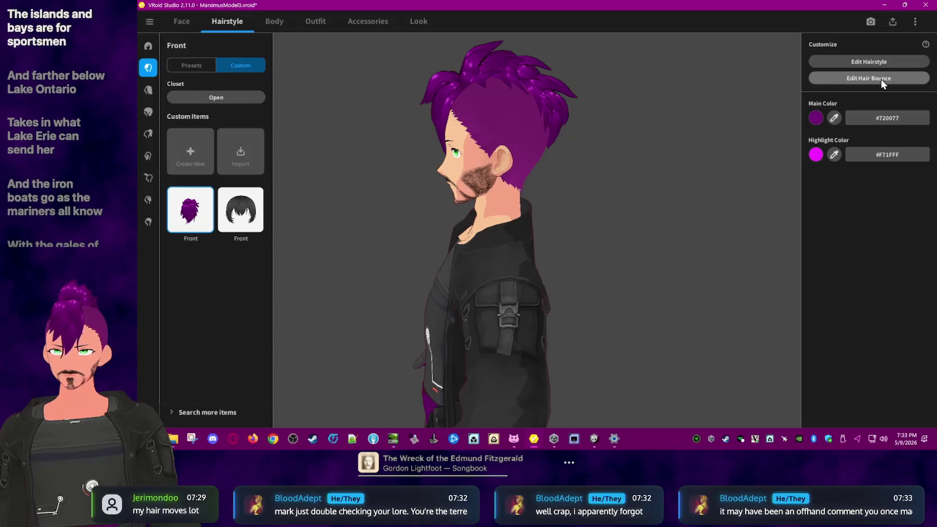
Step: Reopen the bounce editor and pick the Hair 39 strand, orbiting around the head
left_click(880, 79)
left_click(212, 159)
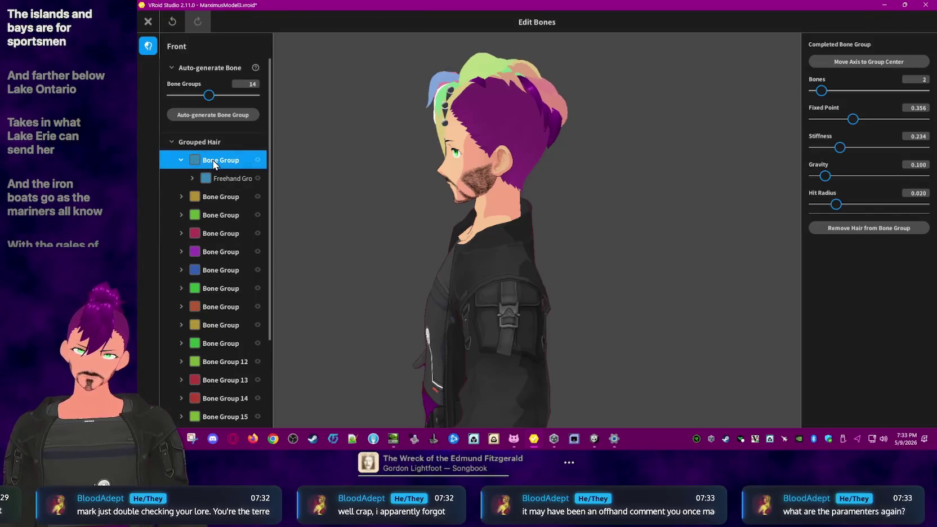
right_click_drag(499, 203, 532, 202)
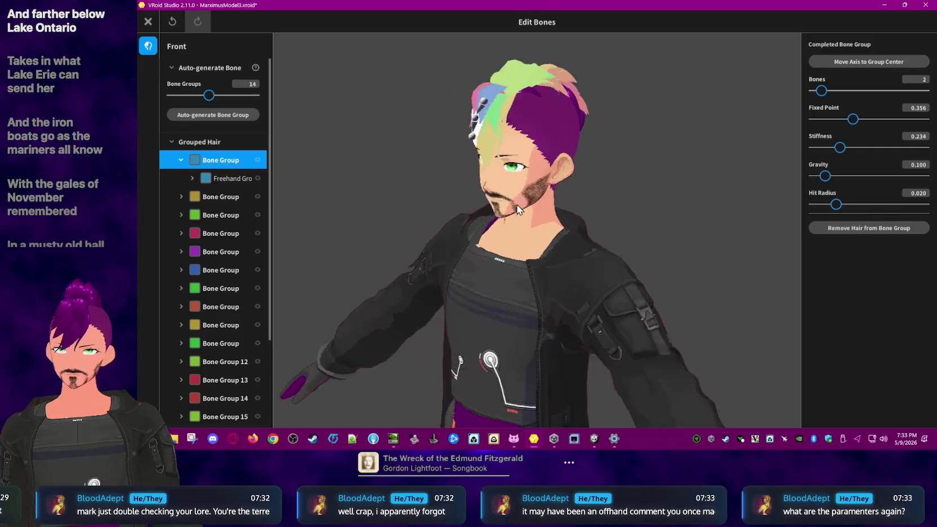
scroll(531, 202, "up", 2)
left_click(561, 148)
right_click_drag(695, 159, 675, 167)
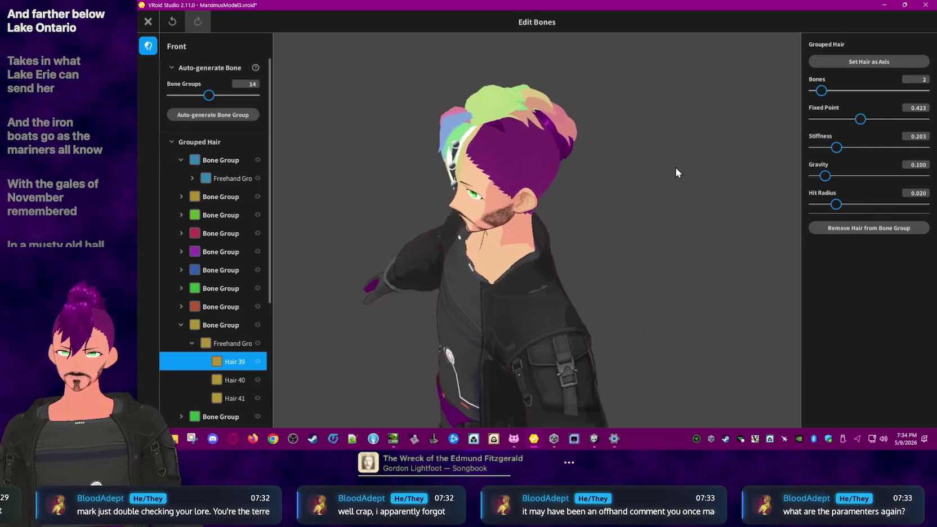
scroll(539, 207, "up", 2)
scroll(527, 228, "up", 2)
mouse_move(527, 228)
right_mouse_down()
mouse_move(547, 155)
mouse_move(573, 228)
mouse_move(559, 238)
right_mouse_up()
scroll(547, 155, "down", 3)
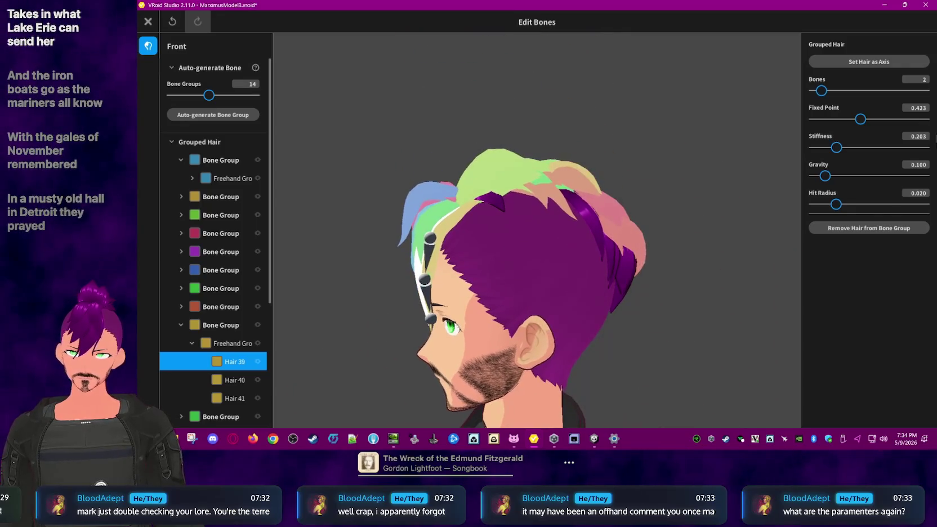
Step: Set Hair 39 to fixed point 0.010, stiffness 1.000 and gravity 0, then close the editor
mouse_move(837, 151)
left_mouse_down()
mouse_move(934, 150)
mouse_move(849, 148)
mouse_move(914, 120)
left_mouse_up()
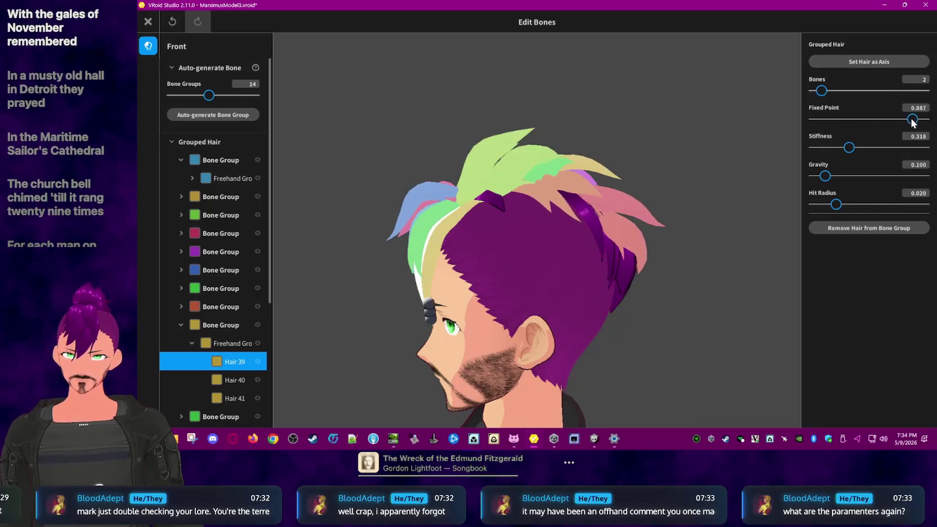
left_click_drag(826, 121, 793, 120)
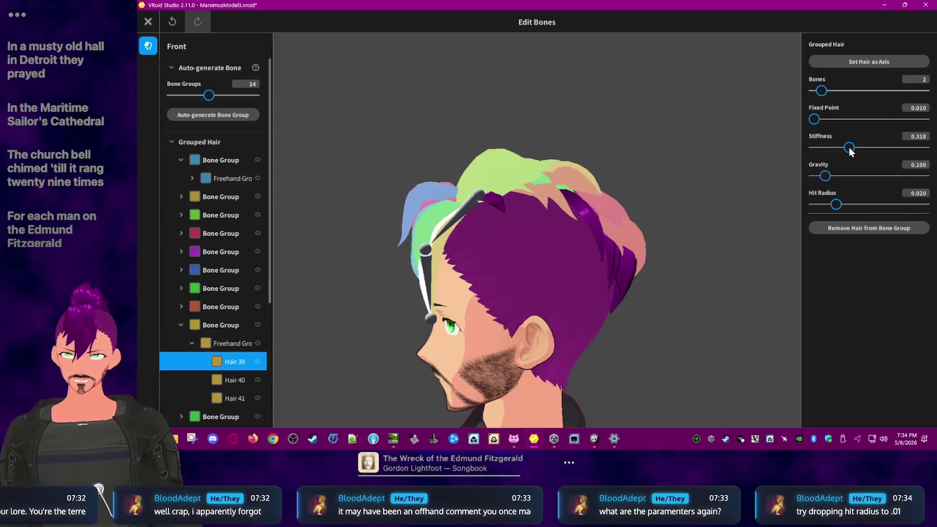
left_click_drag(849, 147, 785, 141)
left_click_drag(892, 148, 927, 148)
left_click_drag(824, 176, 802, 177)
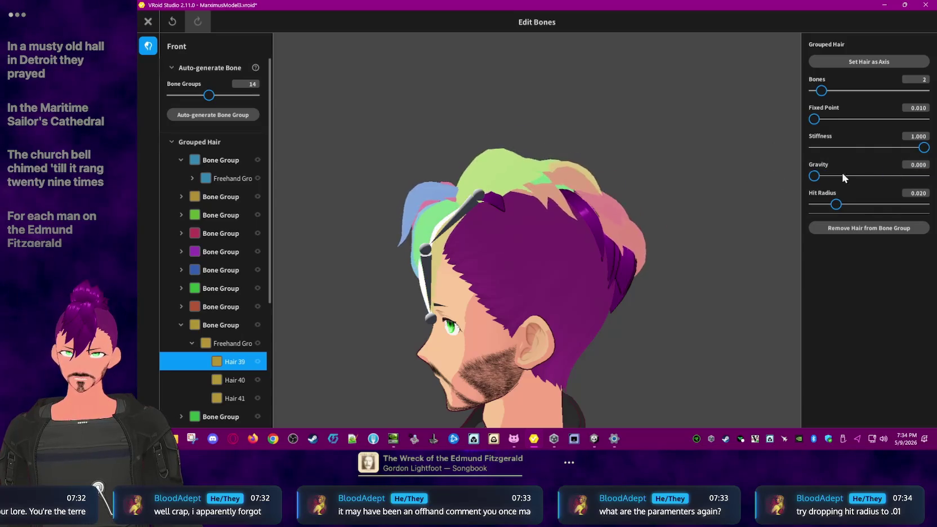
left_click(149, 22)
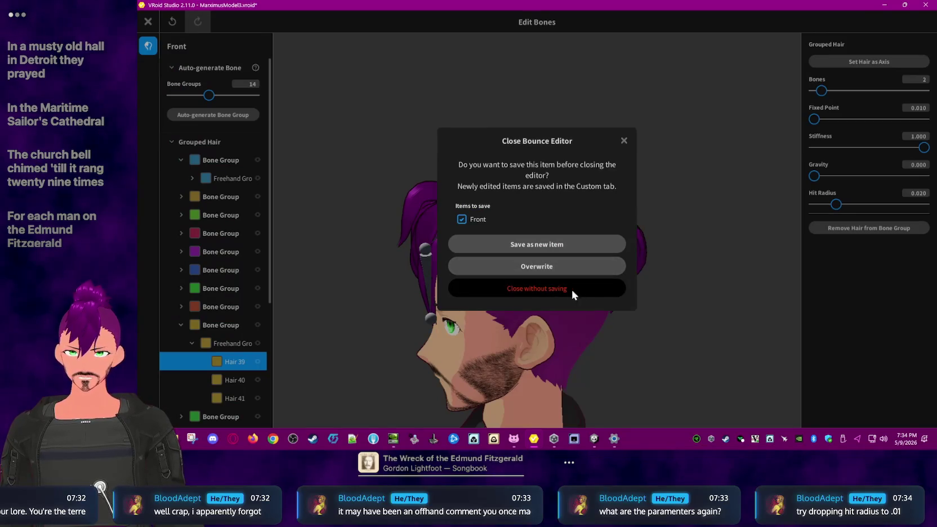
Step: Discard the unsaved bounce changes and reopen the bounce editor on the first bone group
left_click(621, 293)
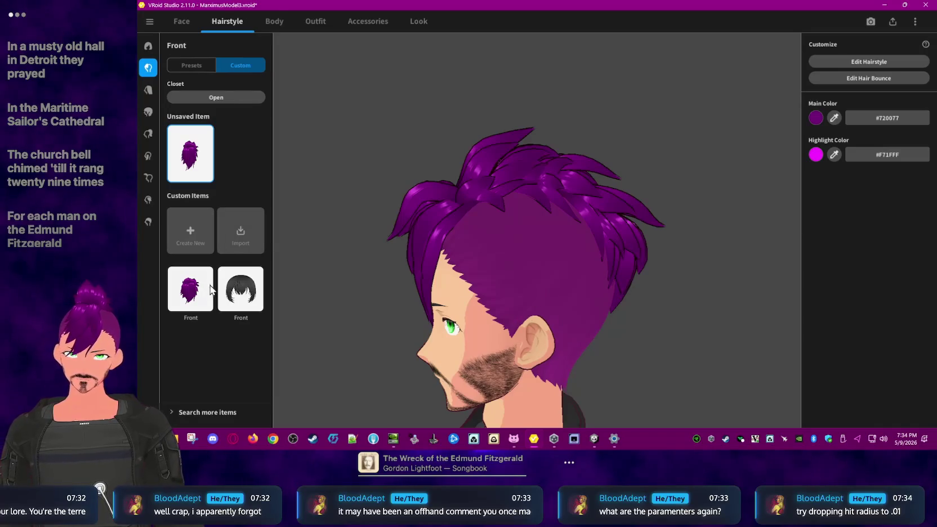
right_click(188, 168)
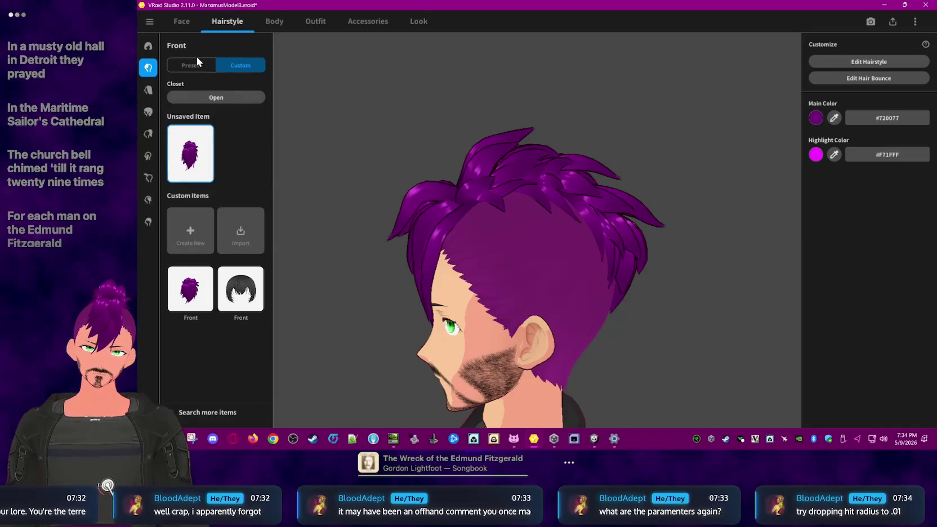
left_click(855, 77)
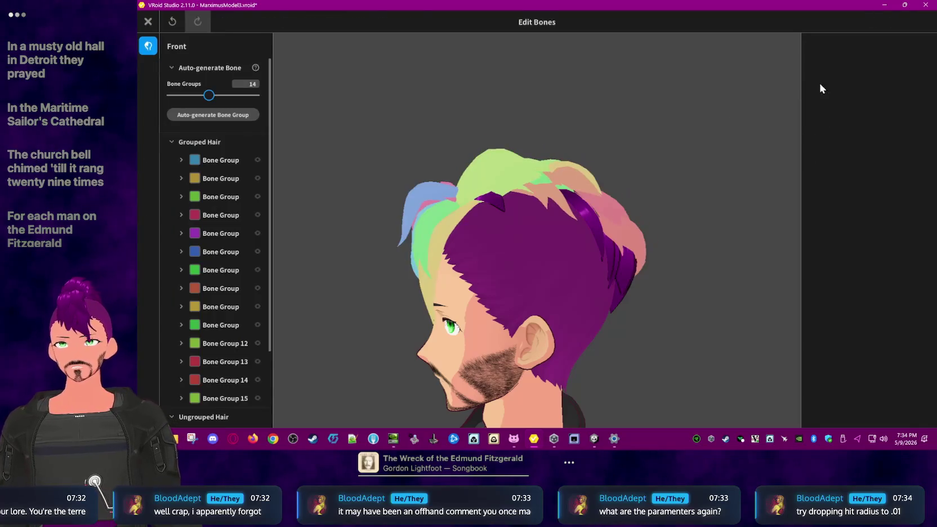
left_click(214, 160)
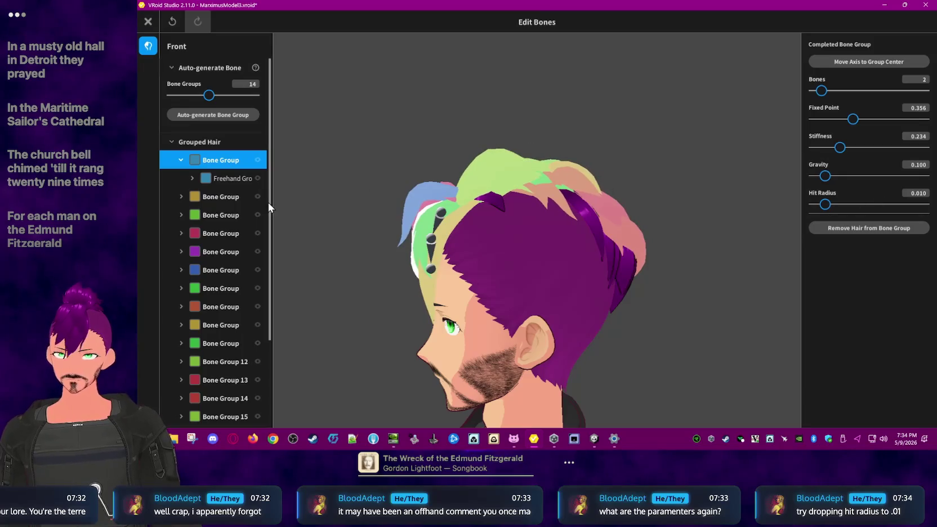
Step: Review the second and green bone groups and set the red group's hit radius to 0.01
left_click(219, 197)
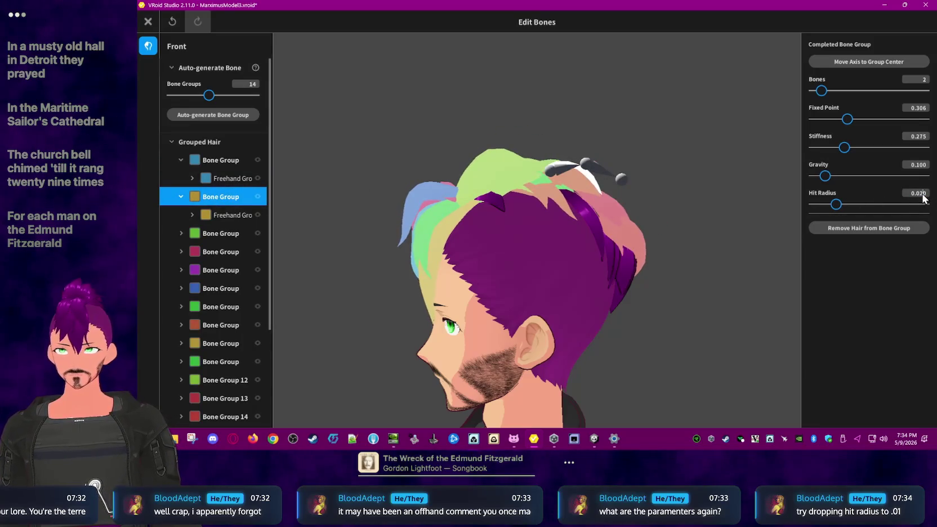
left_click(218, 232)
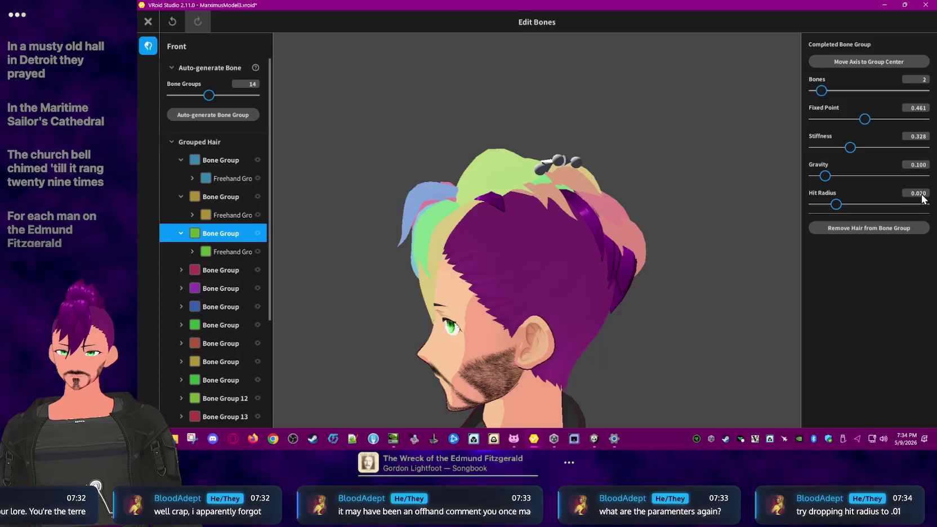
left_click(210, 271)
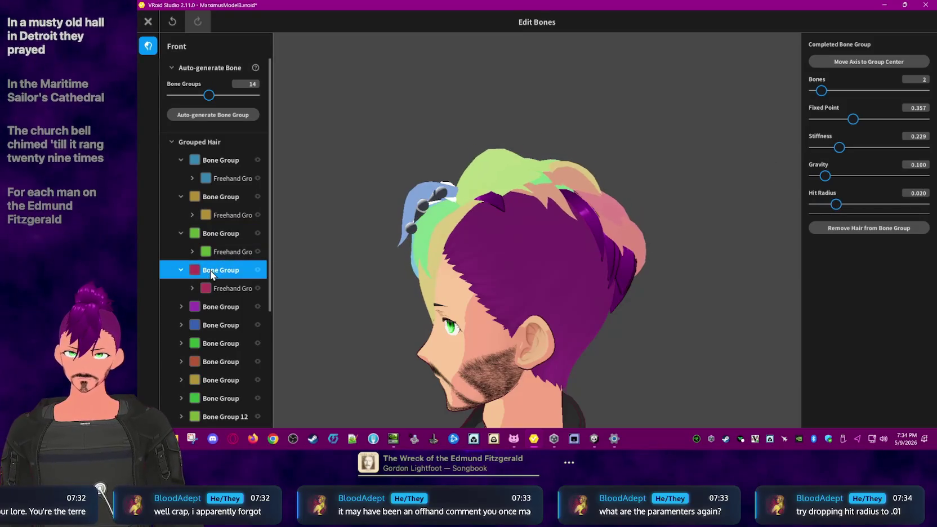
right_click_drag(354, 292, 370, 289)
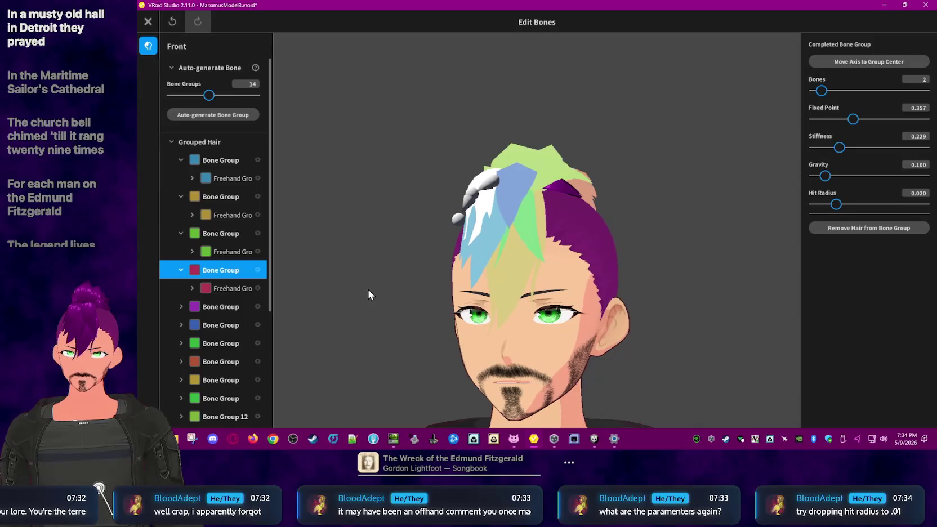
left_click(922, 193)
key("BackSpace")
type("1")
Step: Set hit radius 0.01 on the purple, blue and next green bone groups
left_click(223, 307)
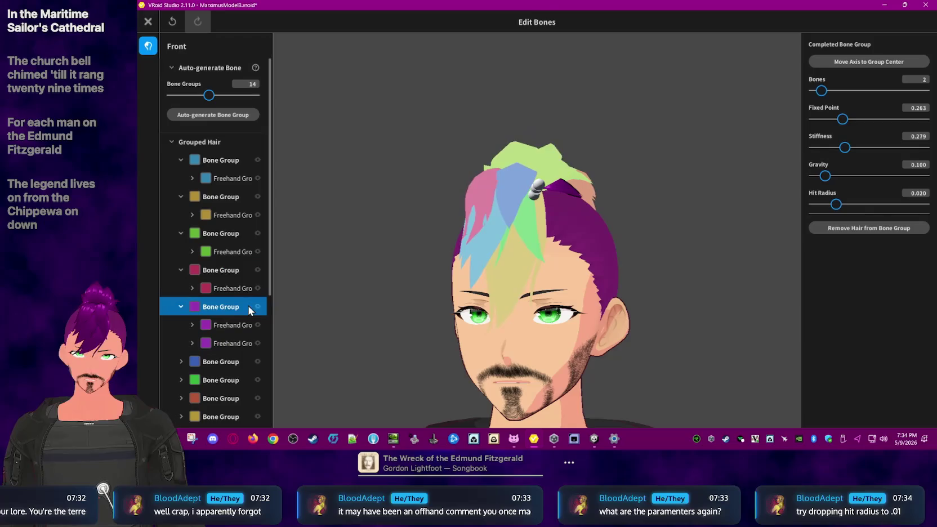
left_click(922, 194)
type("0.01")
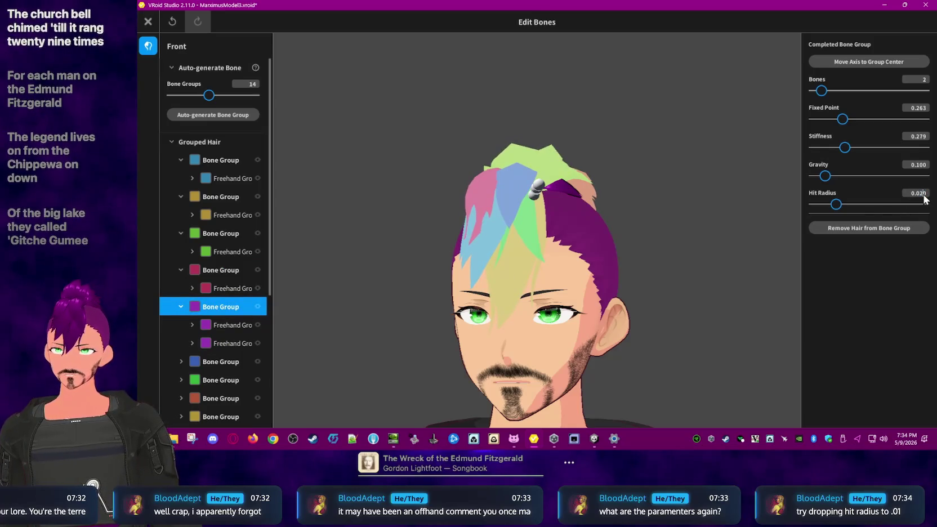
left_click(223, 362)
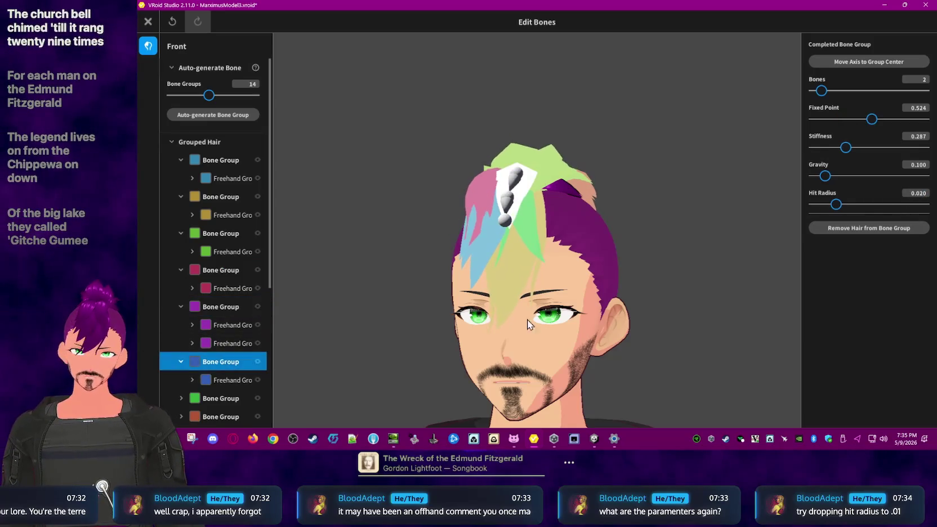
left_click(922, 194)
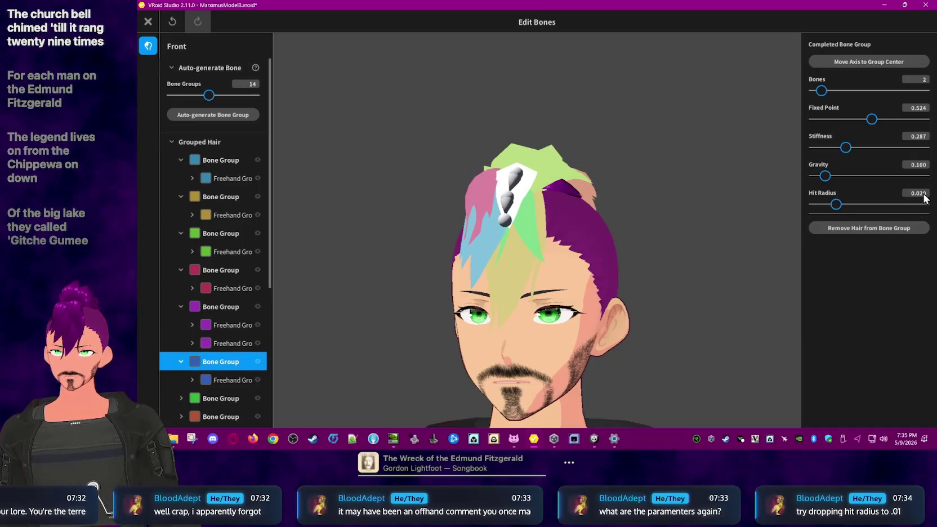
type("0.01")
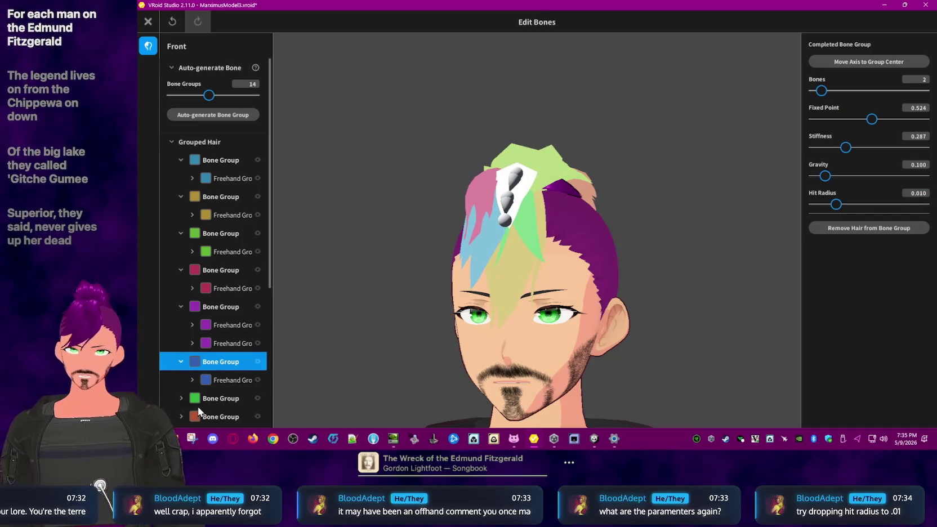
scroll(223, 385, "down", 3)
left_click(213, 307)
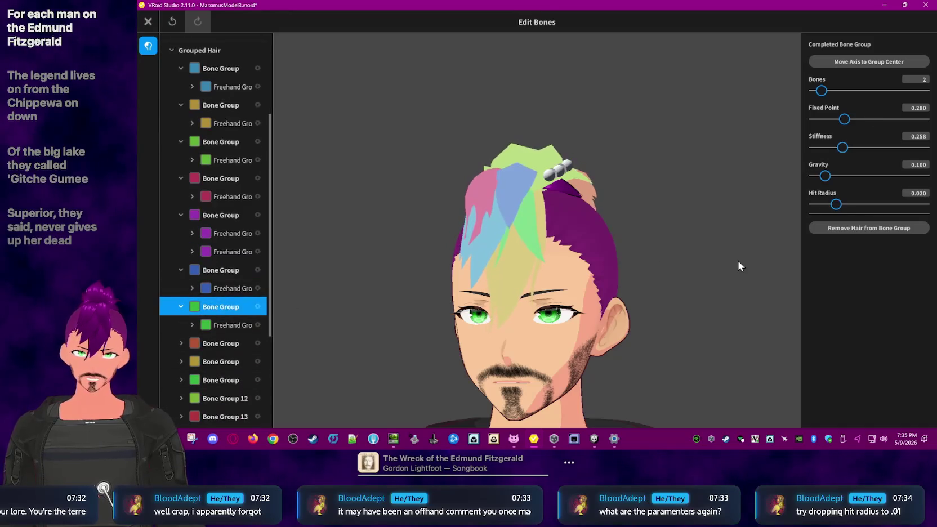
left_click(922, 194)
type("0.01")
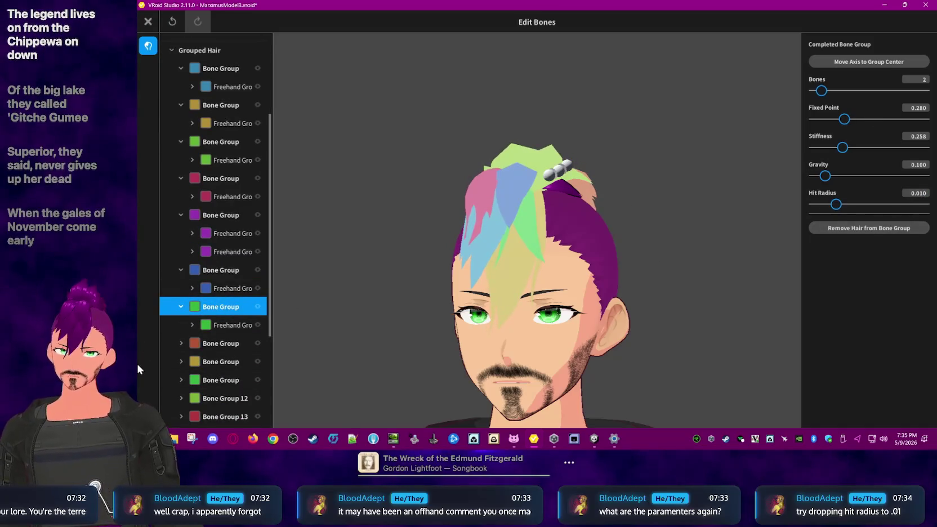
Step: Set hit radius 0.01 on the two-strand red, gold and following green bone groups
left_click(218, 344)
left_click(922, 194)
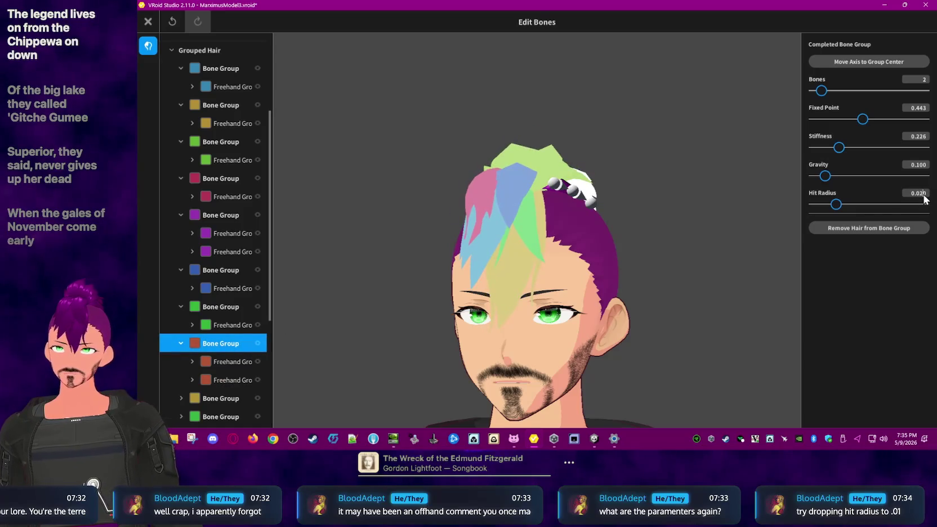
type("0.01")
scroll(233, 264, "down", 1)
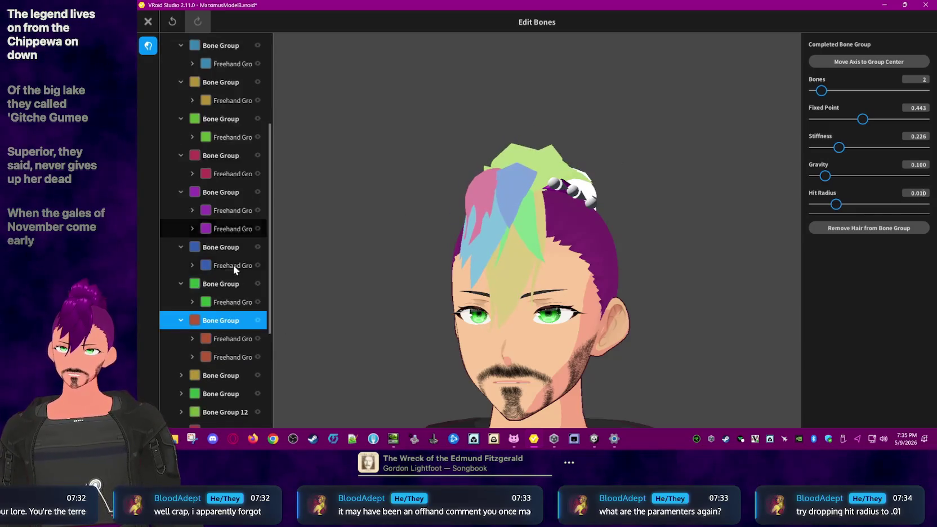
scroll(233, 263, "down", 2)
left_click(231, 307)
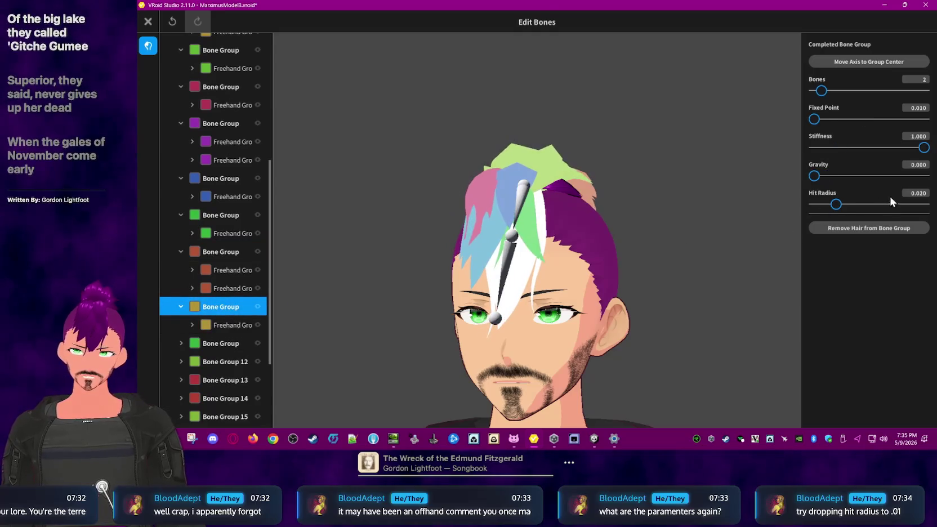
left_click(923, 195)
type("0.01")
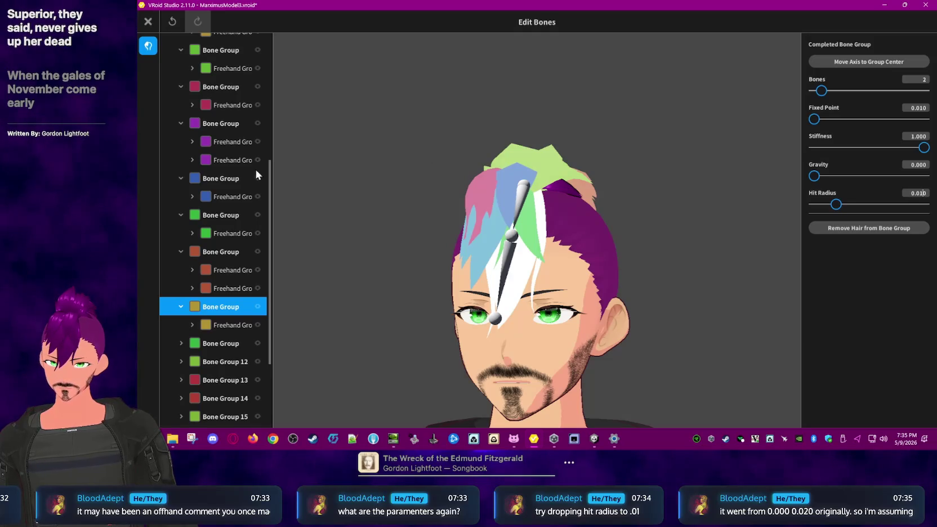
scroll(219, 189, "down", 2)
scroll(218, 249, "down", 1)
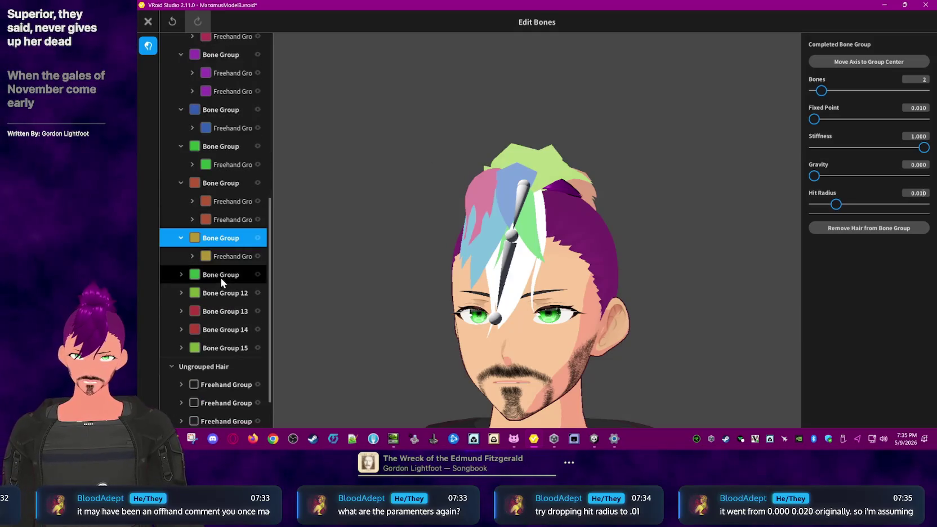
left_click(220, 276)
left_click(914, 196)
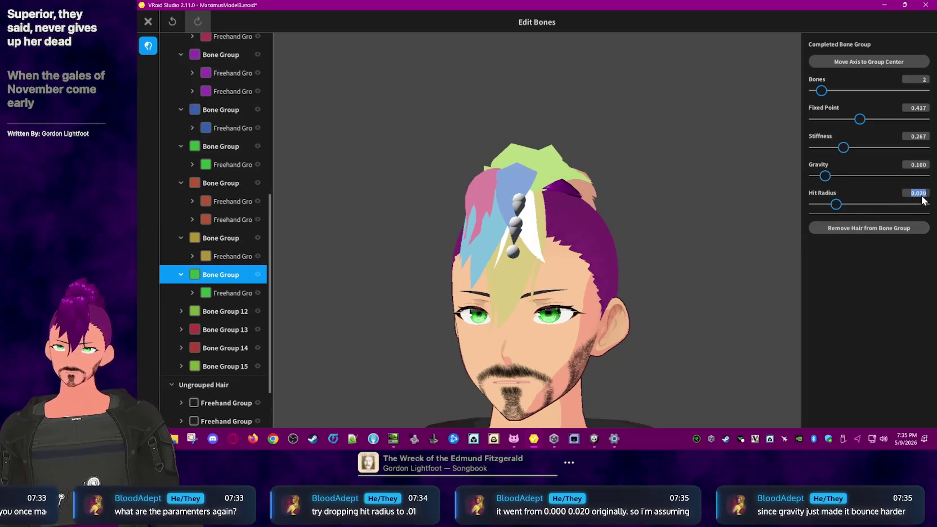
type("0.01")
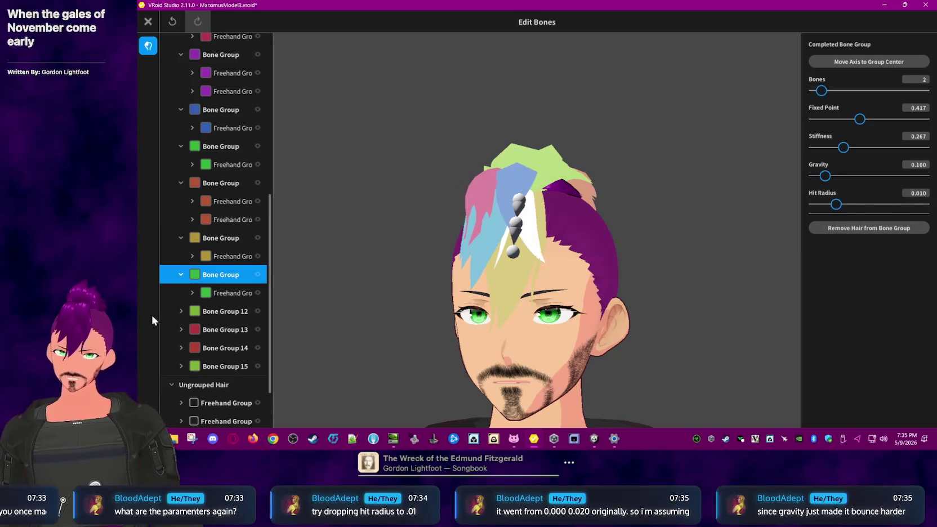
Step: Set hit radius 0.01 on Bone Groups 13 and 14 and begin editing Bone Group 15
left_click(220, 311)
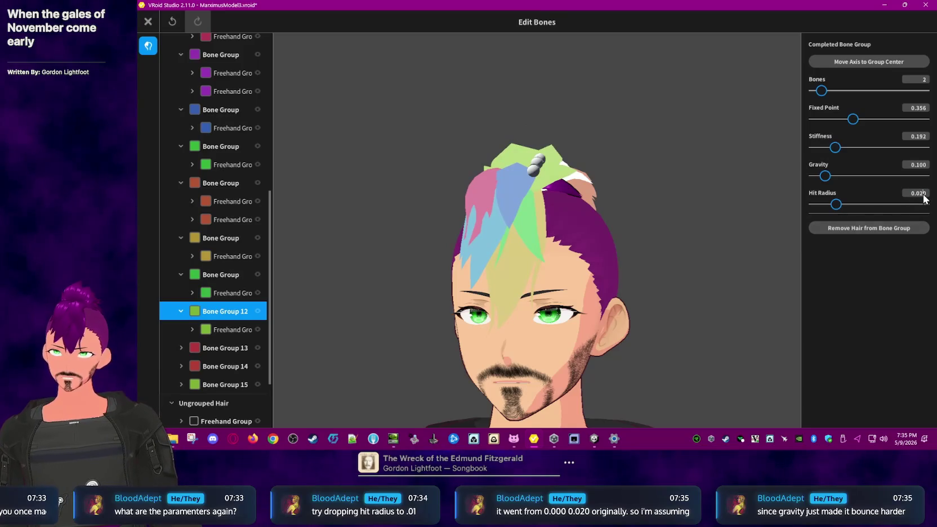
left_click(227, 348)
scroll(227, 347, "down", 2)
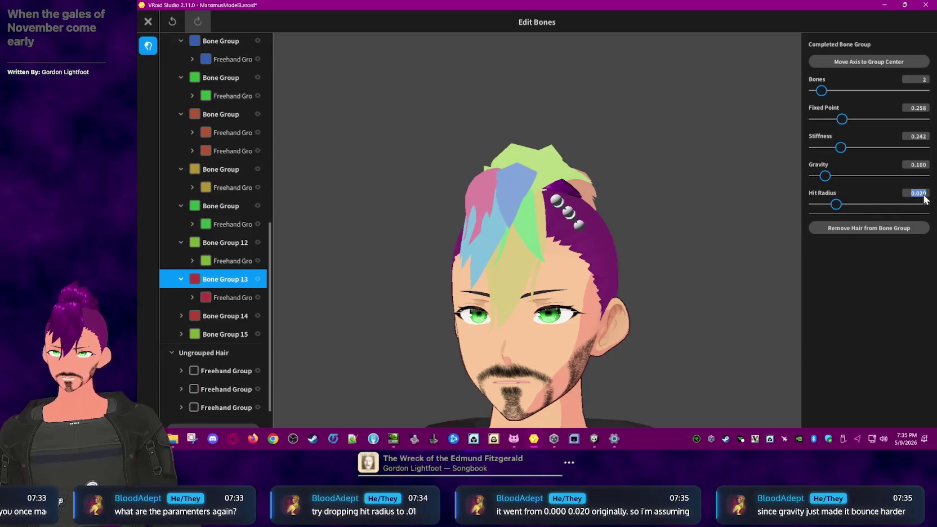
type("0.01")
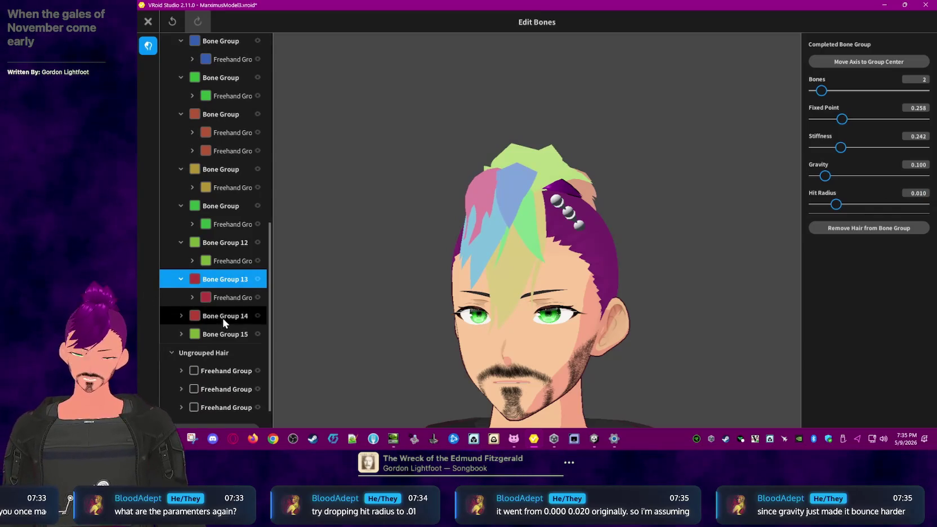
left_click(223, 316)
type("0.01")
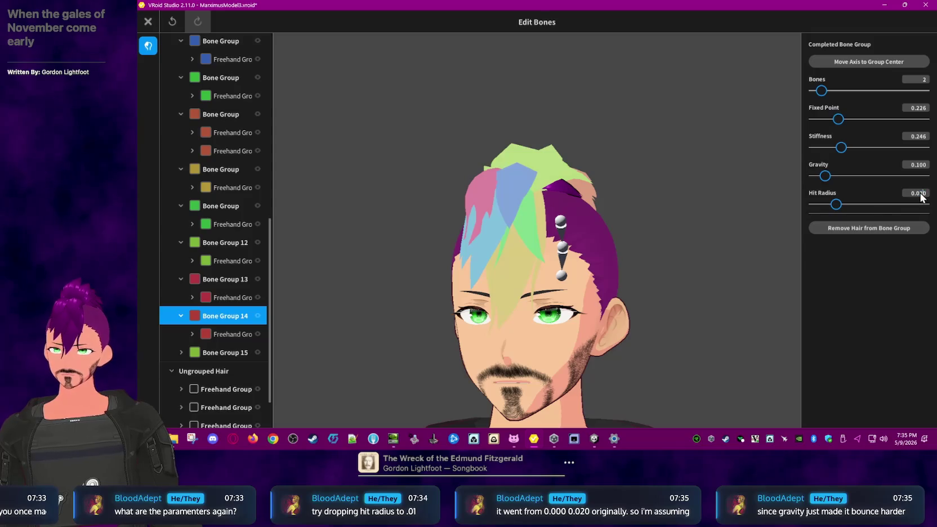
key("Return")
left_click(223, 353)
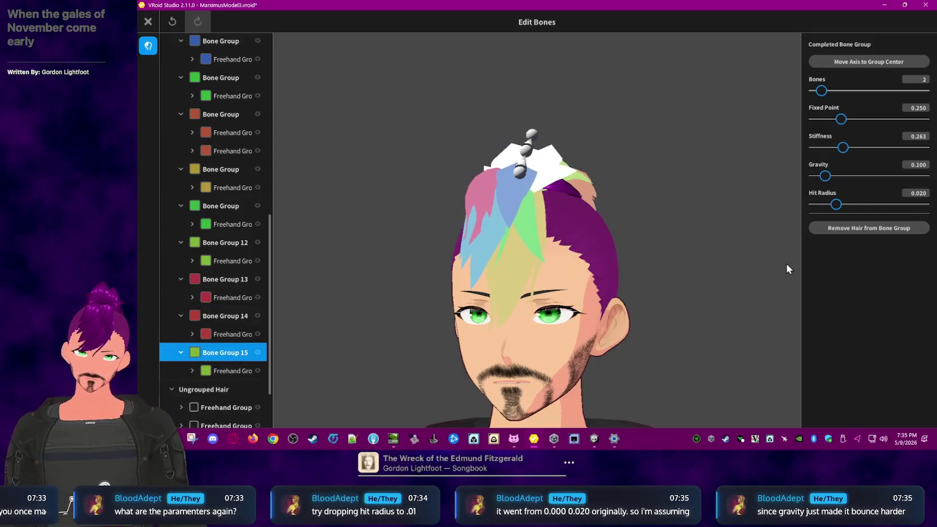
left_click(919, 193)
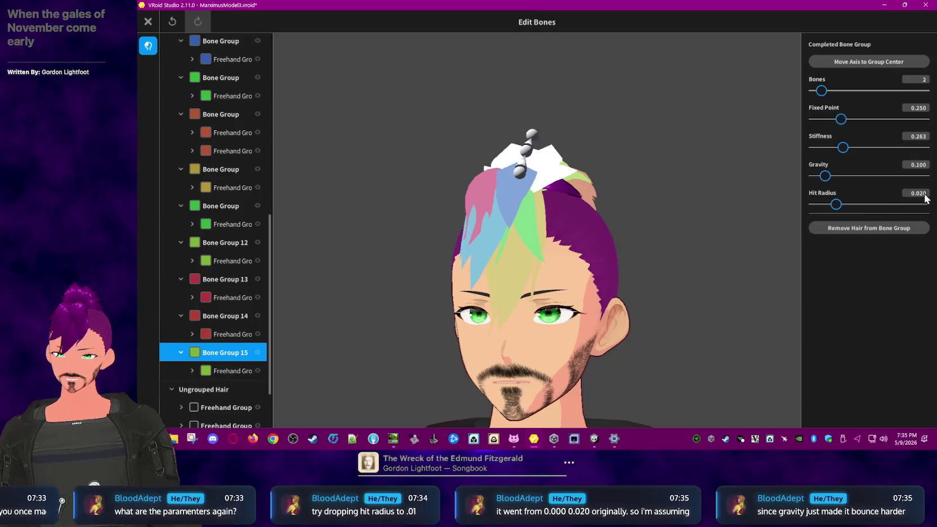
type("0.010")
Step: Close the bounce editor and overwrite the Front hairstyle with the hit-radius edits
left_click(687, 182)
right_click_drag(687, 182, 548, 133)
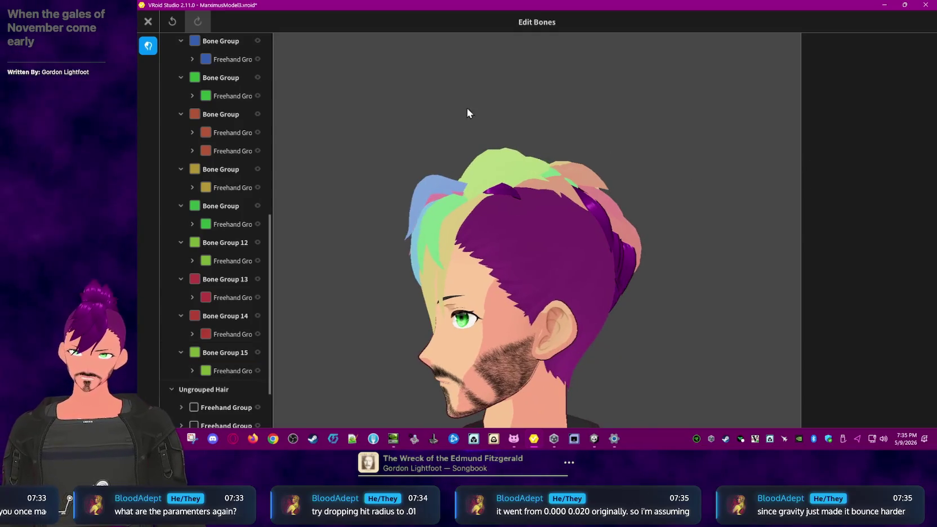
left_click(148, 21)
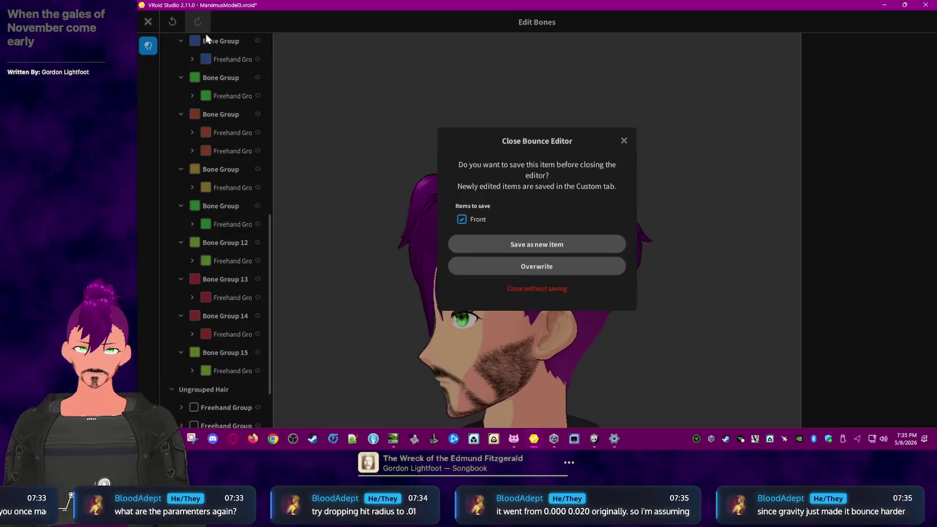
left_click(569, 265)
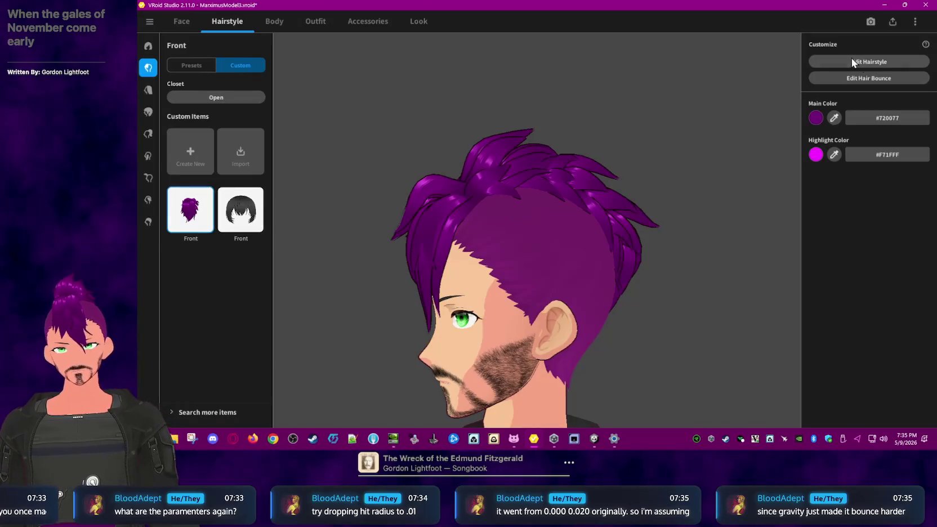
Step: Preview the model in Photo Booth, then reopen the hair bounce editor
left_click(870, 23)
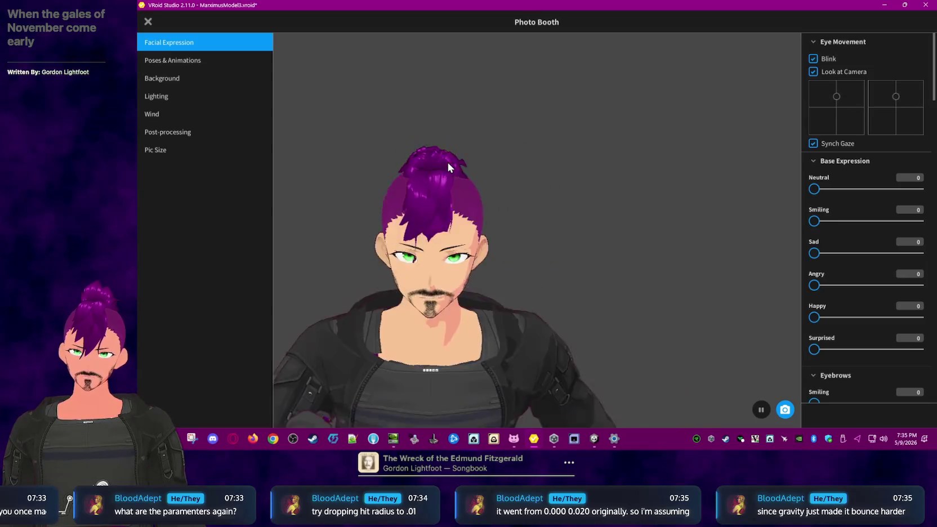
left_click(147, 21)
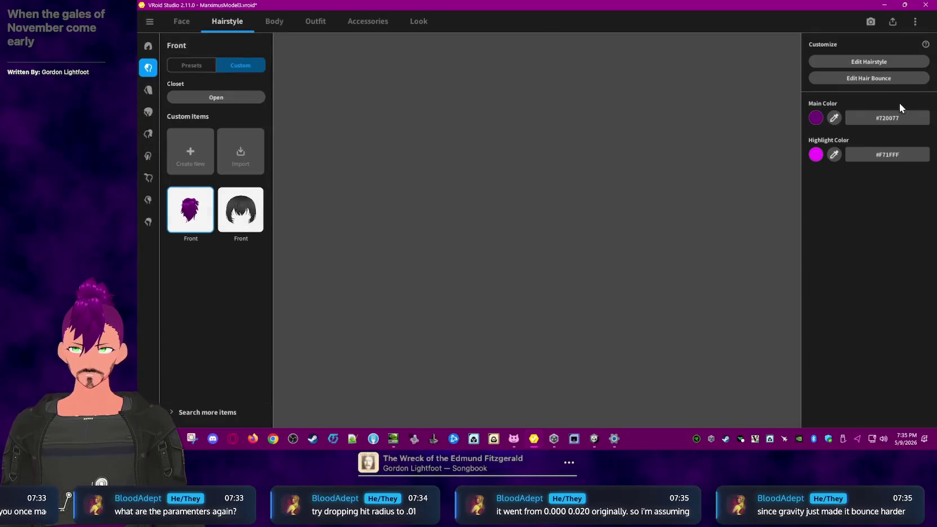
left_click(892, 81)
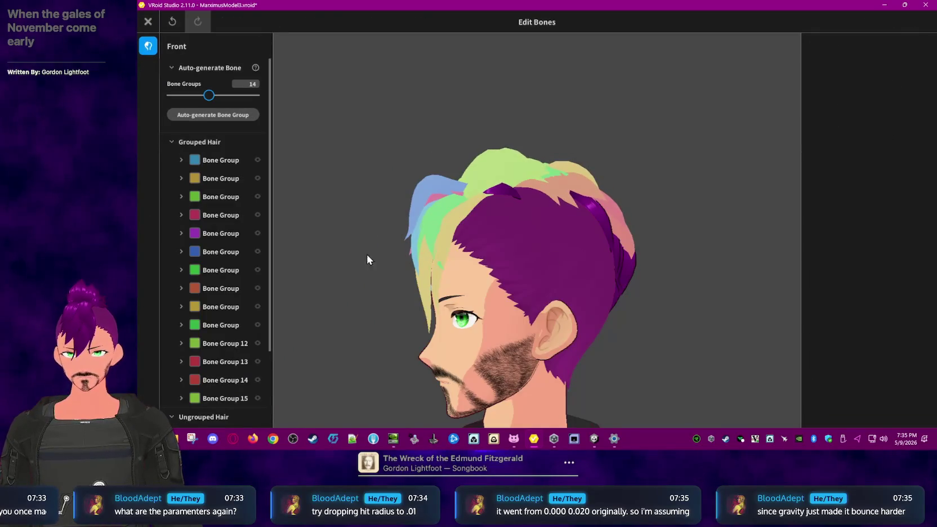
Step: Set the first bone group's hit radius to 0.020 and the green group's to 0.000
left_click(217, 161)
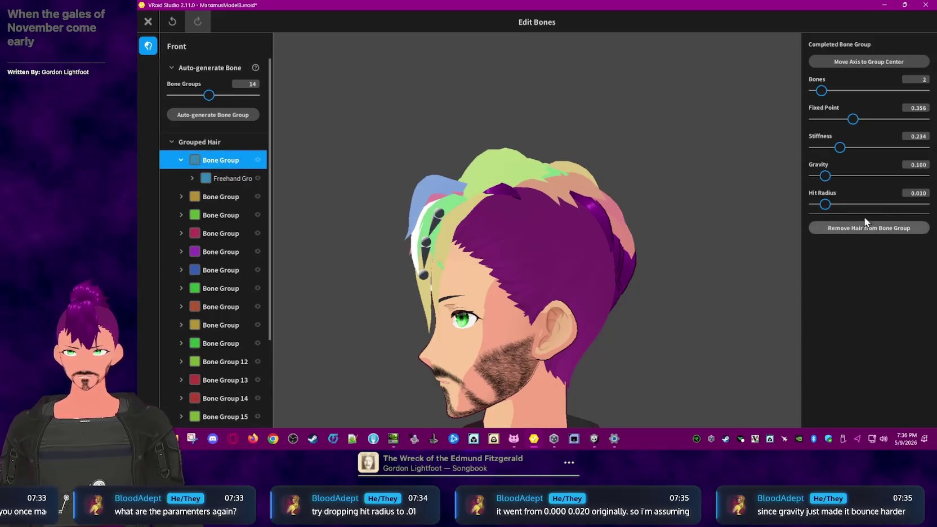
left_click(922, 195)
type("0.02")
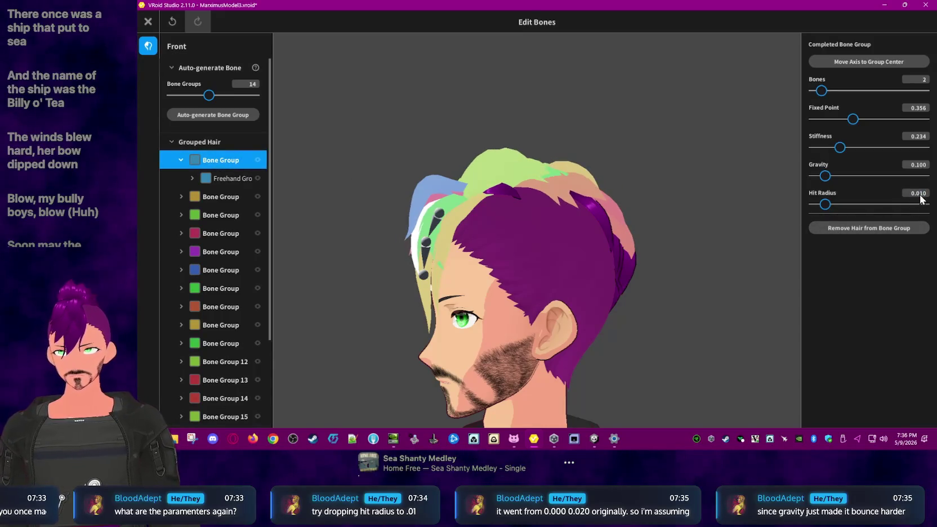
key("Return")
left_click(219, 197)
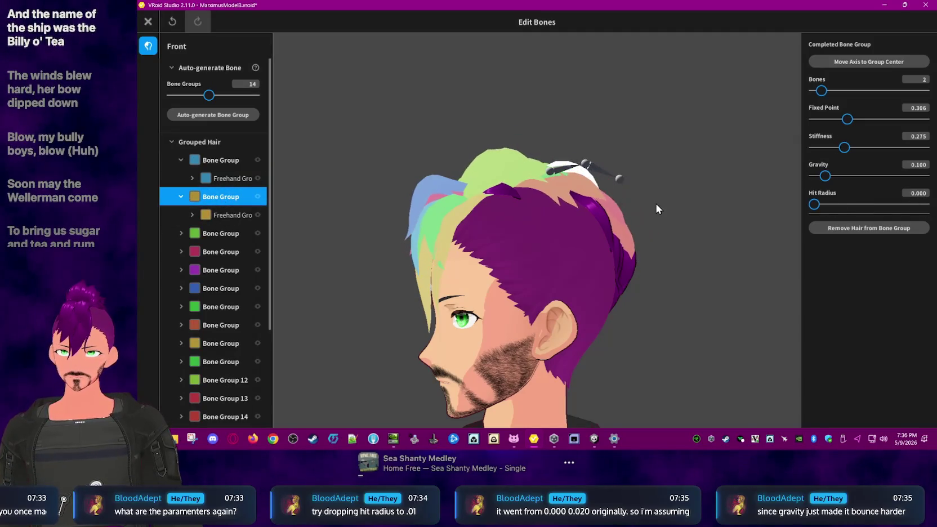
left_click(225, 238)
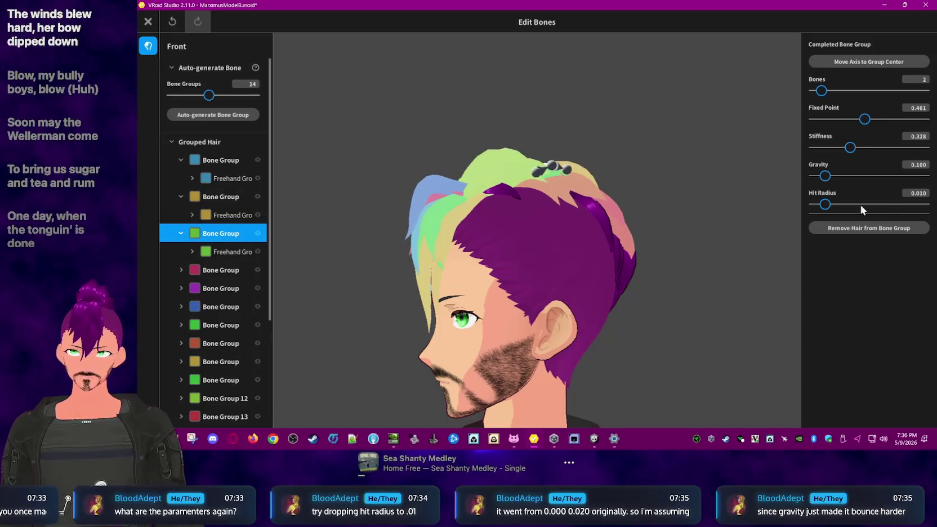
left_click_drag(869, 203, 716, 210)
Step: Check the red, purple and blue groups and set the next green group's hit radius to 0.000
left_click(225, 270)
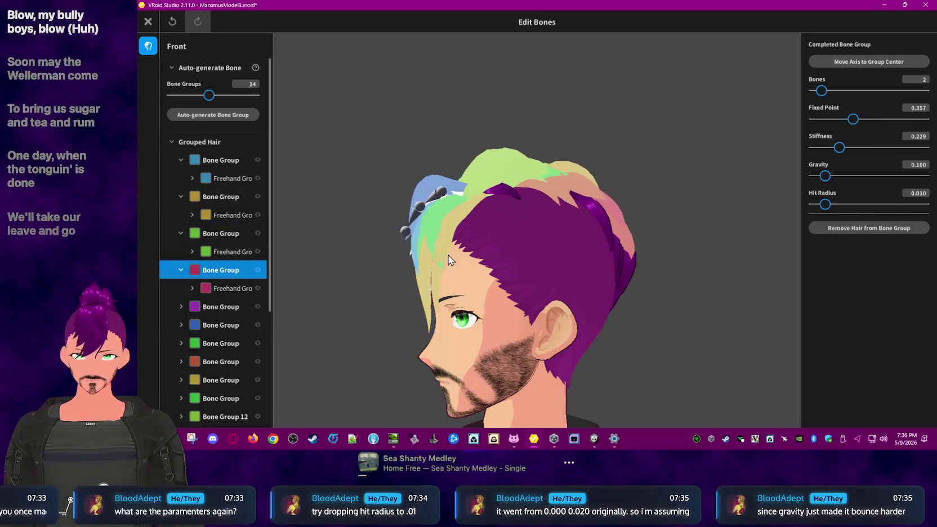
right_click_drag(656, 230, 681, 229)
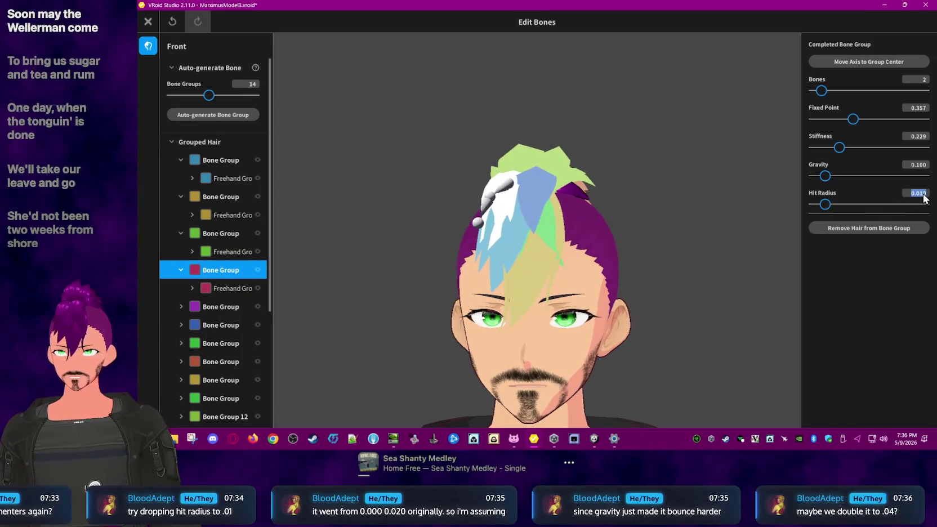
left_click(226, 309)
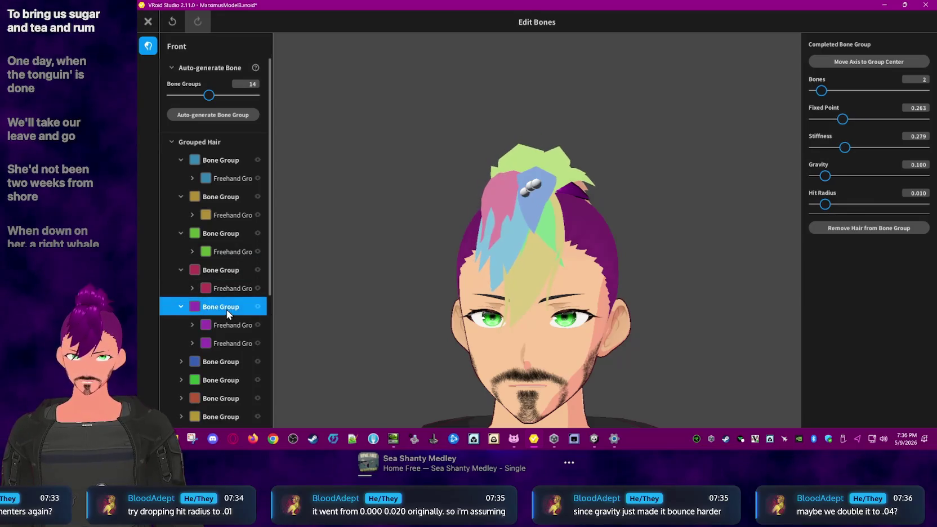
left_click(227, 361)
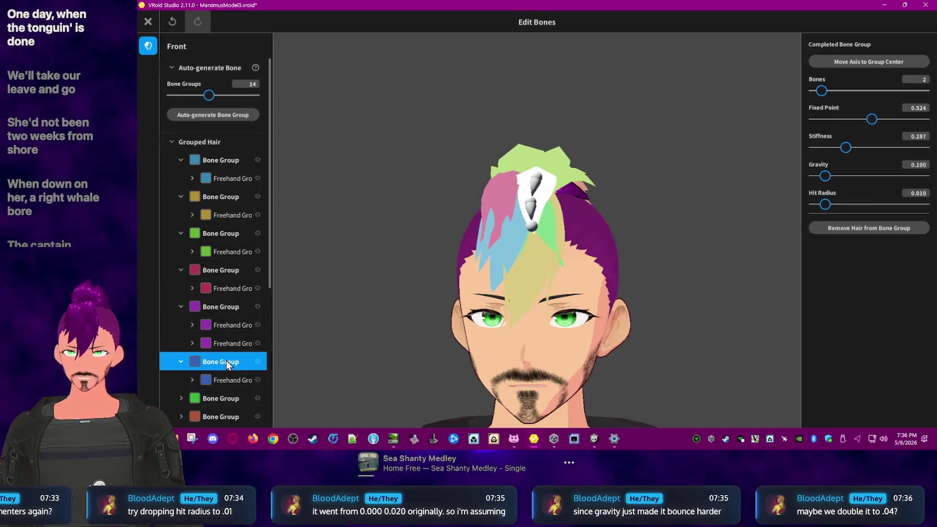
scroll(223, 391, "down", 1)
scroll(225, 398, "down", 1)
left_click(220, 349)
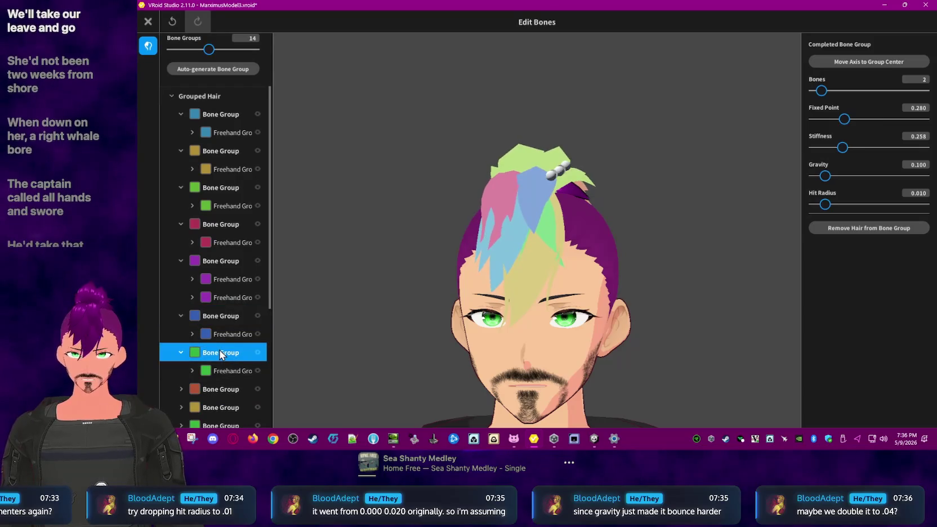
left_click_drag(825, 204, 785, 207)
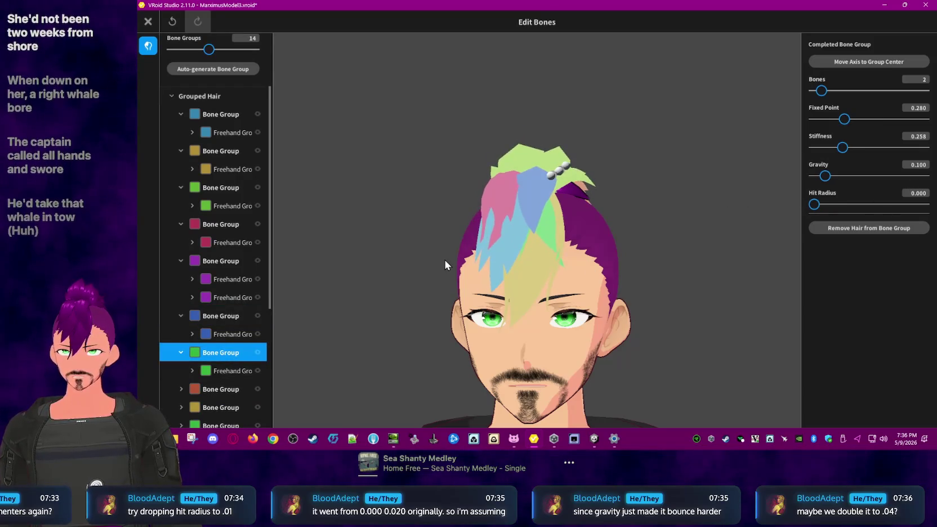
Step: Review the brown, yellow and green bone groups plus Bone Groups 12 and 13
left_click(212, 390)
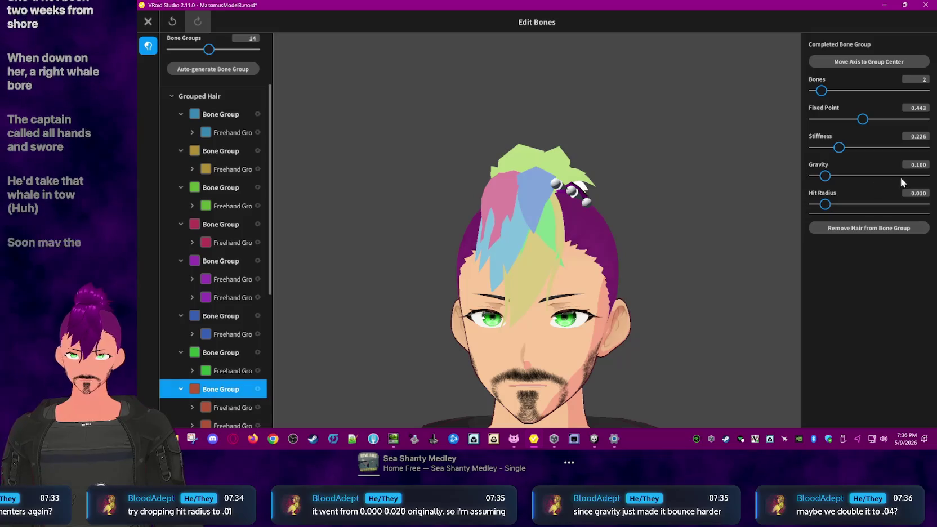
scroll(227, 375, "down", 3)
scroll(227, 375, "down", 3)
left_click(212, 308)
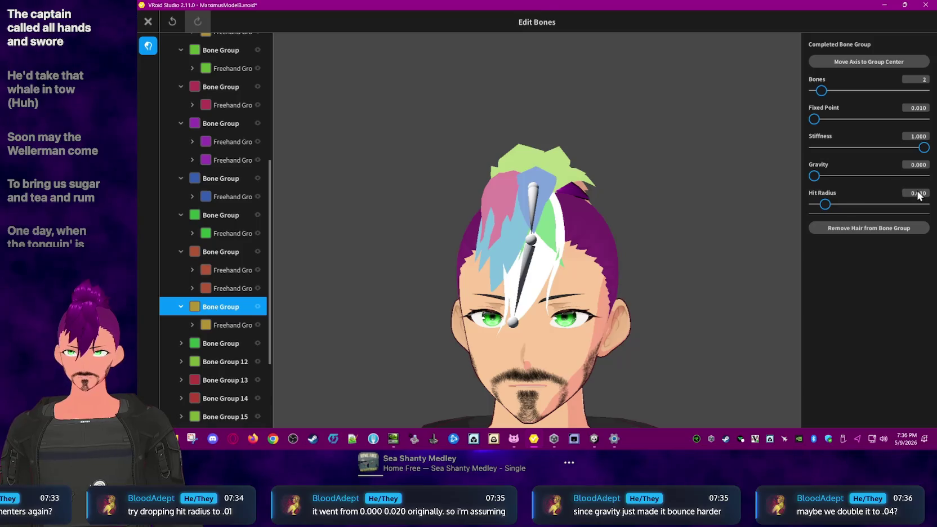
scroll(923, 198, "up", 1)
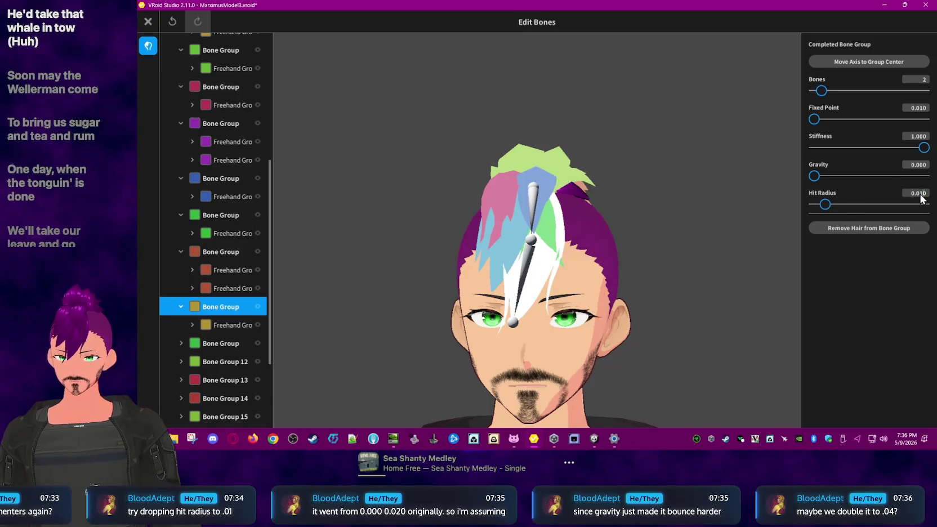
left_click(210, 343)
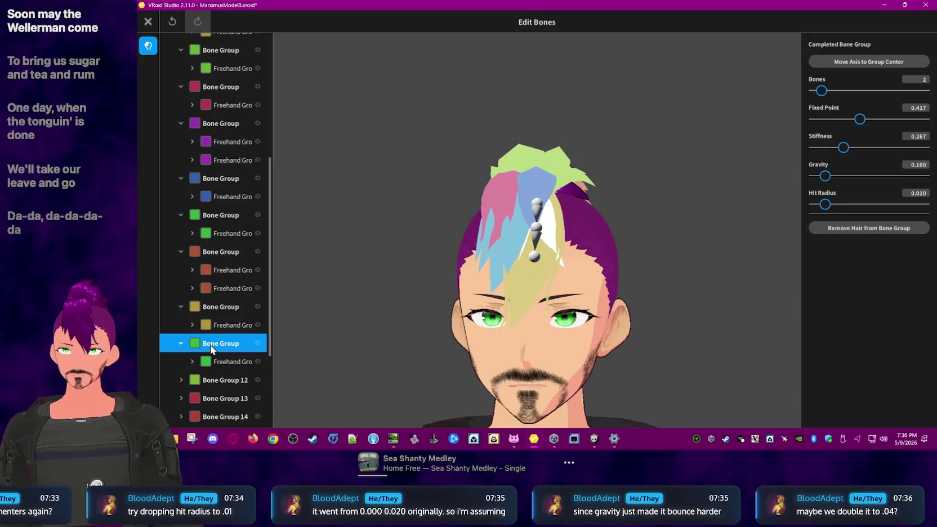
scroll(924, 198, "up", 1)
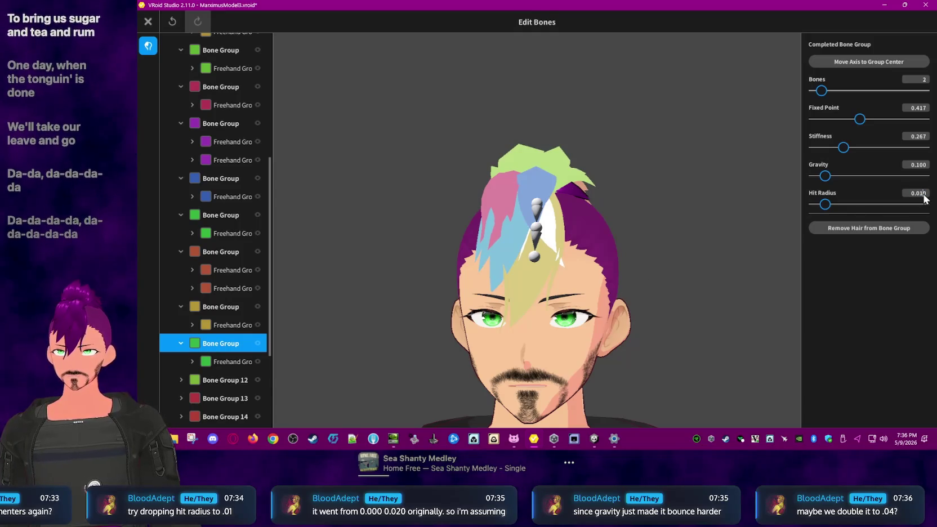
left_click(224, 380)
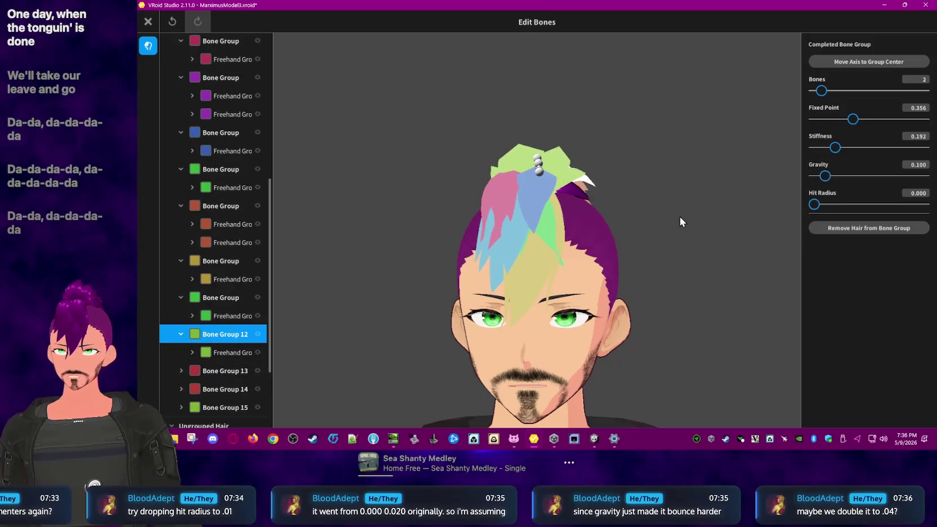
left_click(216, 373)
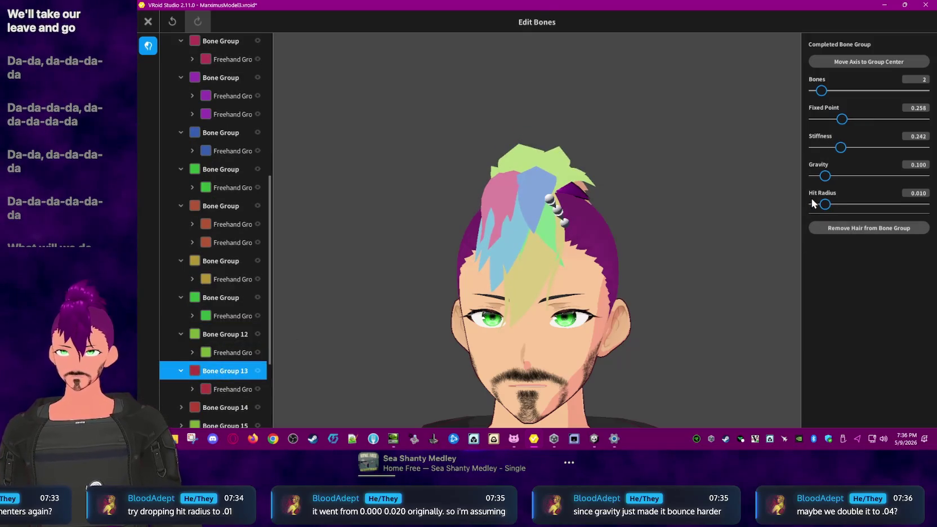
Step: Inspect Hair 15 and 16 in Bone Group 13, then Bone Groups 14 and 15, and close the editor
right_click_drag(618, 267, 797, 226)
left_click_drag(825, 205, 815, 205)
right_click_drag(761, 209, 416, 330)
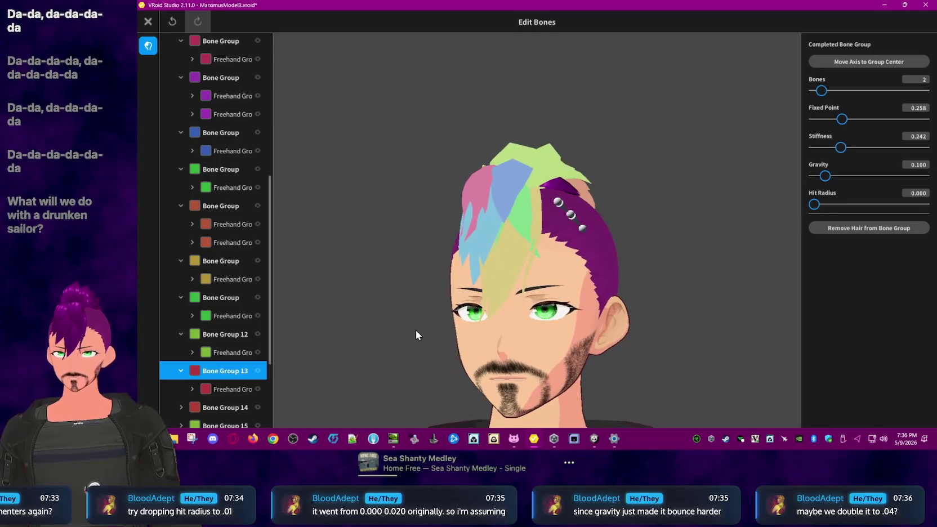
scroll(231, 361, "down", 2)
left_click(226, 324)
left_click(222, 305)
left_click(220, 381)
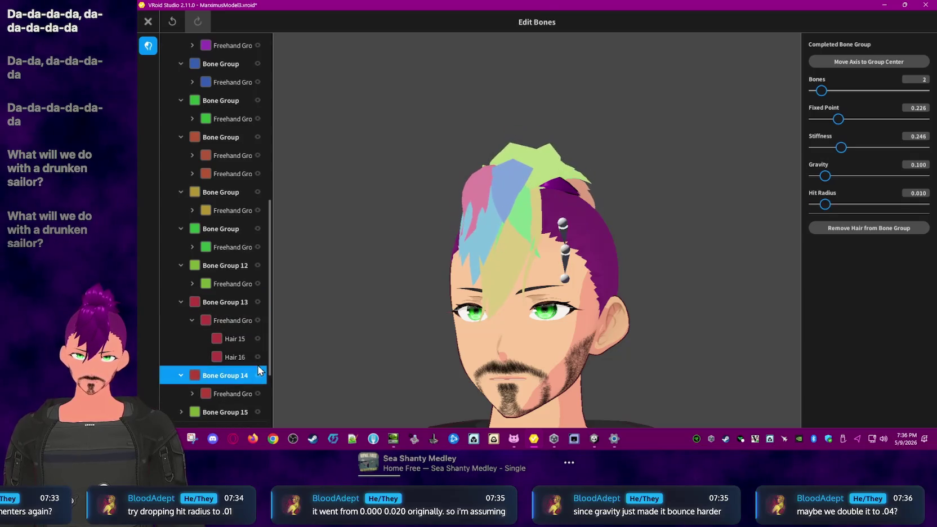
left_click(205, 321)
right_click_drag(754, 264, 818, 233)
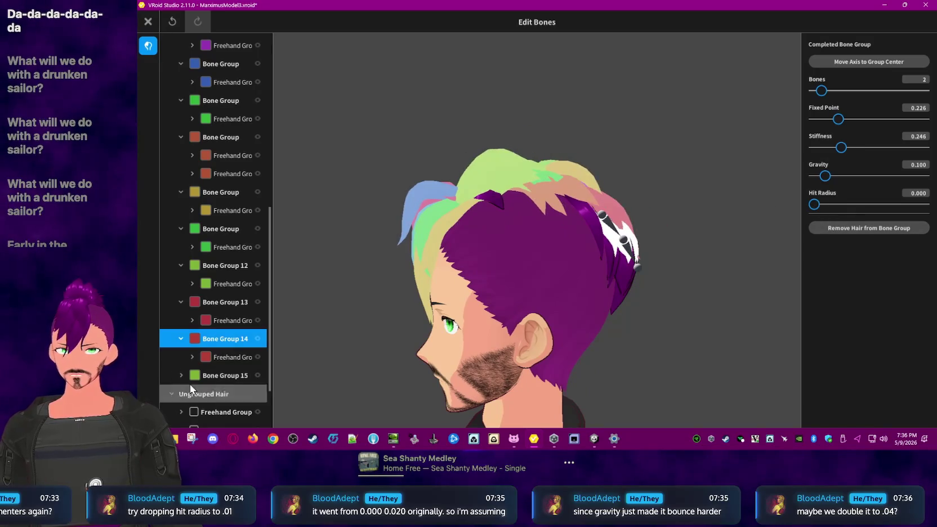
left_click(223, 373)
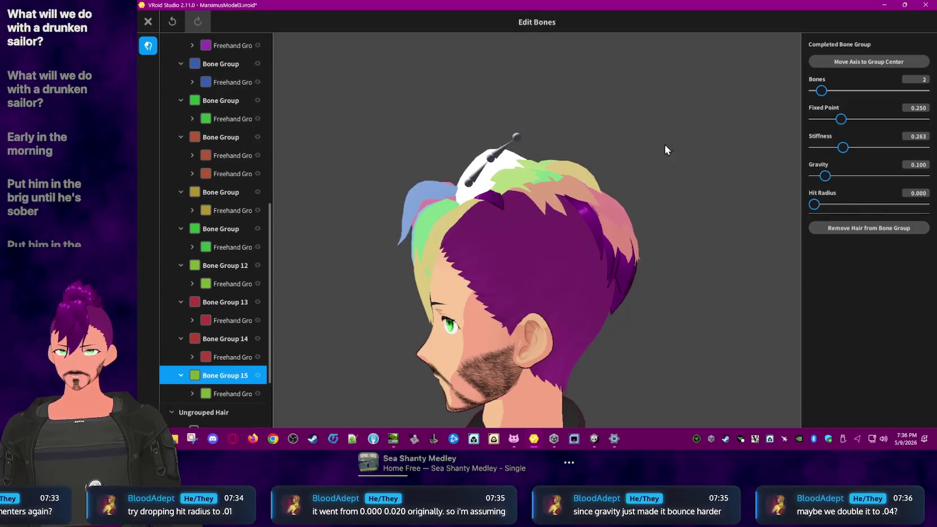
left_click(614, 106)
left_click(149, 24)
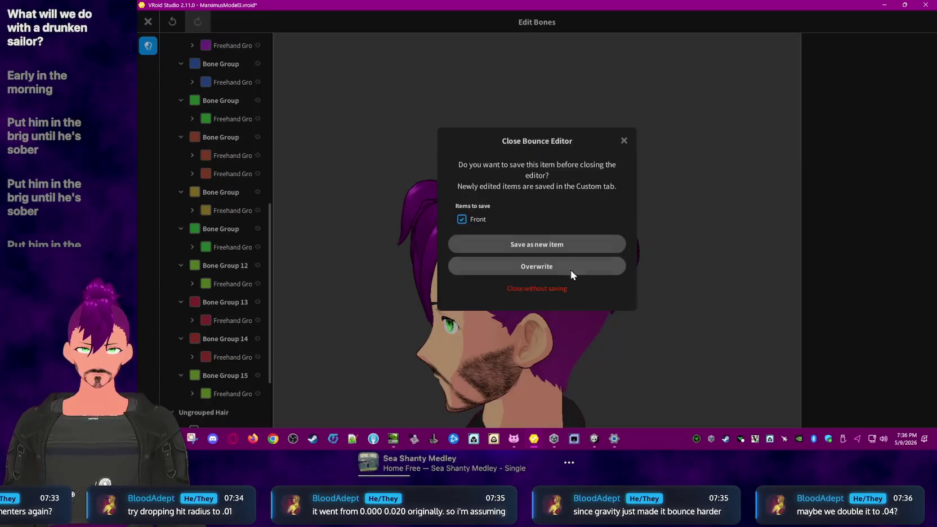
Step: Overwrite the Front hair item and exit the Photo Booth preview of the zero-hit-radius hair
left_click(569, 266)
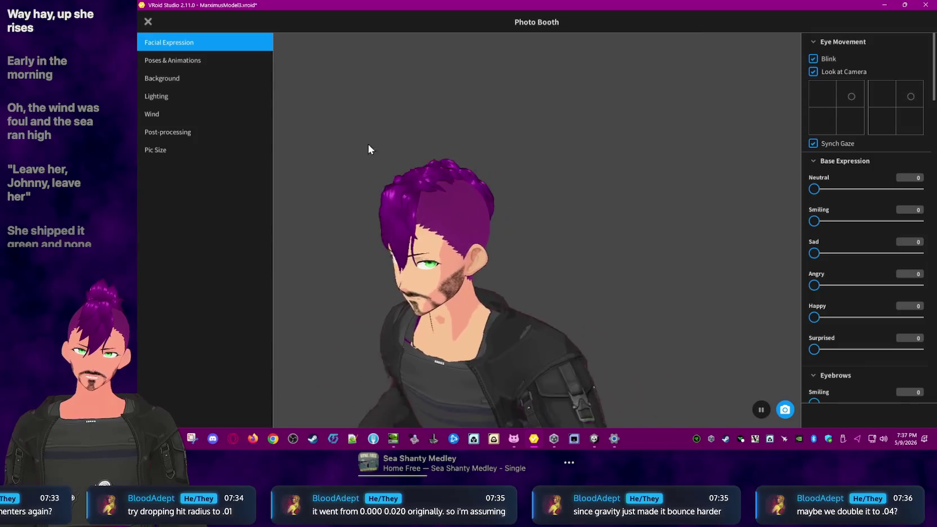
left_click(149, 22)
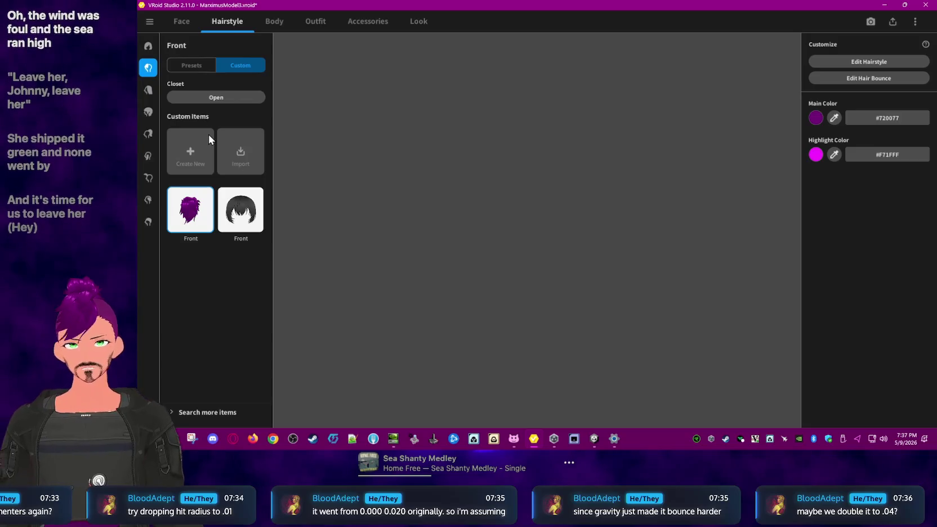
Step: Reopen the Front hair's bounce bones and give the yellow bone group a Hit Radius of 0.020
left_click(854, 79)
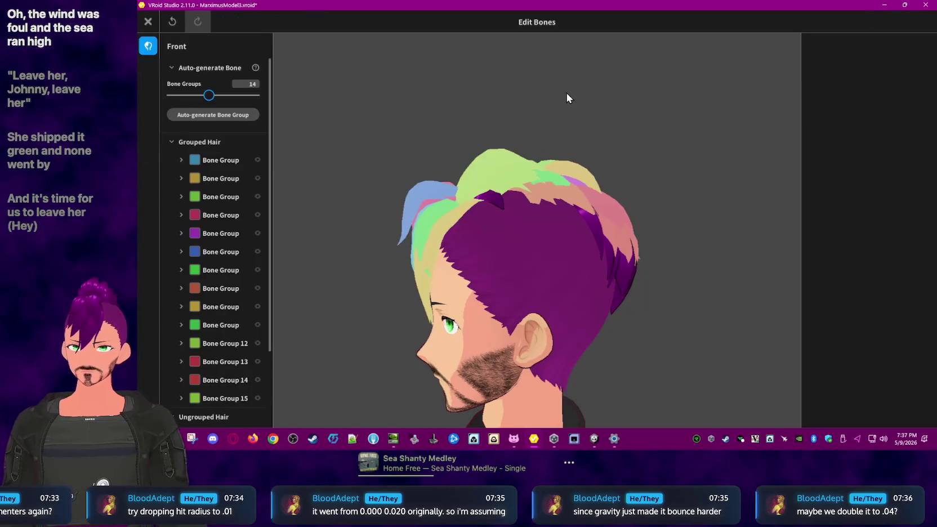
left_click(226, 162)
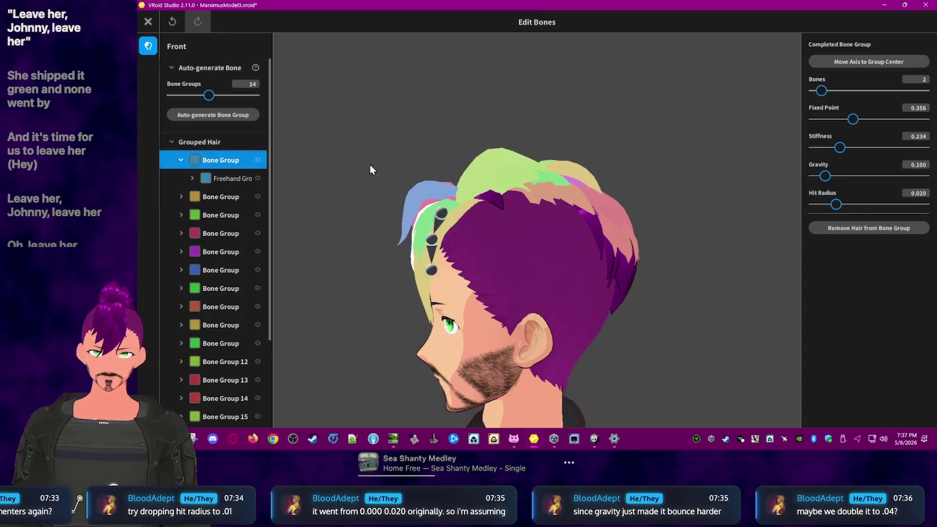
left_click(207, 197)
left_click(919, 193)
type("0.020")
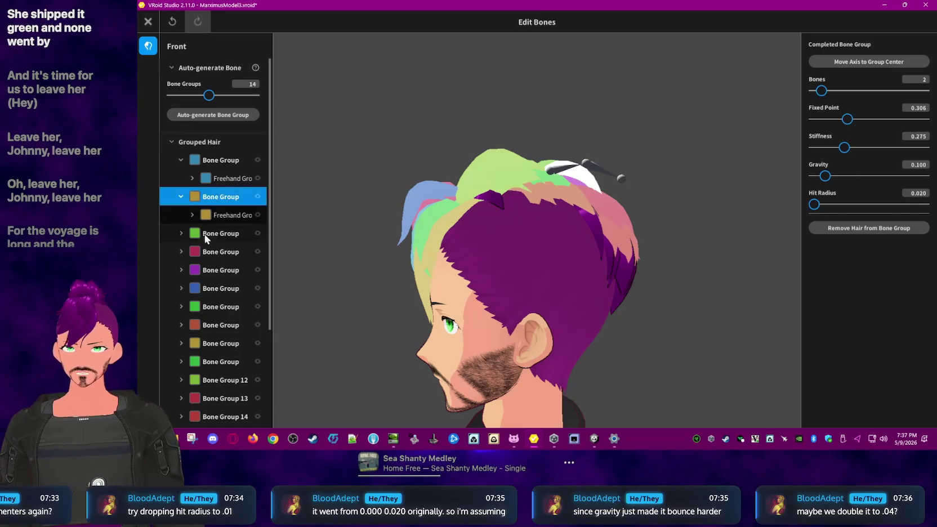
Step: Set Hit Radius to 0.020 on the green and purple bone groups
left_click(202, 233)
left_click(917, 193)
type("0.020")
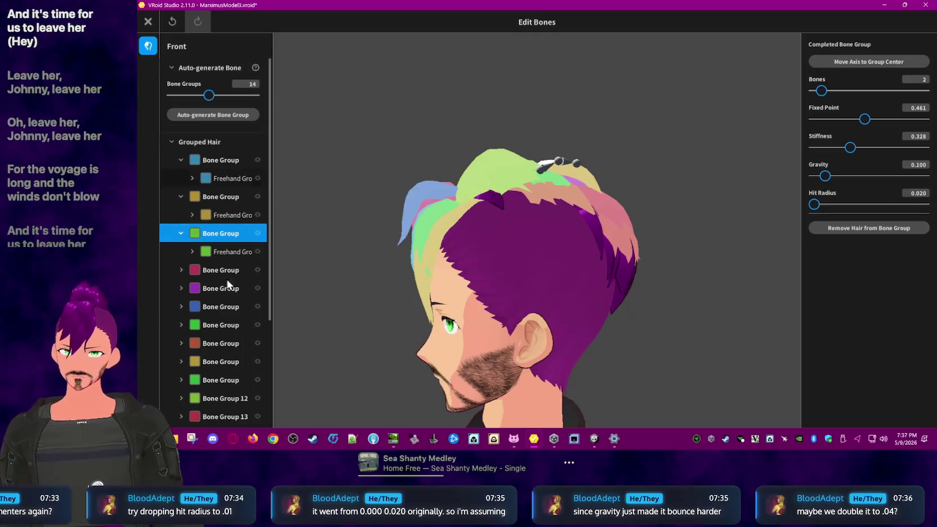
left_click(225, 271)
scroll(231, 271, "down", 2)
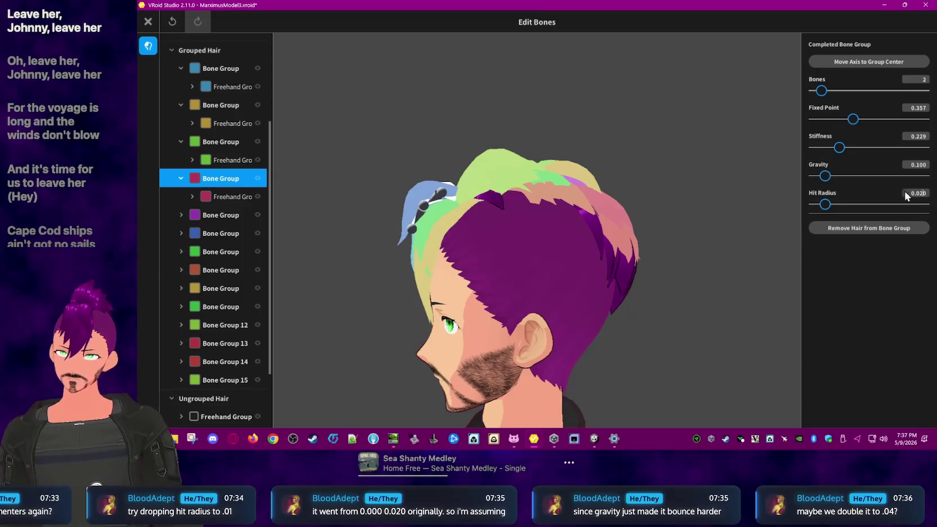
left_click(220, 215)
double_click(917, 195)
type("0.02")
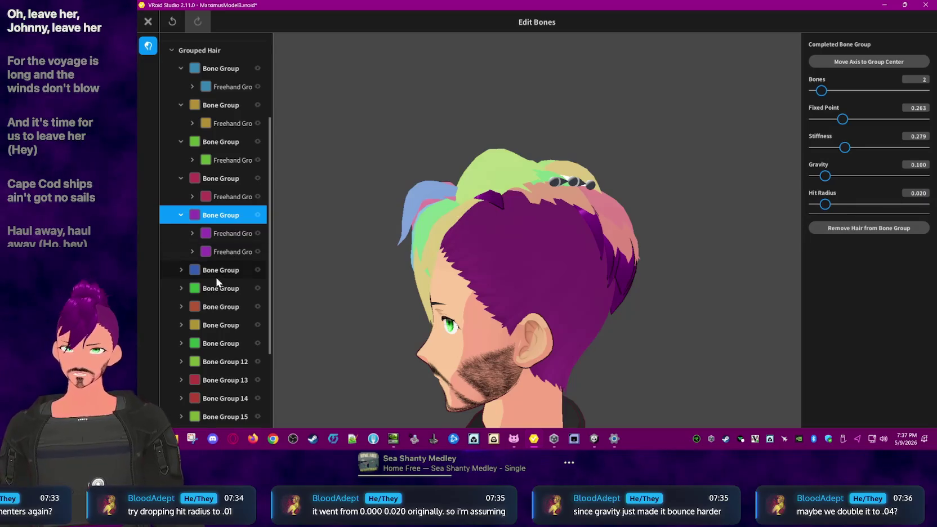
Step: Give the blue bone group a Hit Radius of 0.020
left_click(220, 270)
double_click(919, 193)
type("0.02")
key("Return")
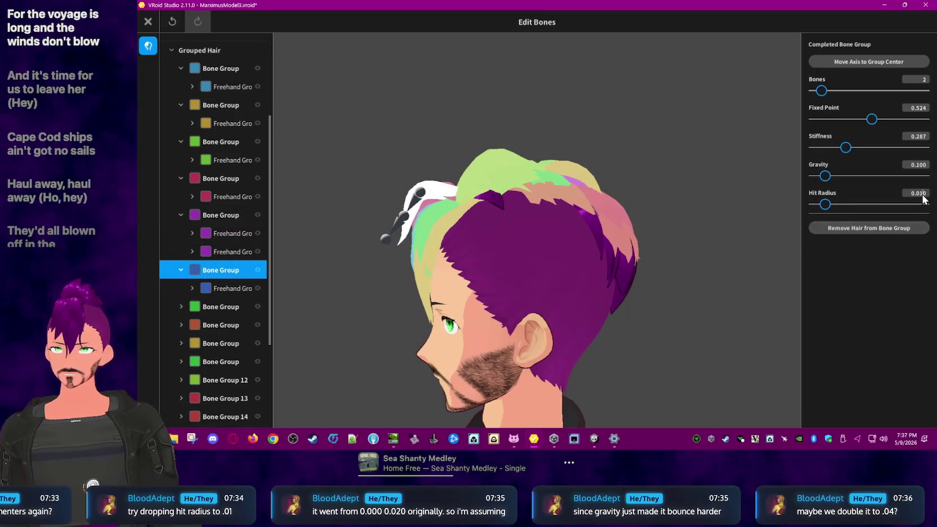
Step: Set Hit Radius 0.020 on the next green group and the two-piece red group
left_click(223, 314)
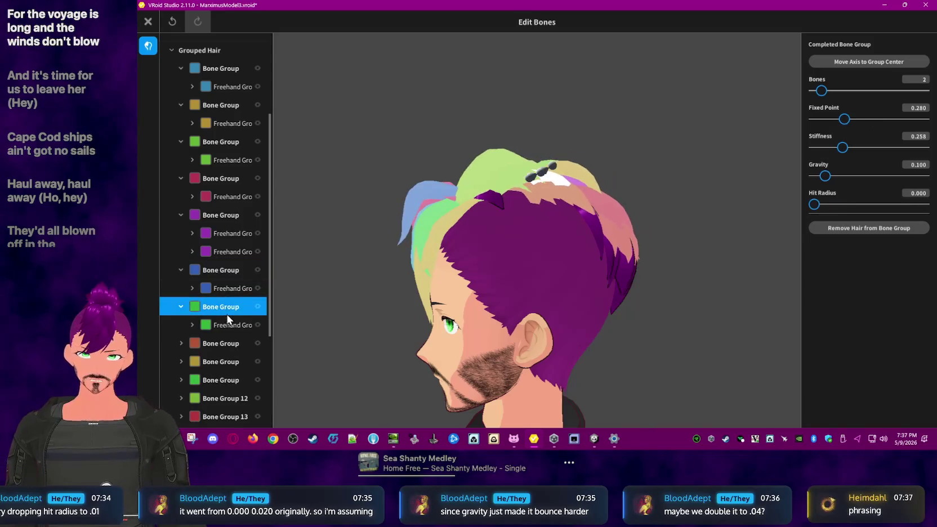
scroll(240, 309, "down", 3)
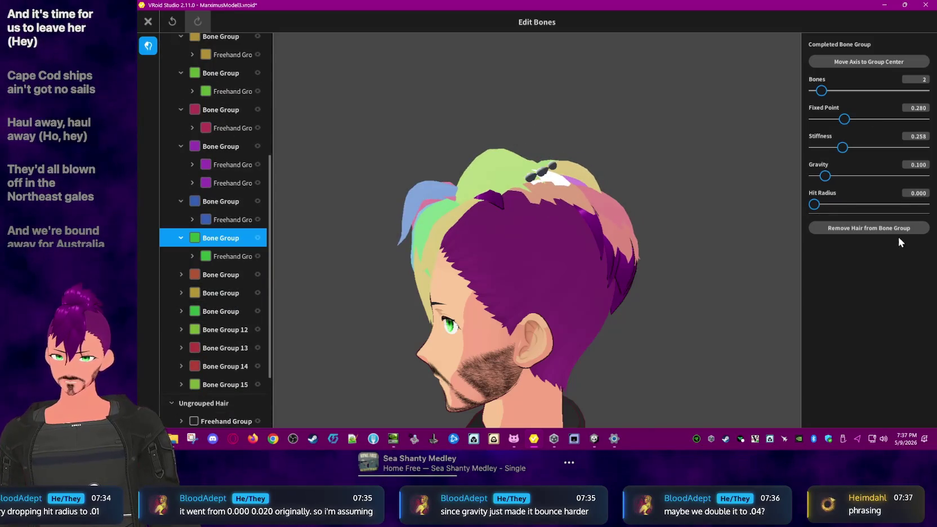
left_click(919, 194)
type("0.020")
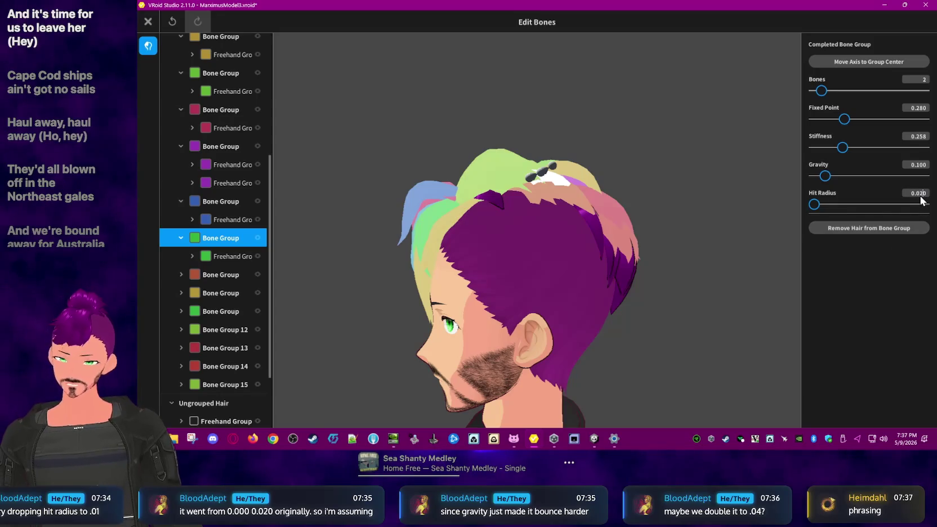
left_click(228, 275)
scroll(229, 270, "down", 1)
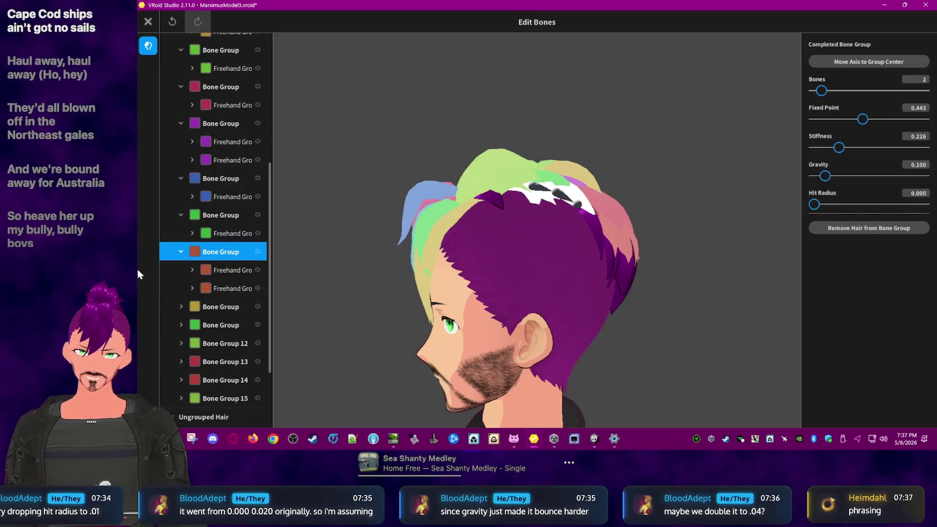
type("0.02")
key("Return")
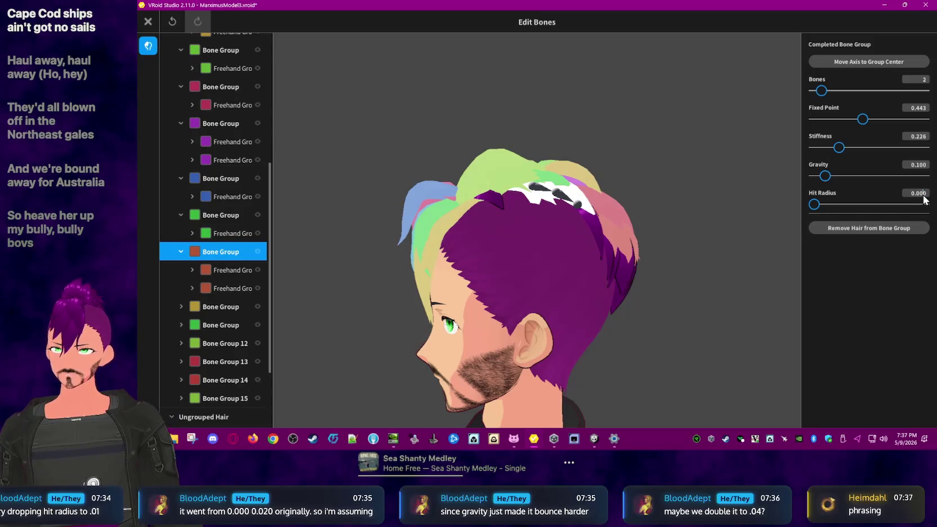
left_click(191, 307)
Step: Set Bone Group 12's Hit Radius to 0.020
scroll(186, 323, "down", 2)
scroll(186, 324, "down", 2)
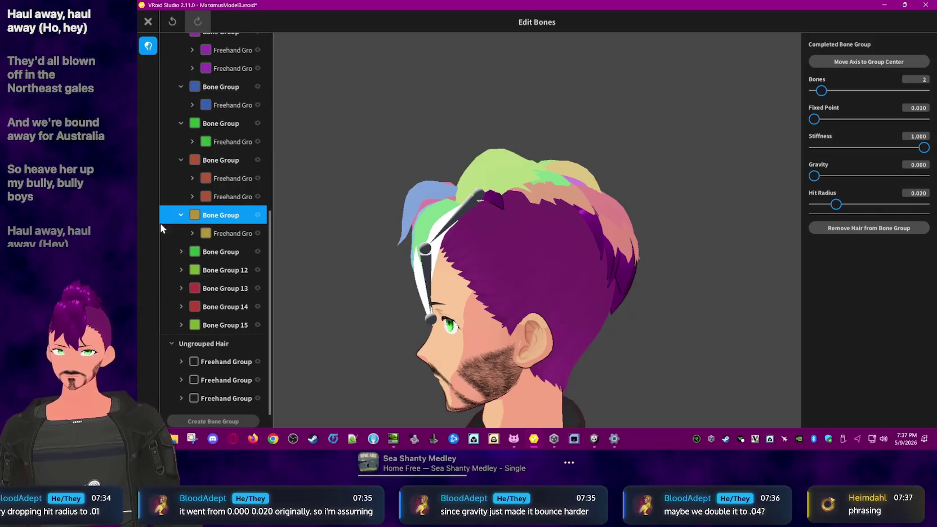
left_click(240, 253)
left_click(226, 288)
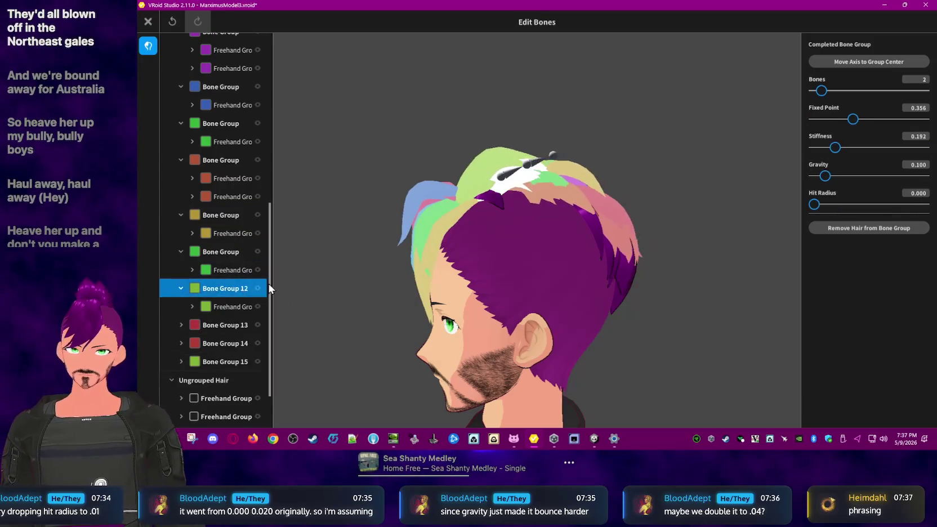
left_click(921, 194)
type("0.02")
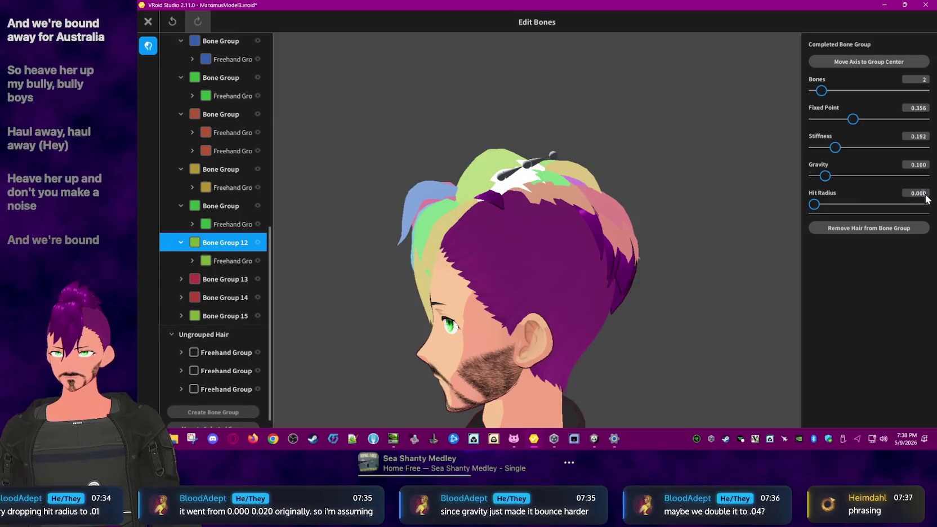
key("Return")
Step: Go through Bone Groups 13–15, giving Bone Group 15 a Hit Radius of 0.020
left_click(214, 277)
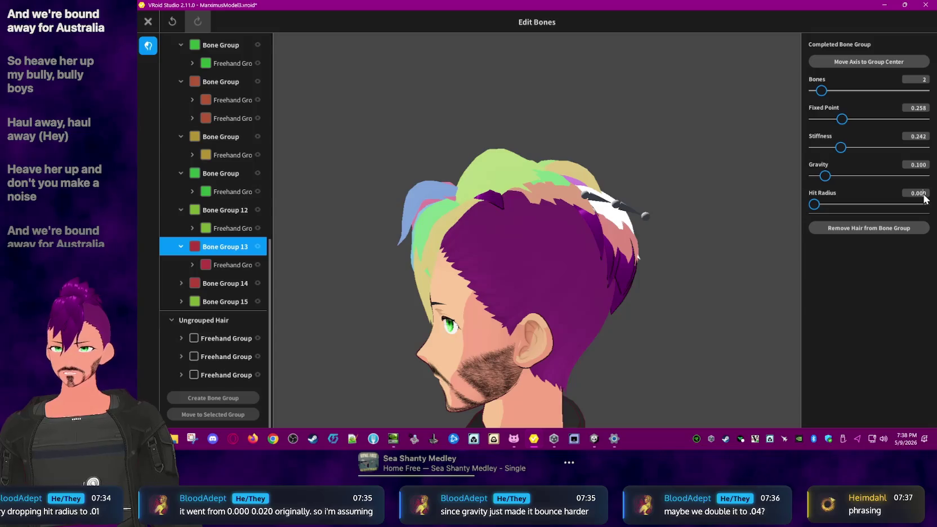
left_click(219, 284)
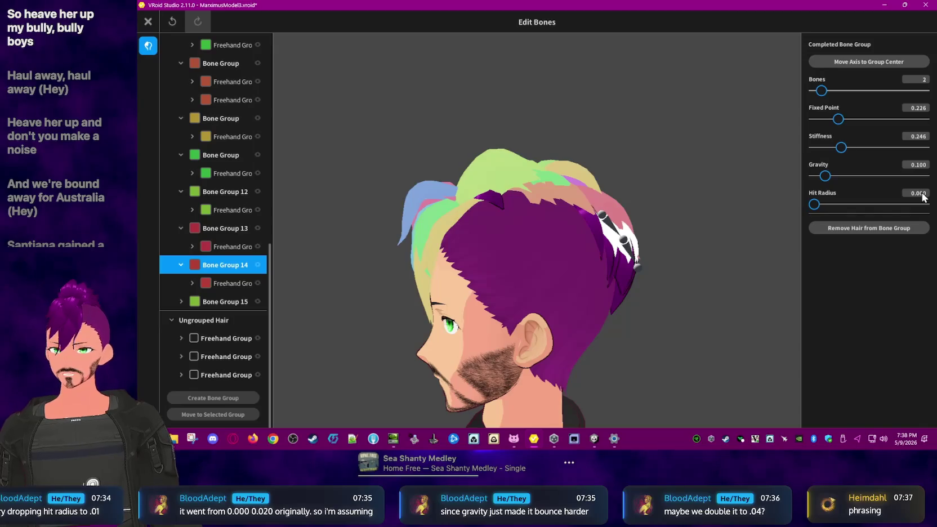
left_click(214, 302)
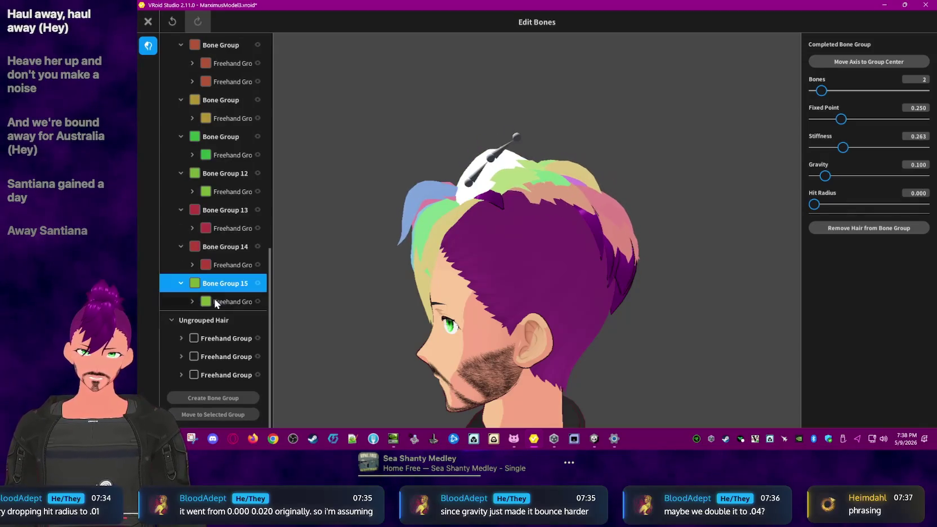
type("0.02")
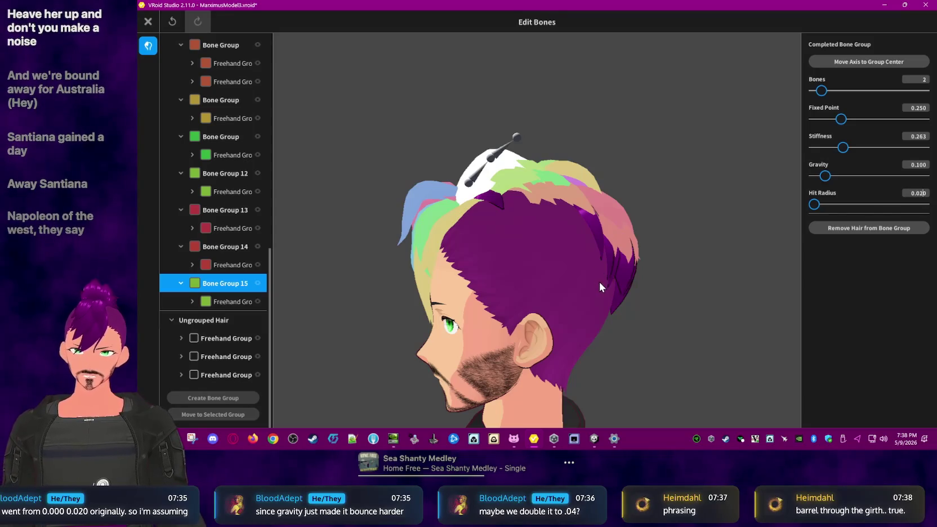
left_click(600, 285)
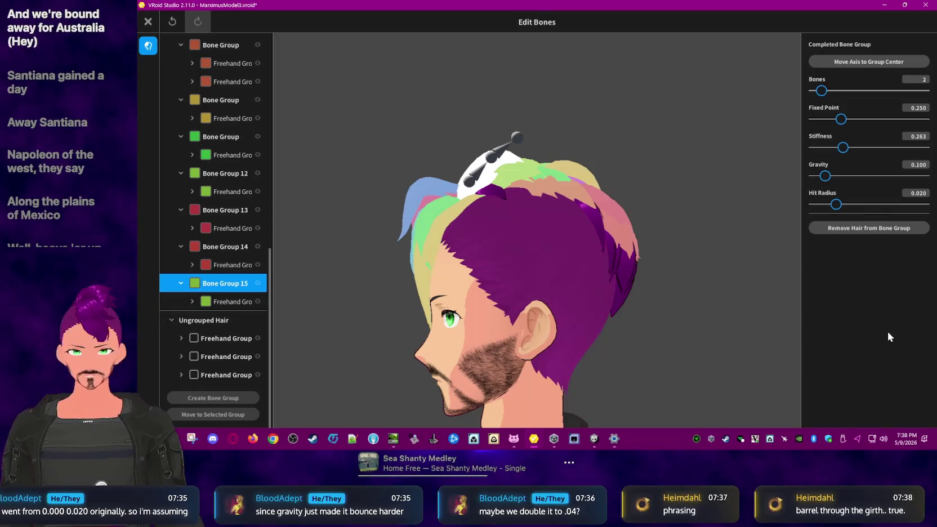
Step: Reselect the first bone group, inspect the front hair from front and three-quarter views, and close the editor
scroll(232, 237, "up", 2)
scroll(236, 236, "up", 2)
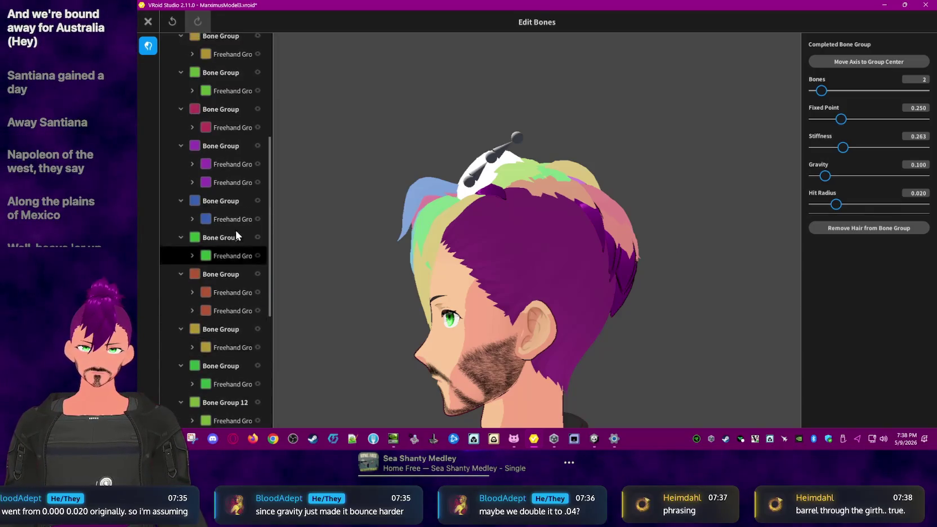
scroll(236, 230, "up", 3)
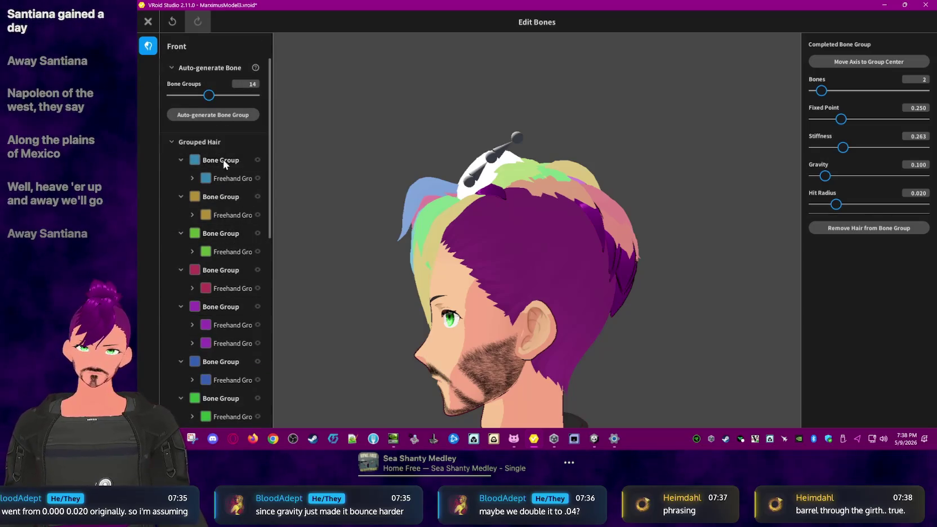
left_click(469, 130)
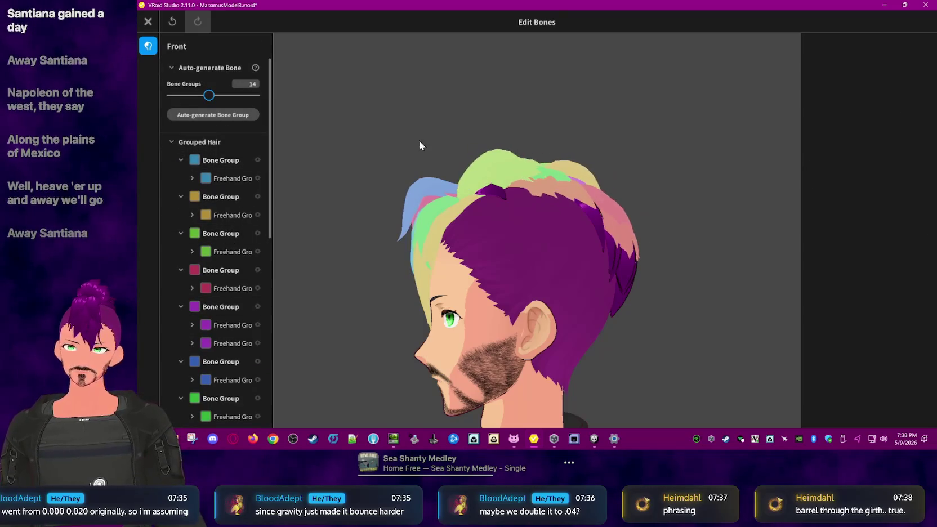
left_click(231, 160)
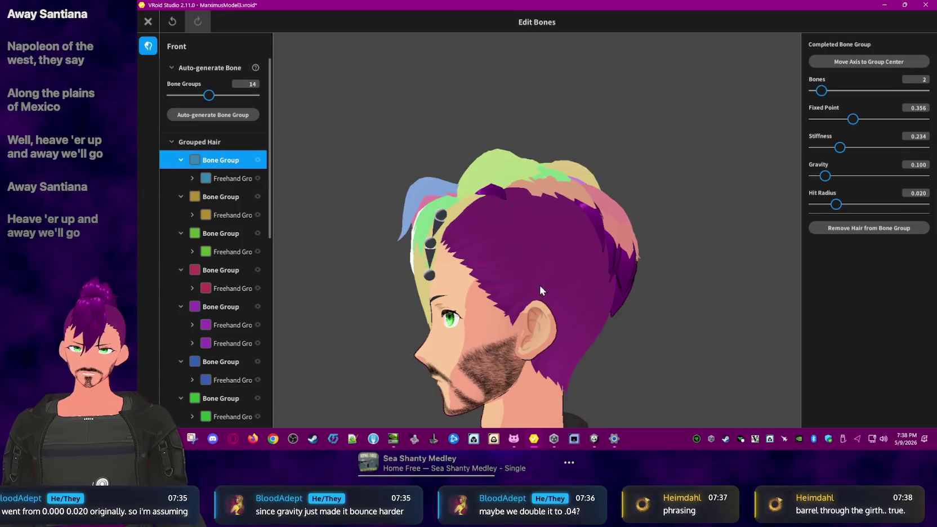
right_click_drag(539, 291, 565, 288)
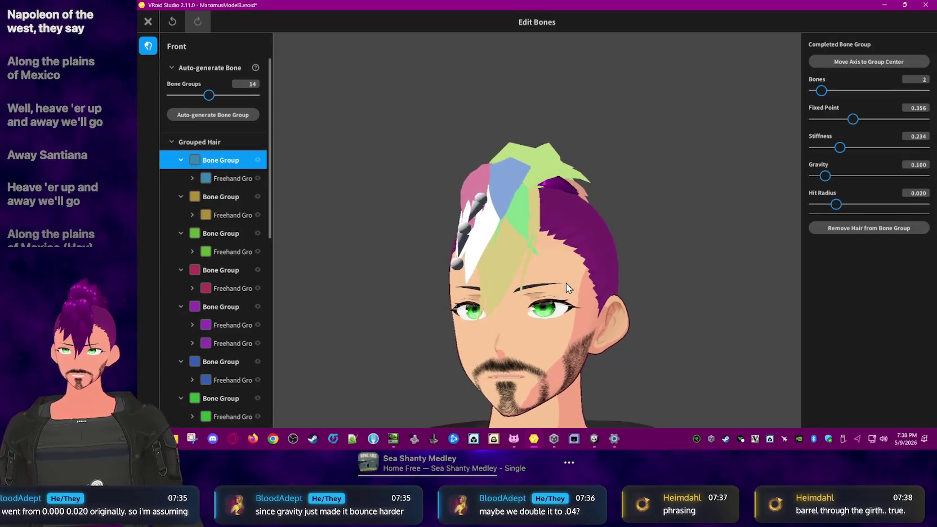
right_click_drag(579, 283, 543, 288)
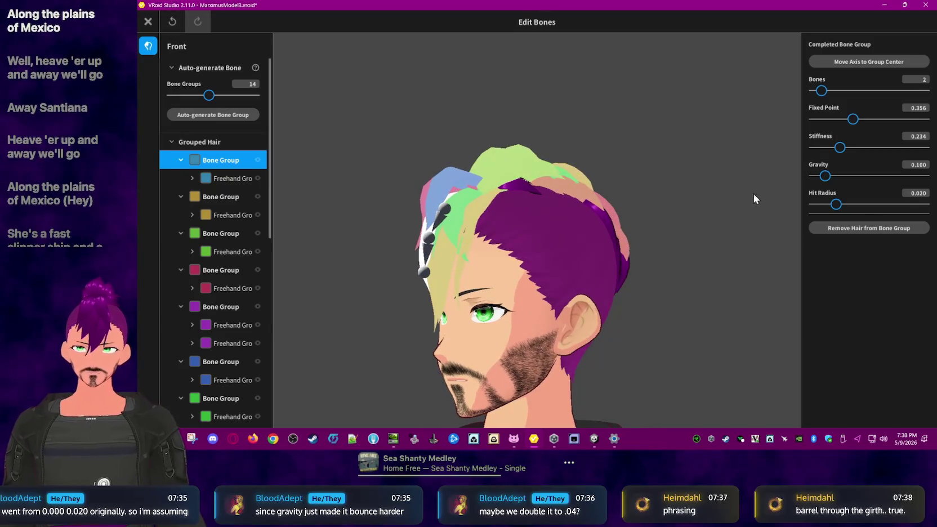
left_click(148, 21)
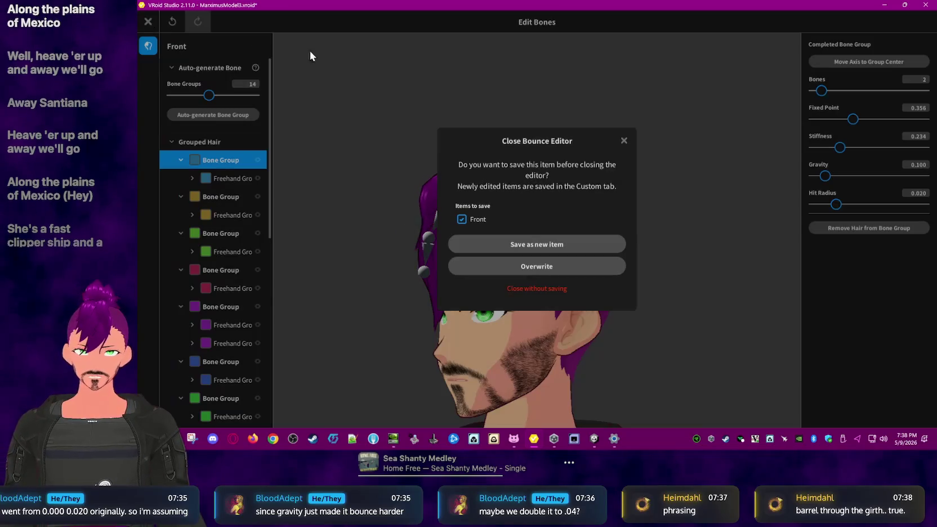
Step: Overwrite the Front hair item, preview its bounce in Photo Booth, and reopen the bounce bone editor
left_click(555, 268)
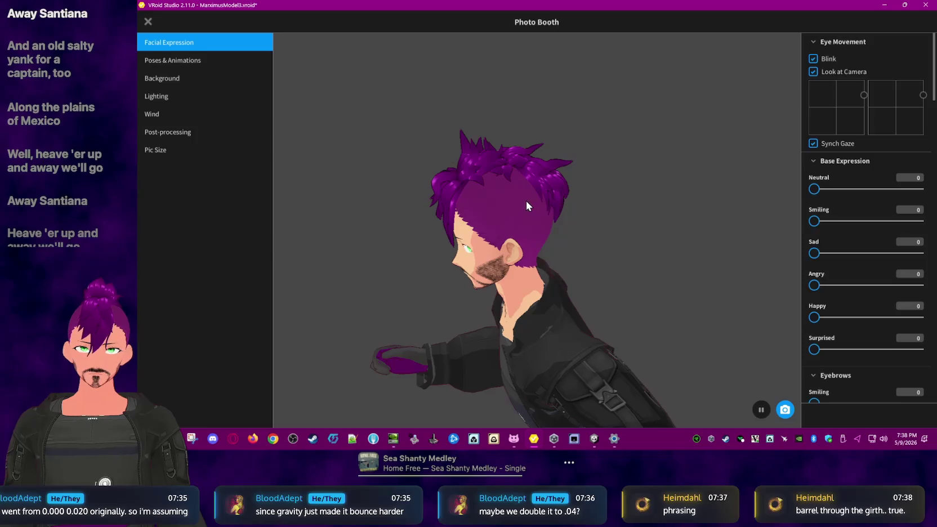
key("Escape")
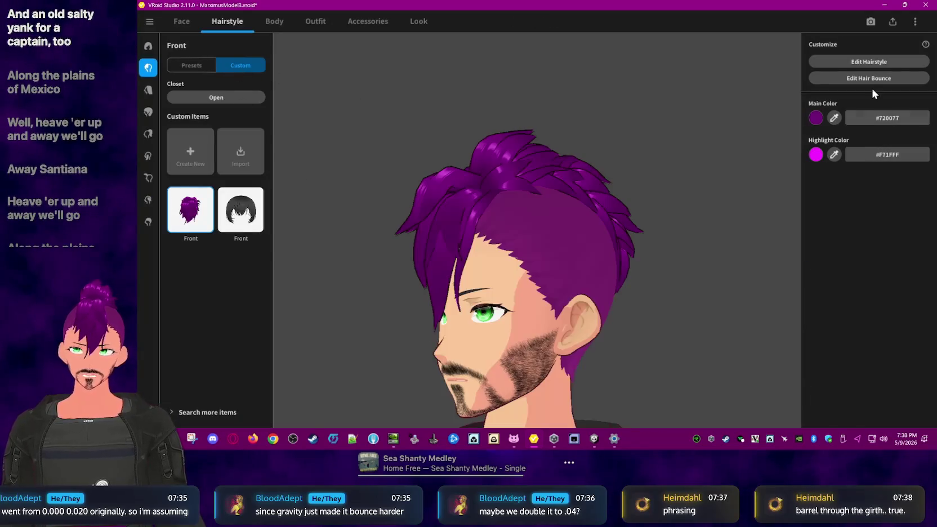
left_click(869, 77)
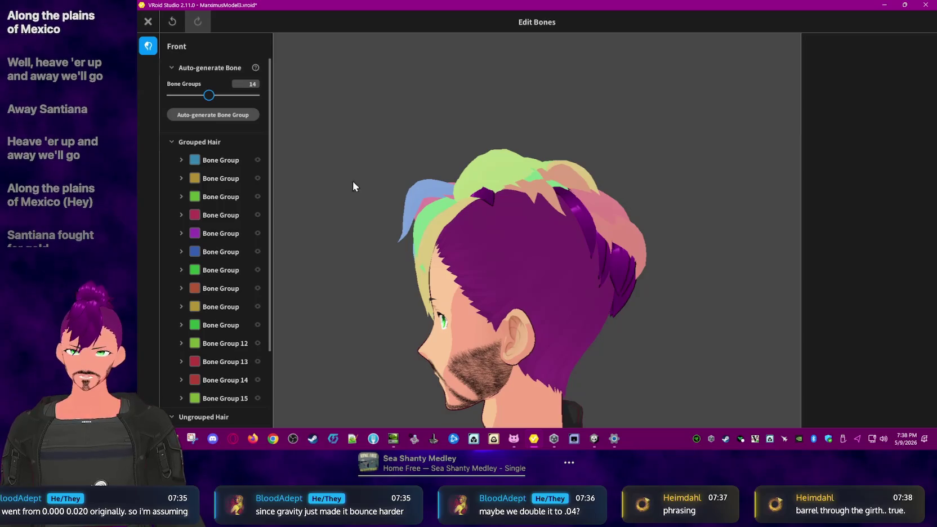
Step: Pick a front hair strand, raise its Stiffness from 0.263 to 0.331, then close the editor
left_click(486, 172)
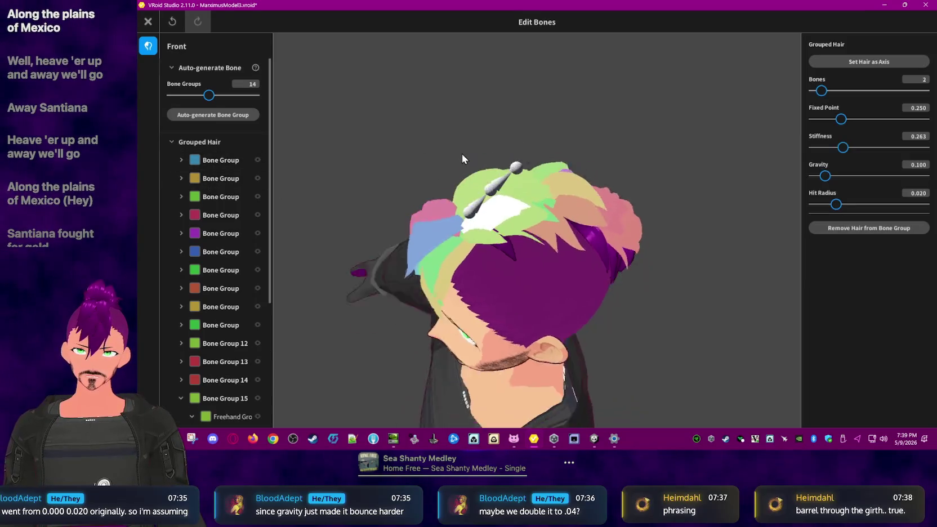
right_click_drag(485, 171, 467, 162)
left_click(519, 230)
left_click(478, 229)
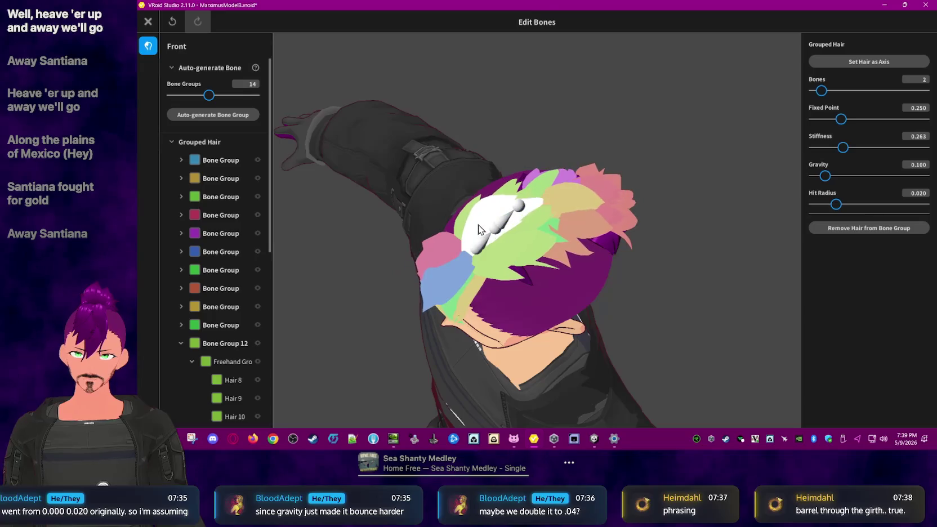
mouse_move(491, 235)
right_mouse_down()
mouse_move(662, 290)
mouse_move(624, 259)
right_mouse_up()
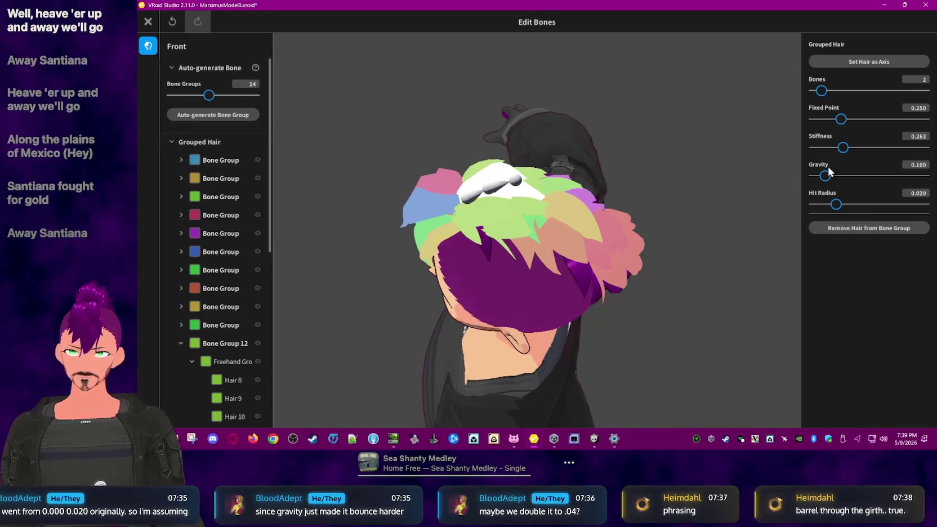
right_click_drag(789, 168, 689, 201)
mouse_move(842, 149)
left_mouse_down()
mouse_move(863, 149)
mouse_move(851, 150)
left_mouse_up()
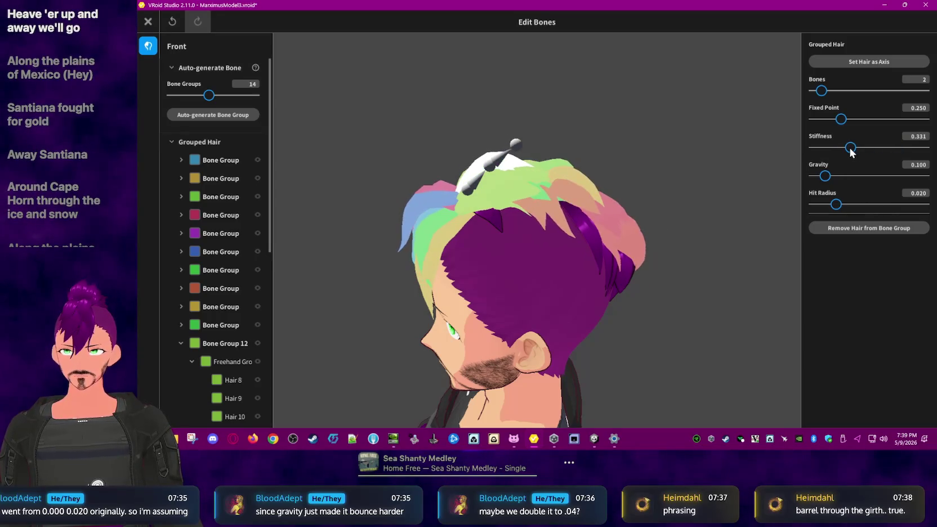
left_click(148, 22)
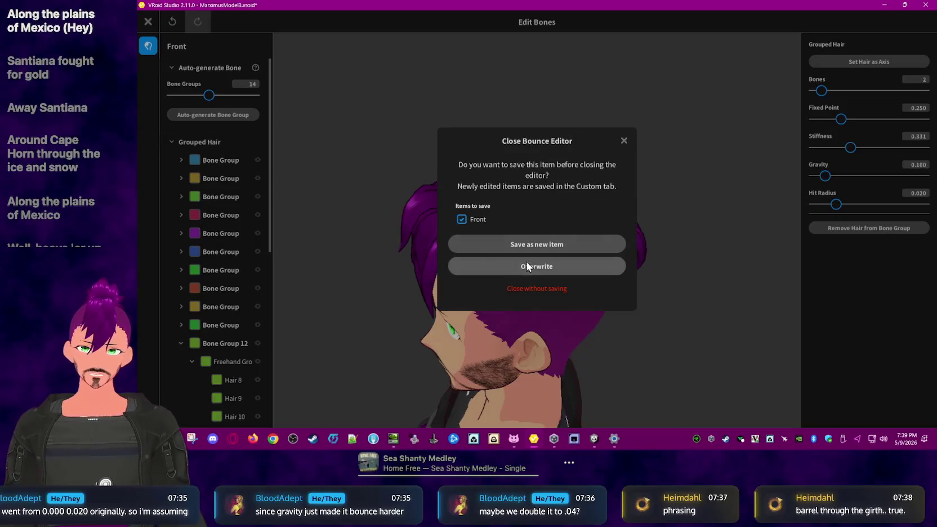
Step: Close the editor without saving, reopen it, and check Bone Group 12 and the group above it
left_click(538, 290)
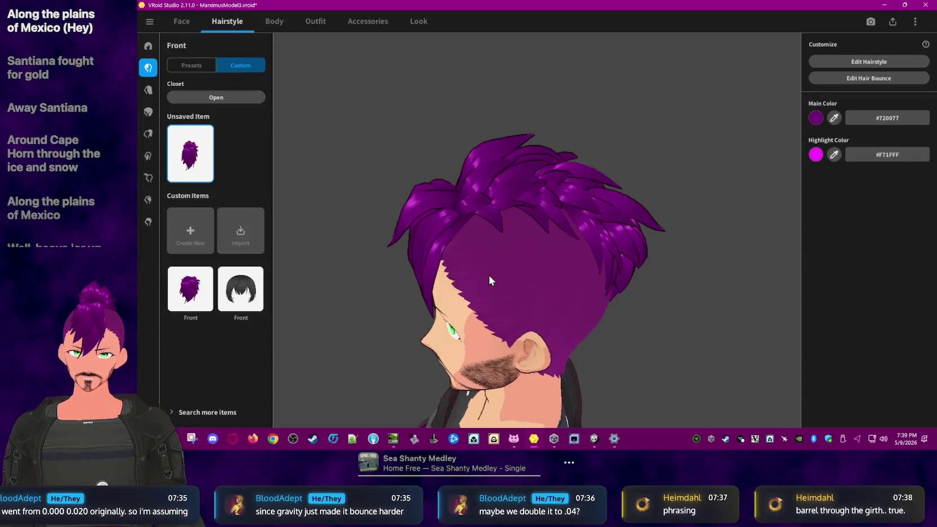
left_click(879, 78)
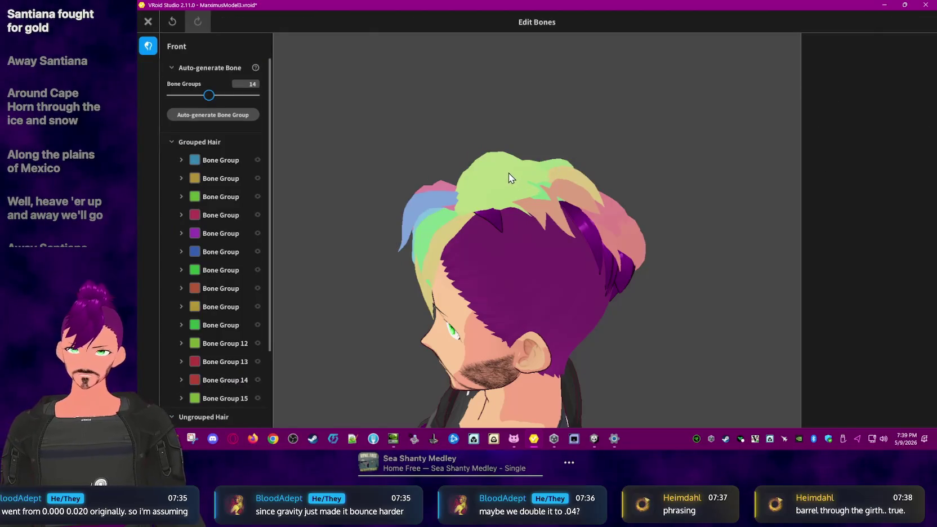
left_click(208, 343)
right_click_drag(372, 238, 378, 251)
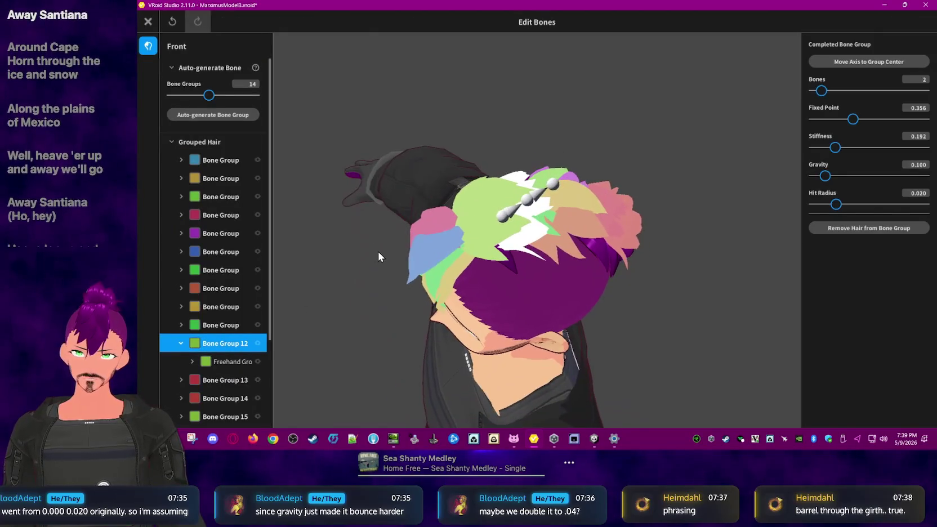
left_click(228, 324)
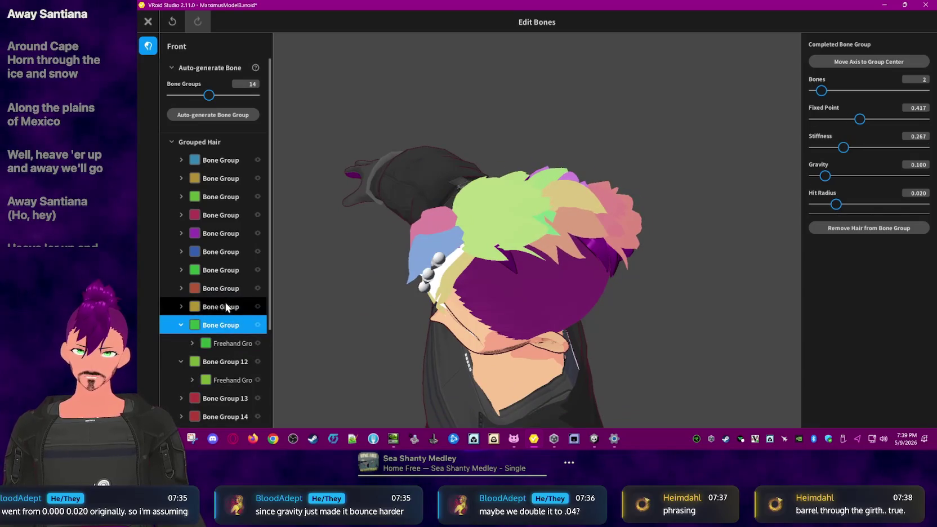
Step: Check the settings of the green groups, the third bone group and Bone Group 12
left_click(224, 306)
left_click(221, 270)
left_click(219, 198)
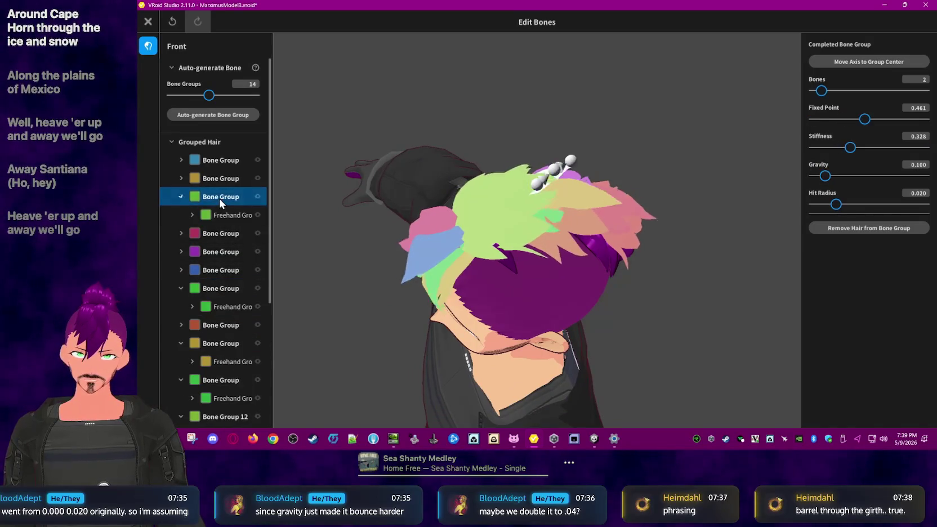
right_click_drag(282, 265, 340, 318)
scroll(229, 355, "down", 1)
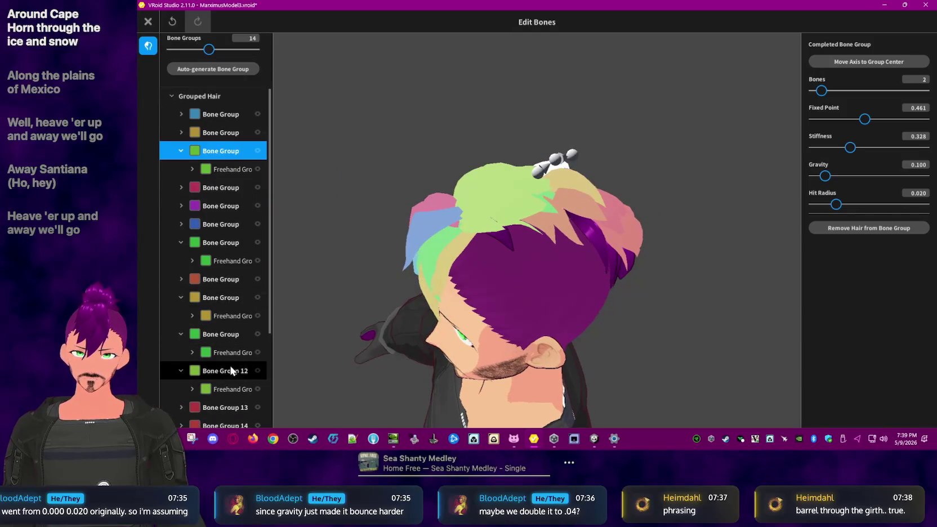
left_click(228, 369)
Step: Inspect individual strands on top and at the back of the head, including Hair 24
left_click(478, 201)
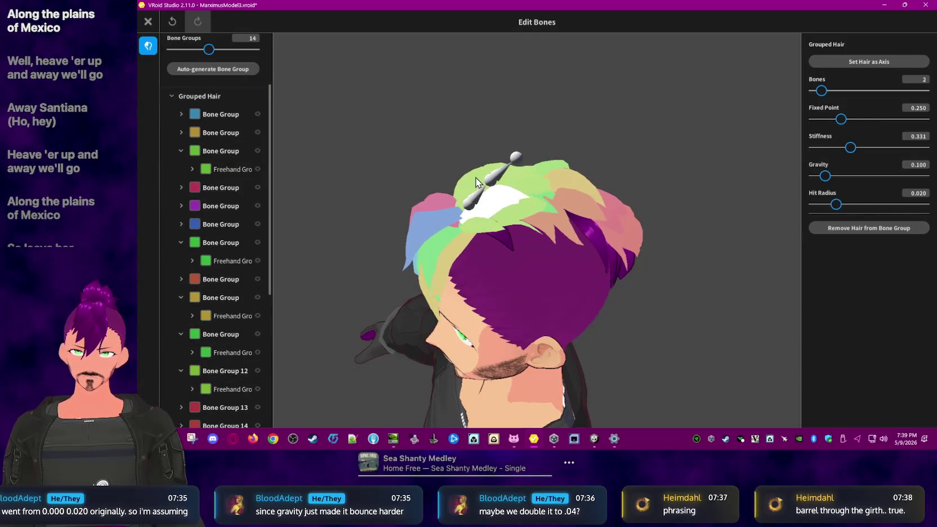
left_click(466, 179)
right_click_drag(468, 185, 453, 201)
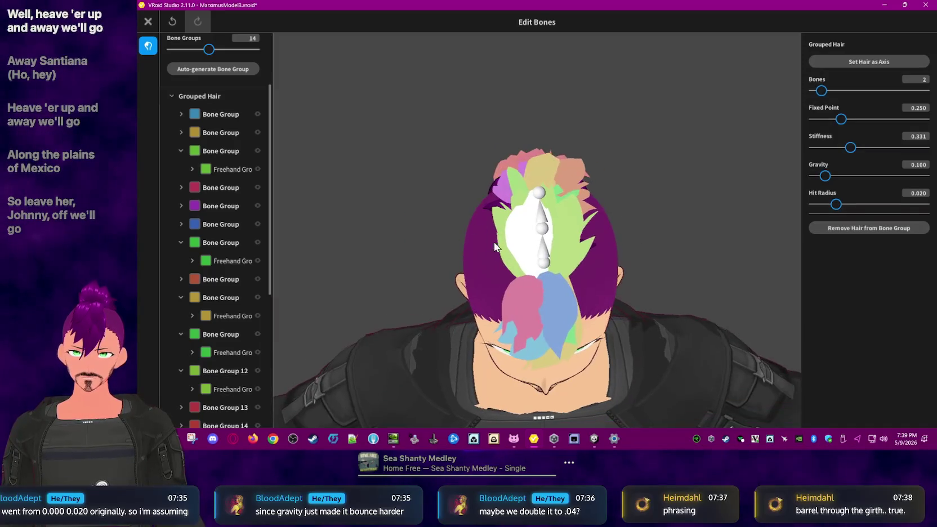
mouse_move(644, 256)
right_mouse_down()
mouse_move(618, 266)
mouse_move(684, 317)
mouse_move(667, 295)
right_mouse_up()
left_click(618, 266)
left_click(626, 266)
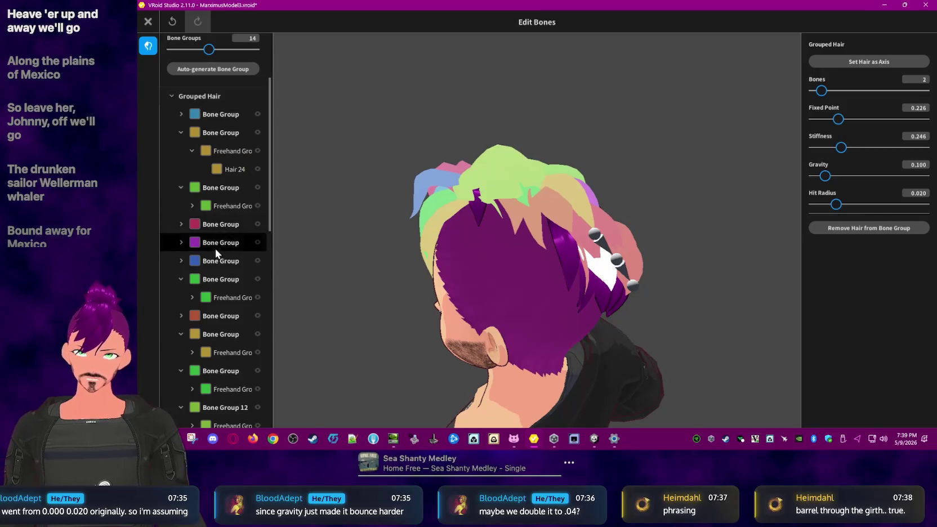
Step: Collapse every expanded bone group through Bone Group 15 and reselect the first group
left_click(181, 132)
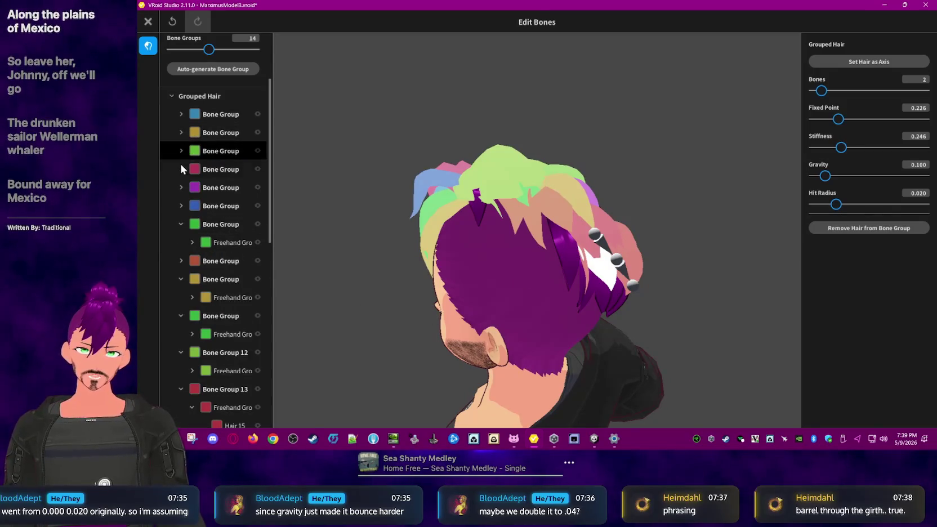
left_click(180, 152)
left_click(179, 224)
left_click(181, 261)
left_click(180, 279)
left_click(180, 297)
left_click(181, 315)
left_click(181, 334)
left_click(181, 353)
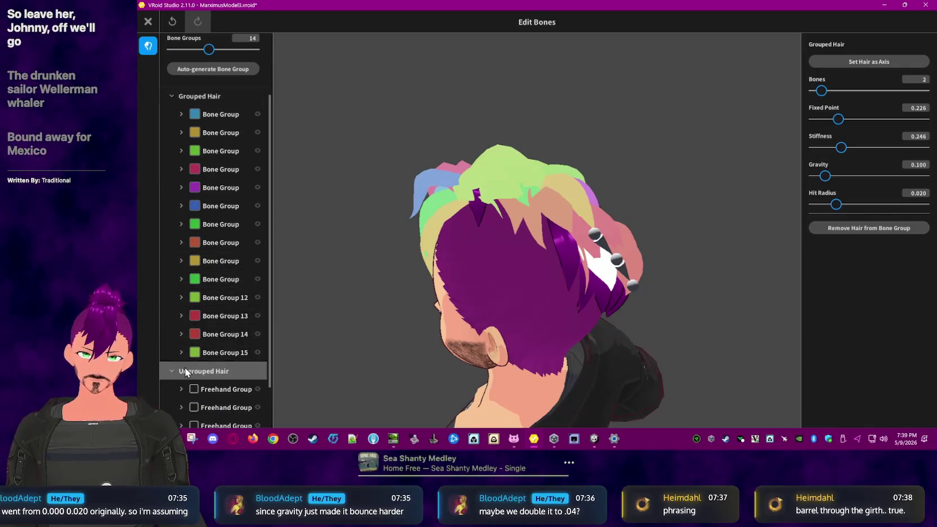
left_click(219, 113)
right_click_drag(413, 192, 443, 178)
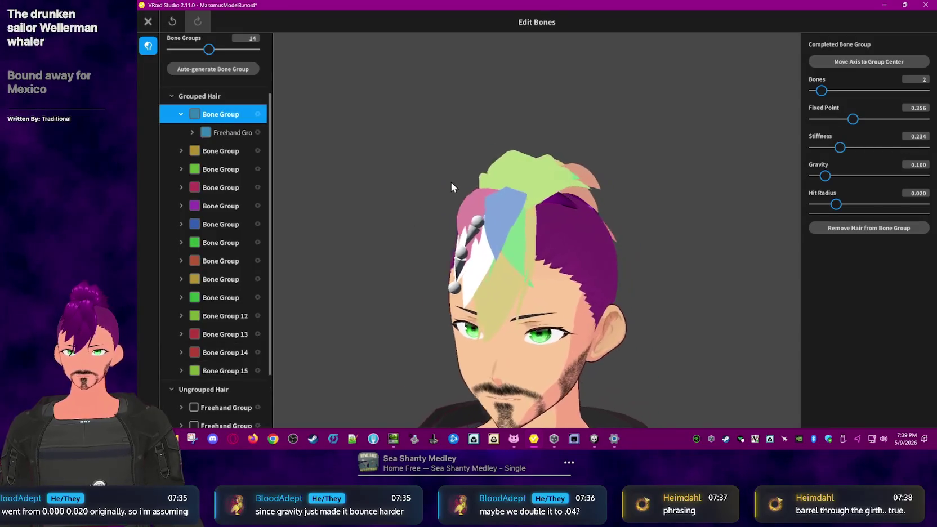
Step: Compare Fixed Point and Stiffness across the first five bone groups, ending on the gold group's Stiffness
left_click(220, 151)
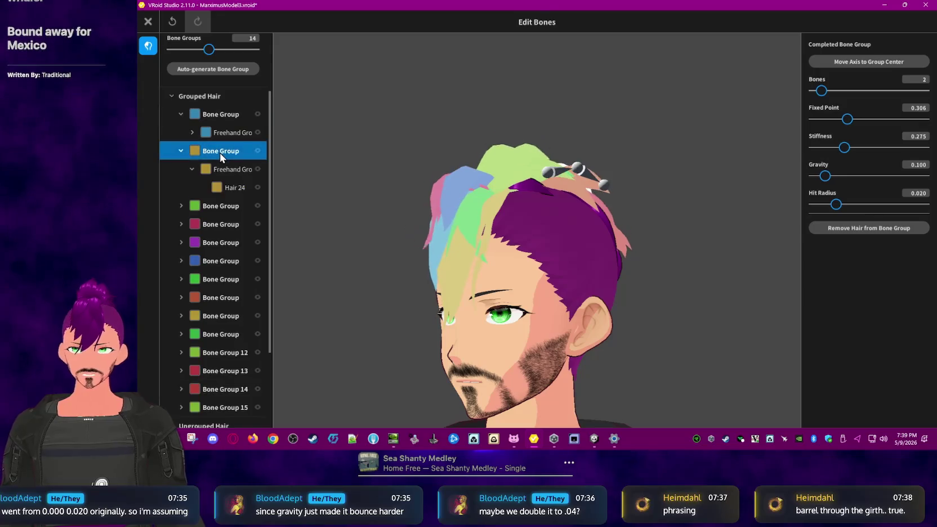
left_click(218, 206)
right_click_drag(340, 262, 313, 272)
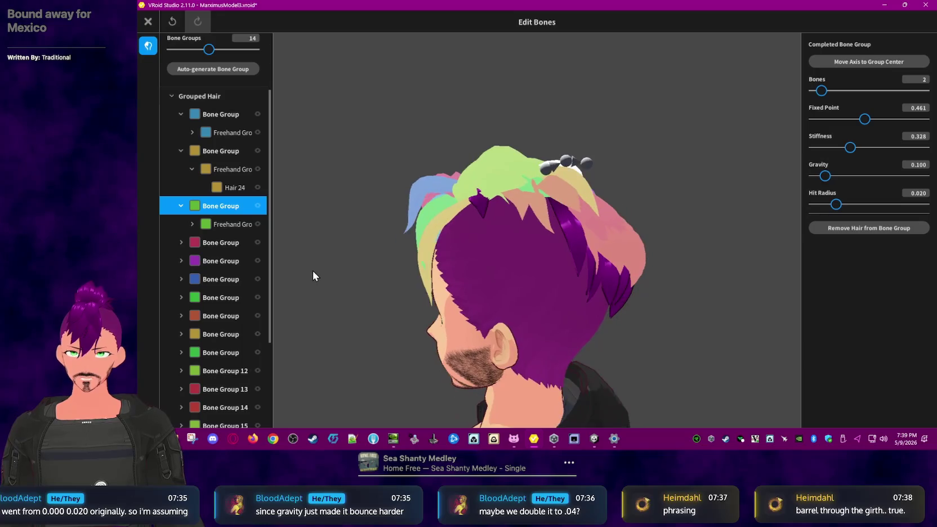
left_click(217, 243)
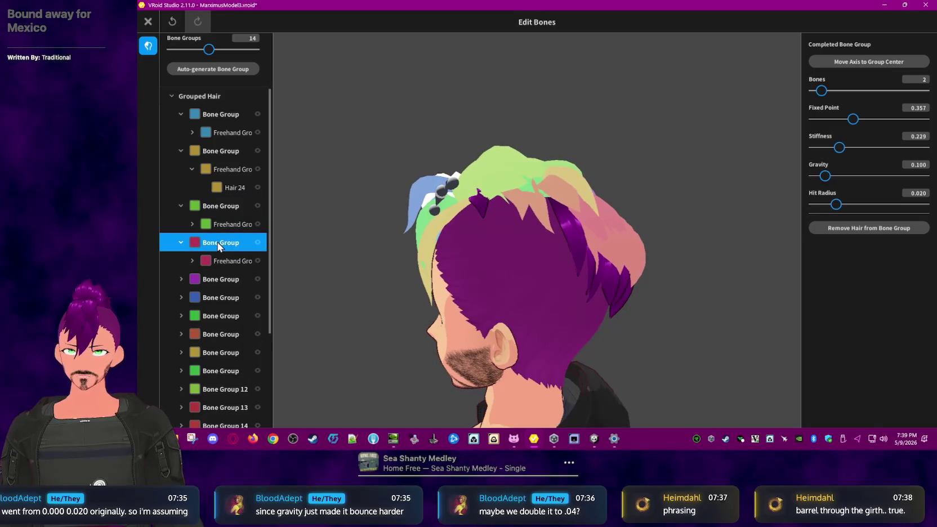
left_click(218, 278)
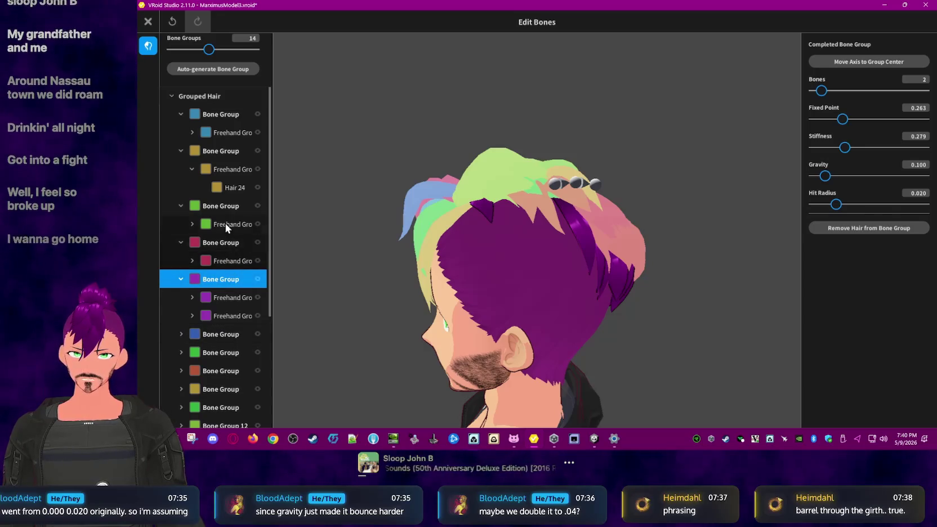
left_click(225, 112)
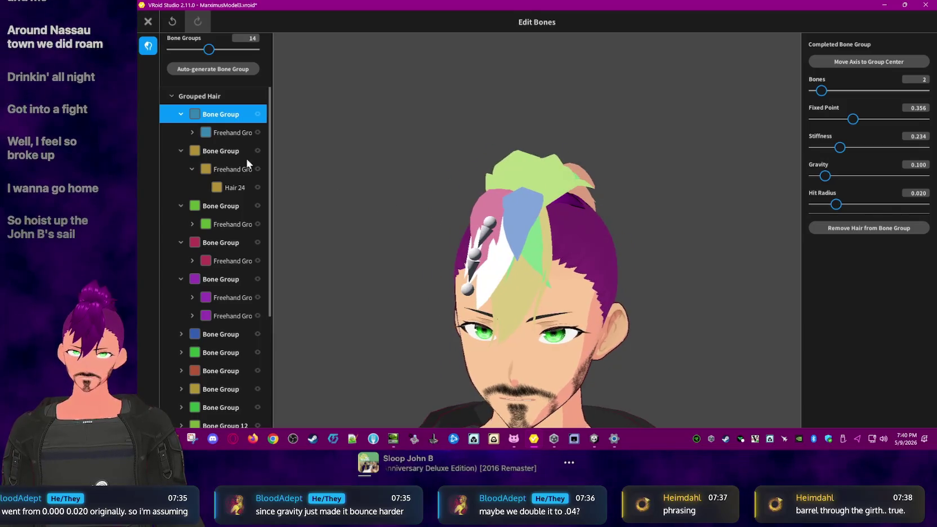
left_click(219, 150)
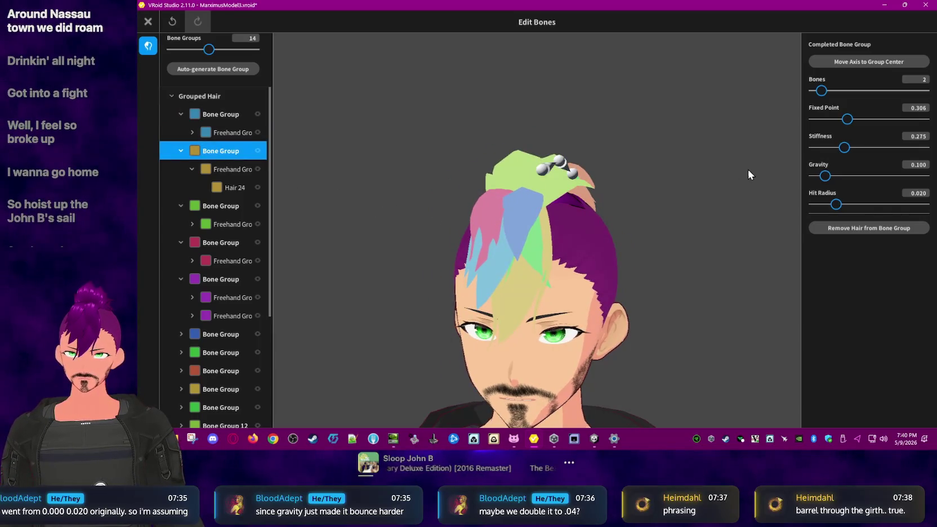
double_click(920, 141)
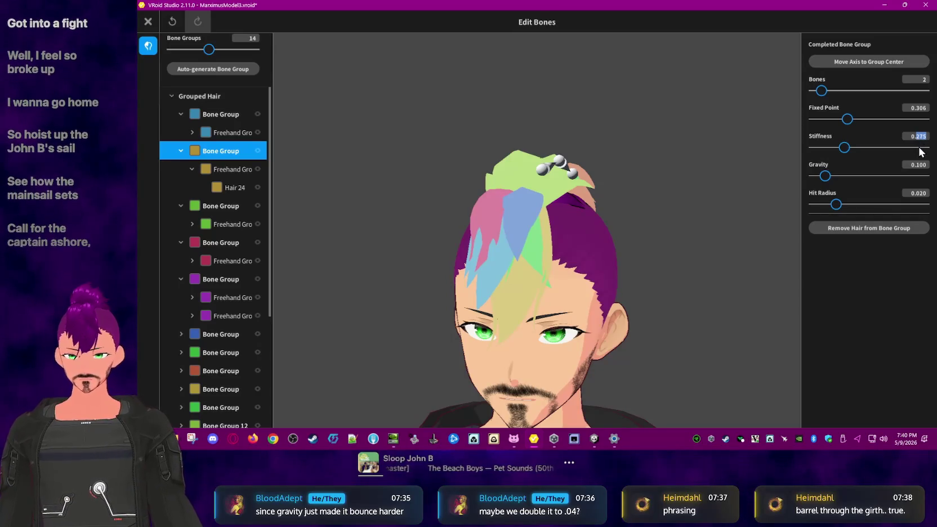
Step: Enter the gold group's new stiffness digits and set the green group's Stiffness to 0.656
type("55")
left_click(231, 206)
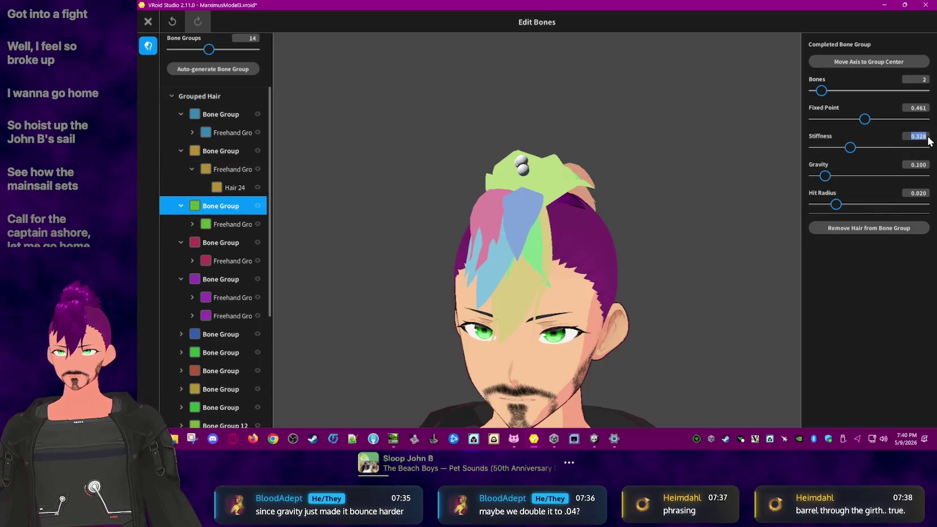
left_click_drag(929, 141, 919, 142)
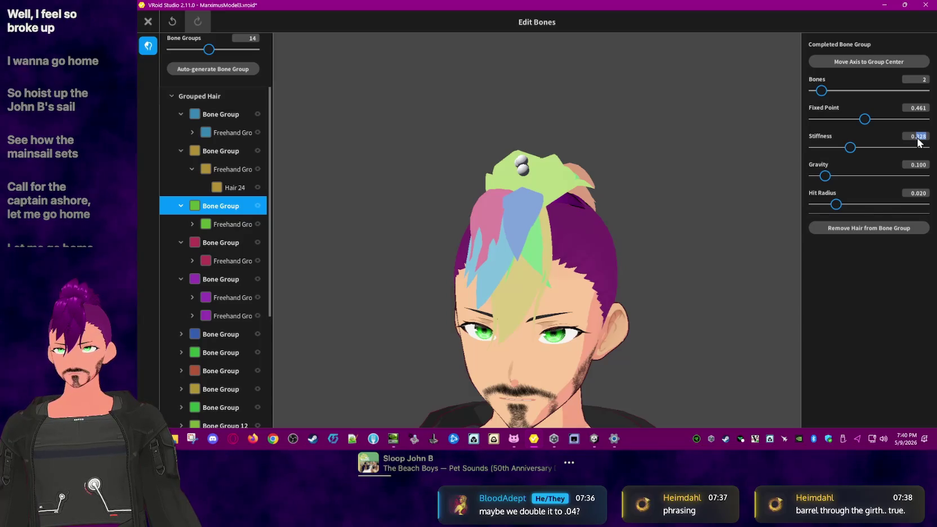
type("656")
key("Return")
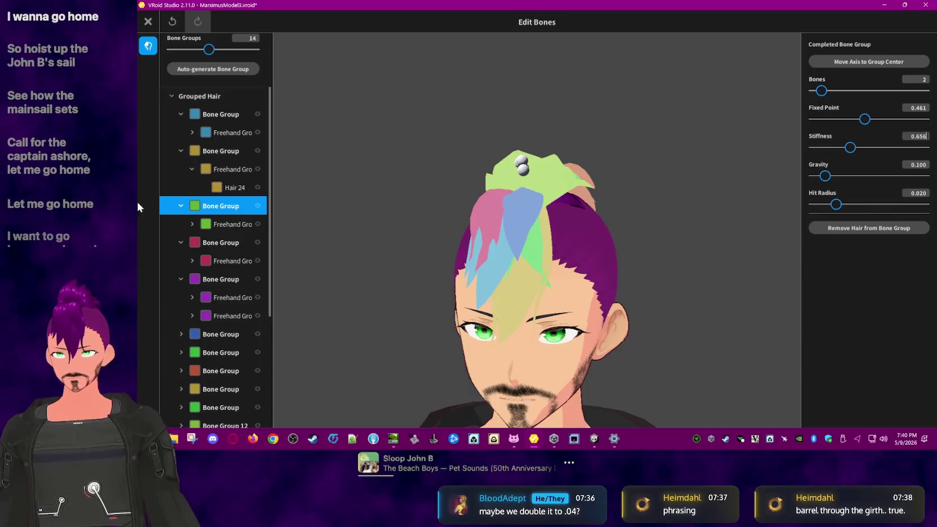
Step: Set the purple group's Stiffness to 0.558 and the blue group's to 0.574
left_click(237, 244)
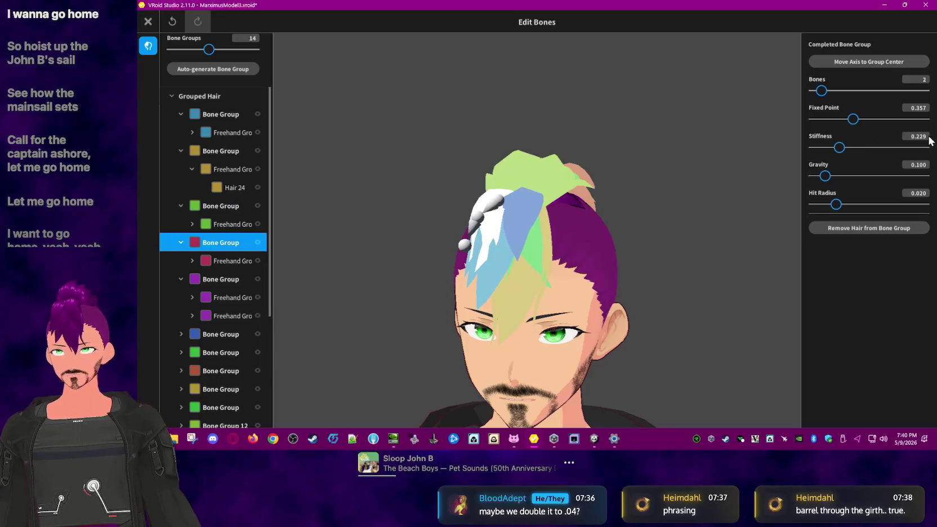
left_click(219, 278)
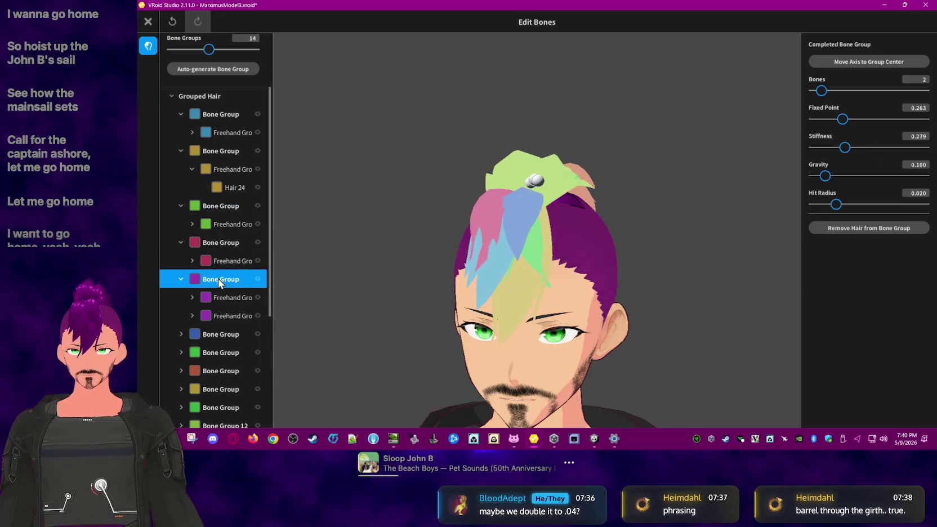
right_click_drag(443, 269, 627, 254)
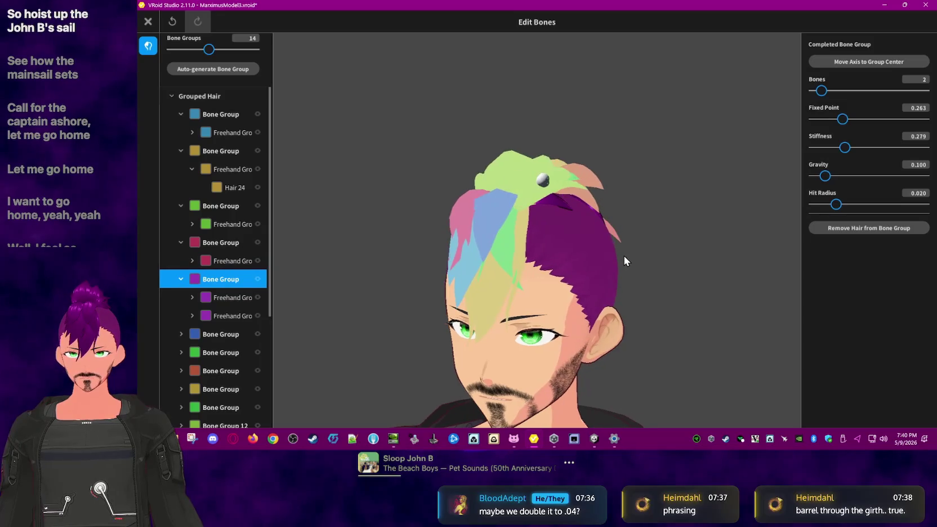
double_click(923, 138)
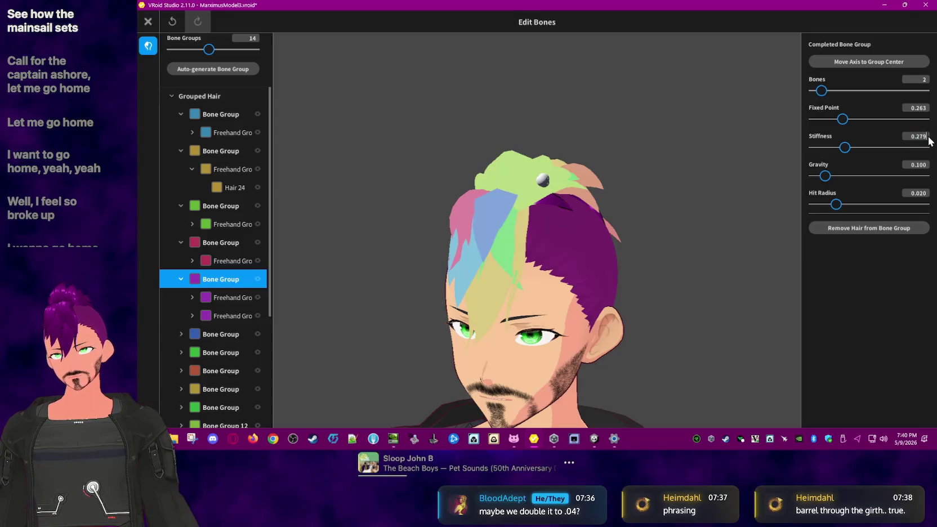
left_click_drag(930, 141, 920, 141)
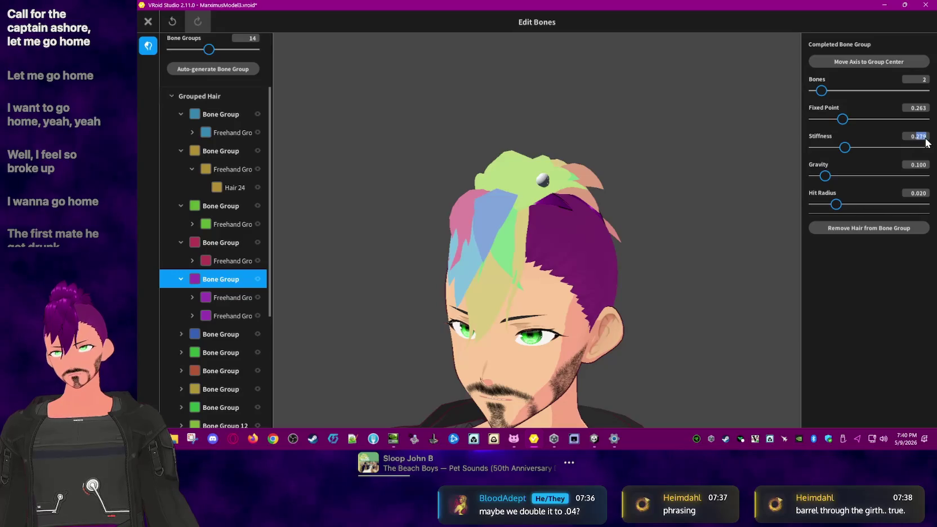
type("558")
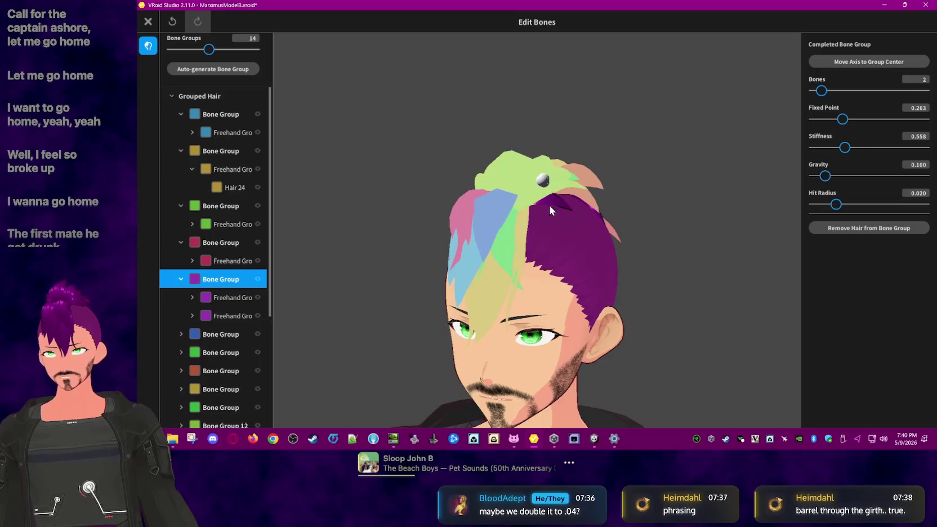
left_click(221, 335)
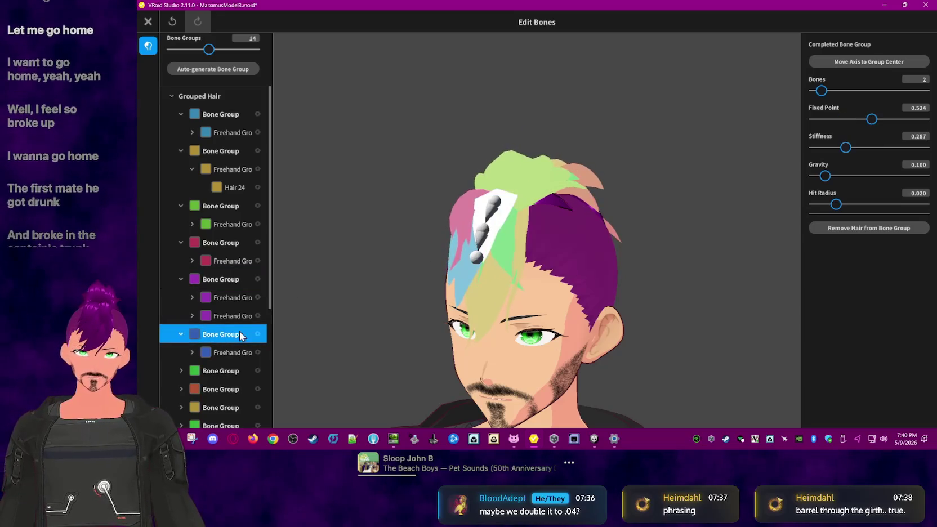
double_click(919, 137)
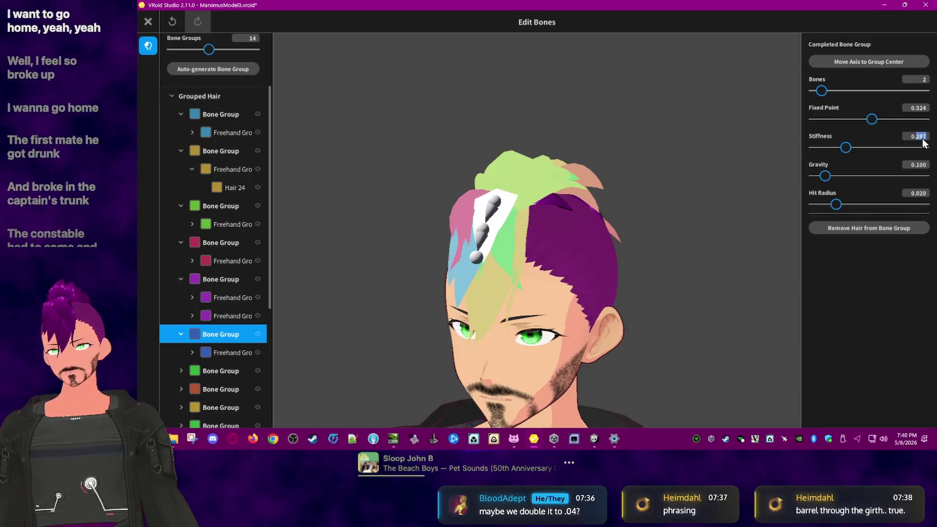
type("0.574")
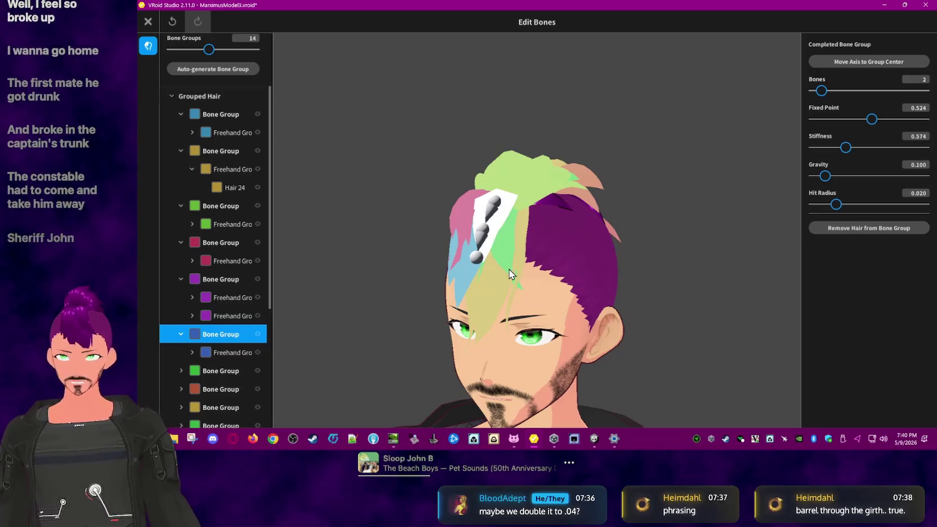
Step: Raise the next green bone group's Stiffness to 0.516
left_click(224, 278)
left_click(225, 369)
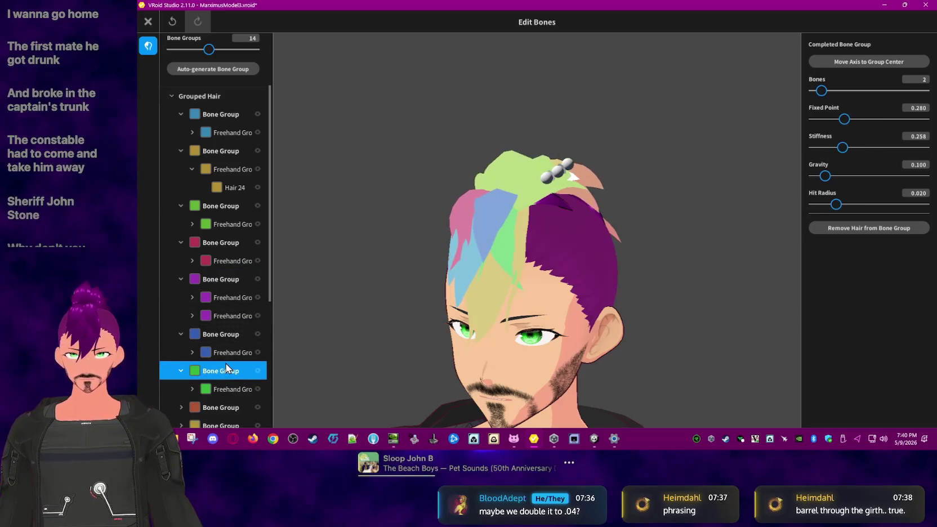
scroll(225, 366, "down", 1)
left_click(928, 138)
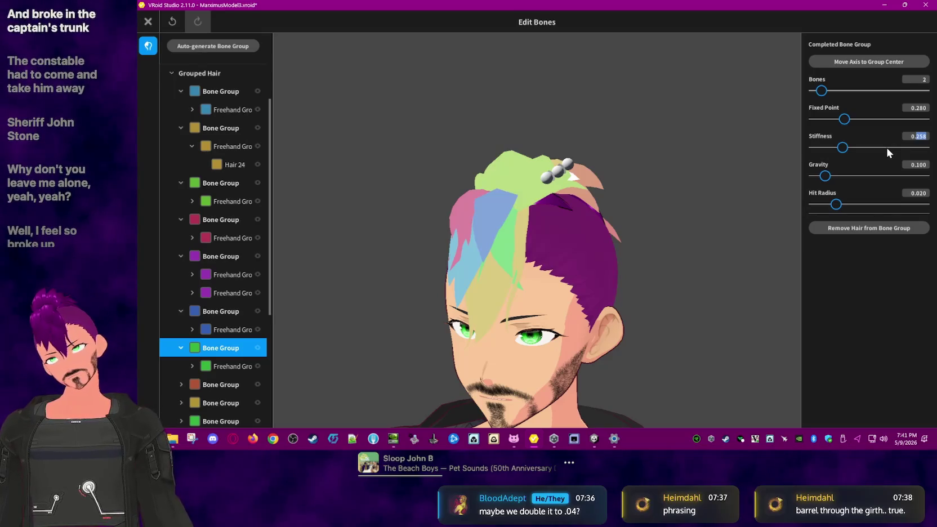
type("0.516")
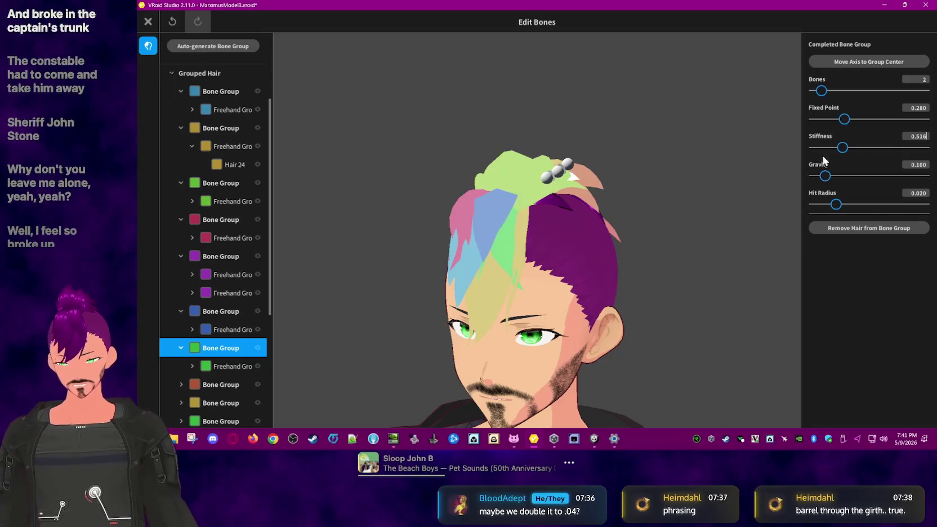
Step: Set the red group's Stiffness to 0.452, undoing a mistaken 0.525 entry
scroll(217, 351, "down", 3)
left_click(219, 313)
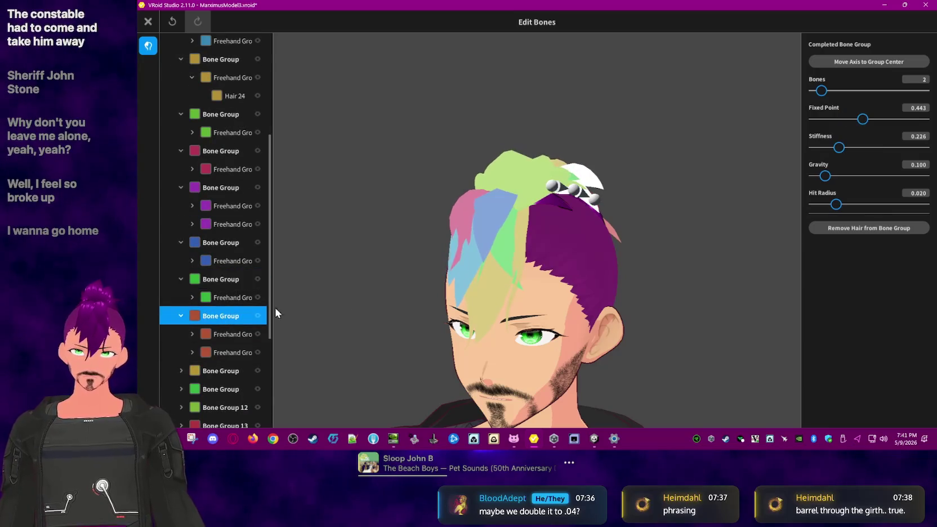
left_click(924, 138)
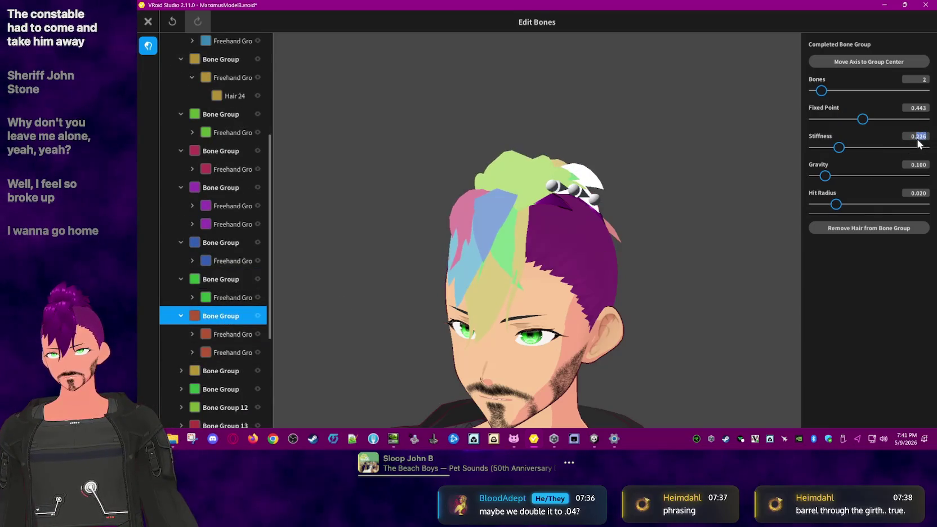
type("525")
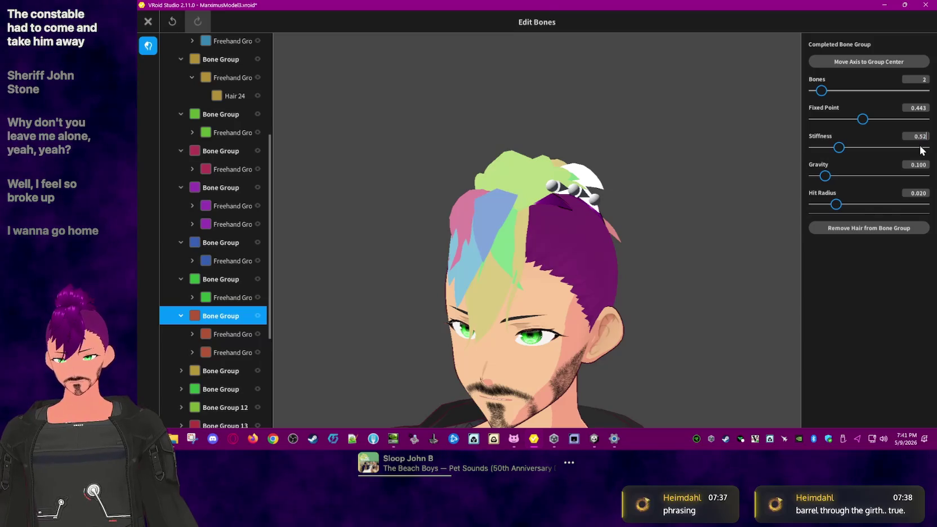
key("ctrl+z")
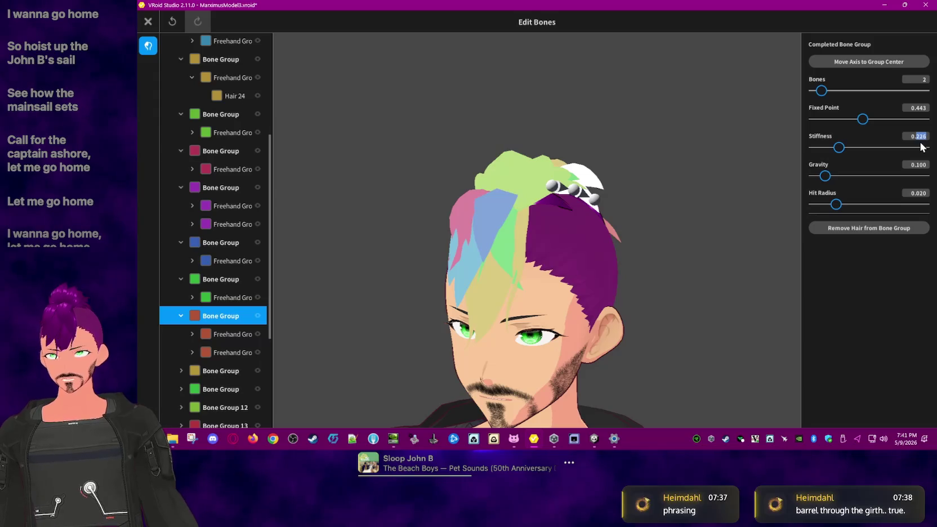
type("45")
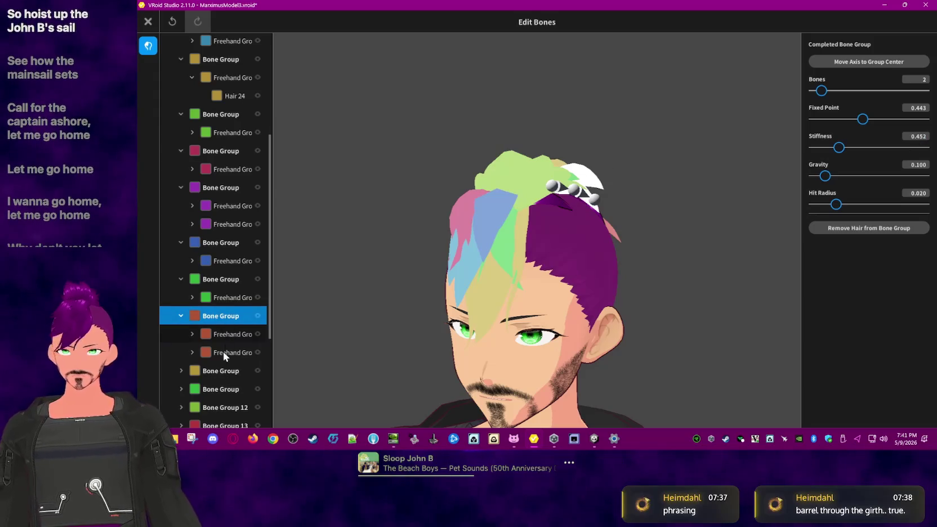
left_click(216, 375)
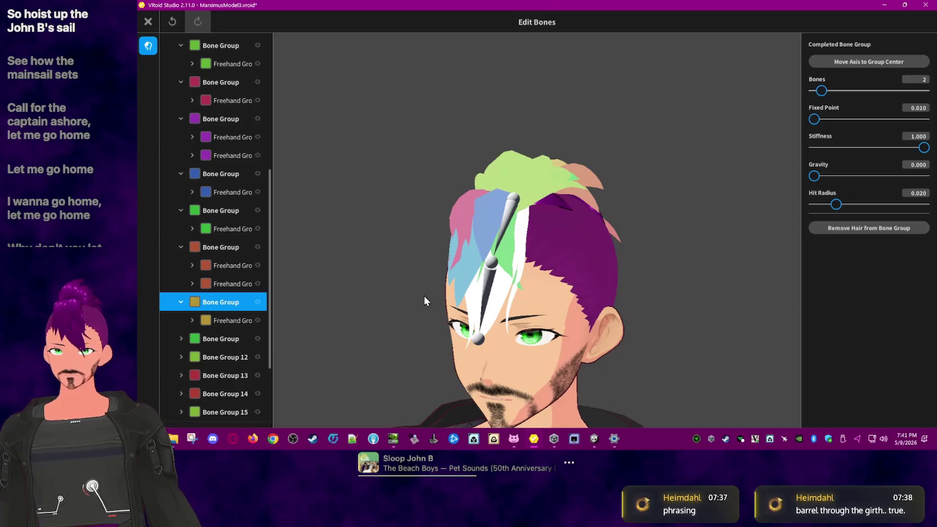
left_click(229, 338)
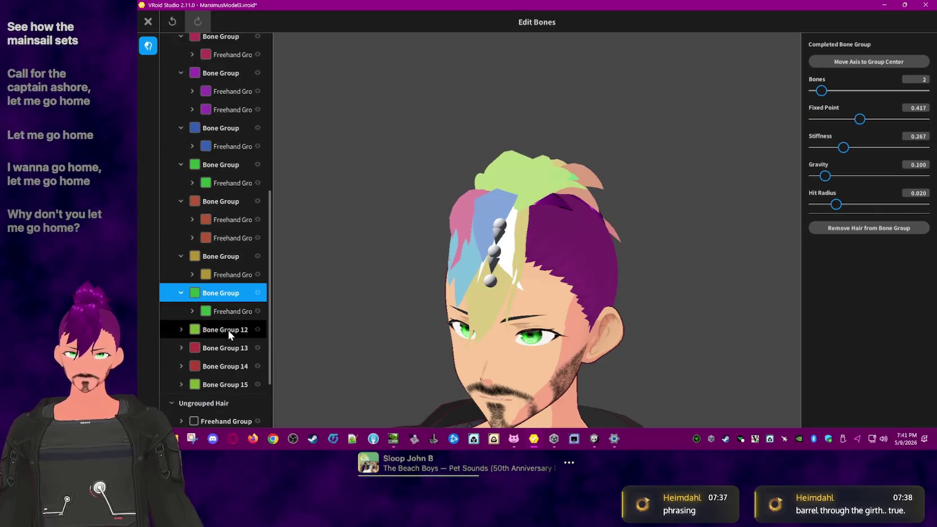
Step: Enter 384 on Bone Group 12 and make Bone Group 13 fully stiff at 1.000
left_click(229, 331)
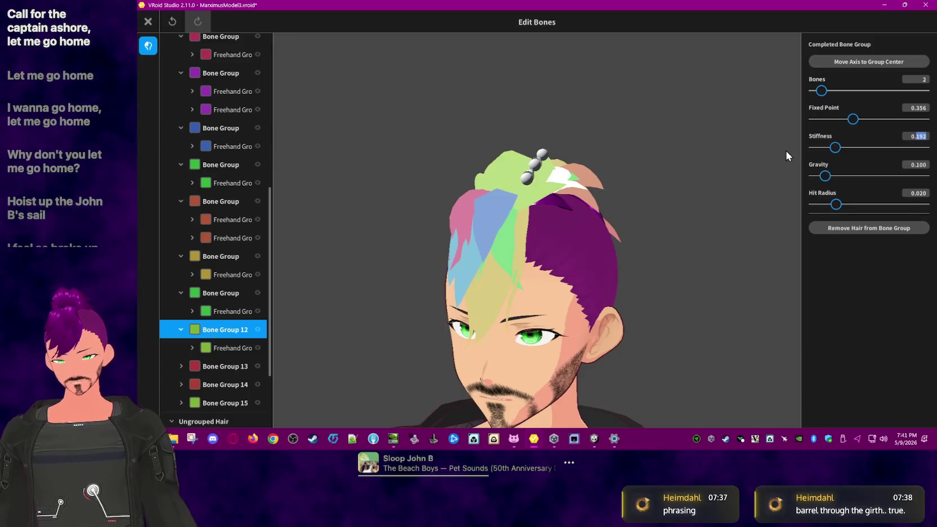
type("384")
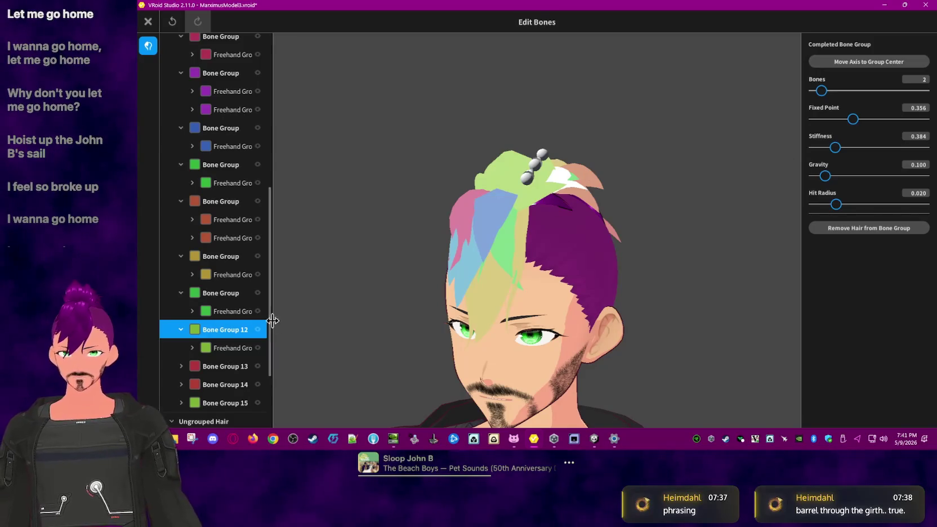
left_click(225, 366)
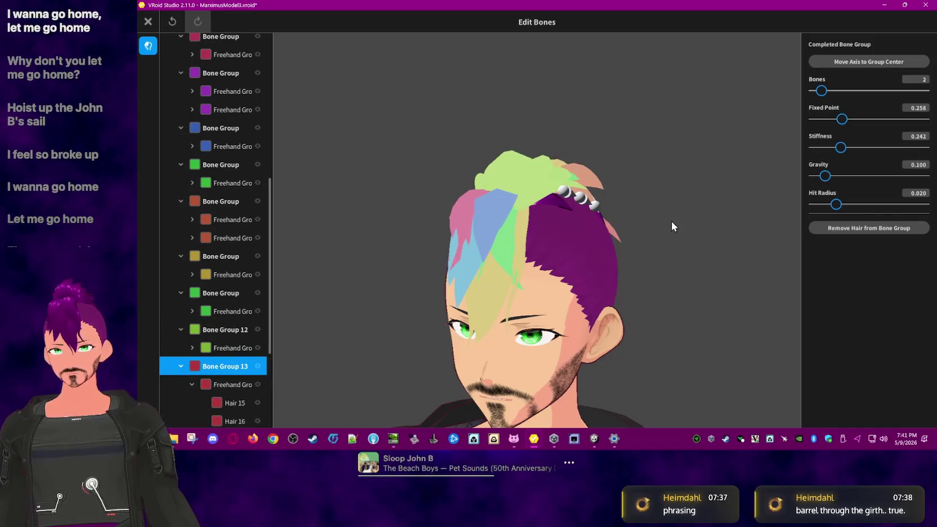
right_click_drag(669, 217, 674, 229)
left_click(928, 147)
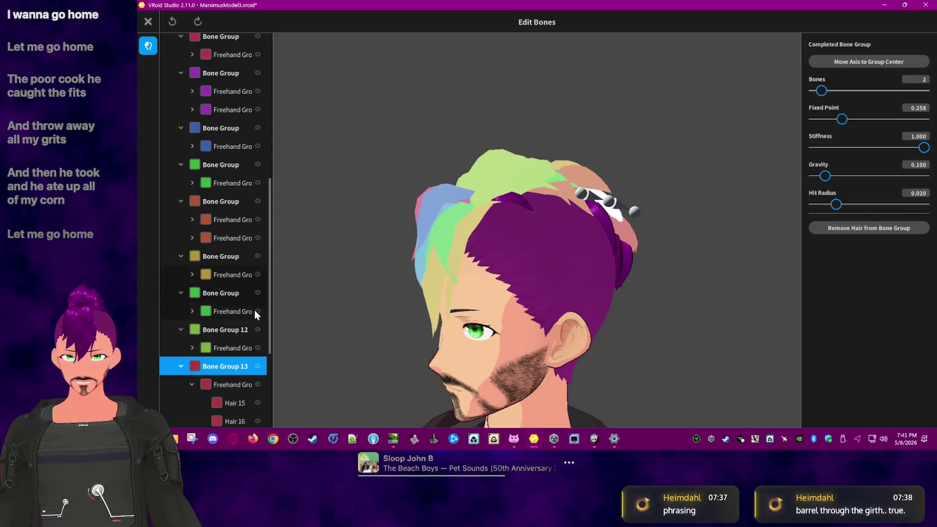
left_click(219, 333)
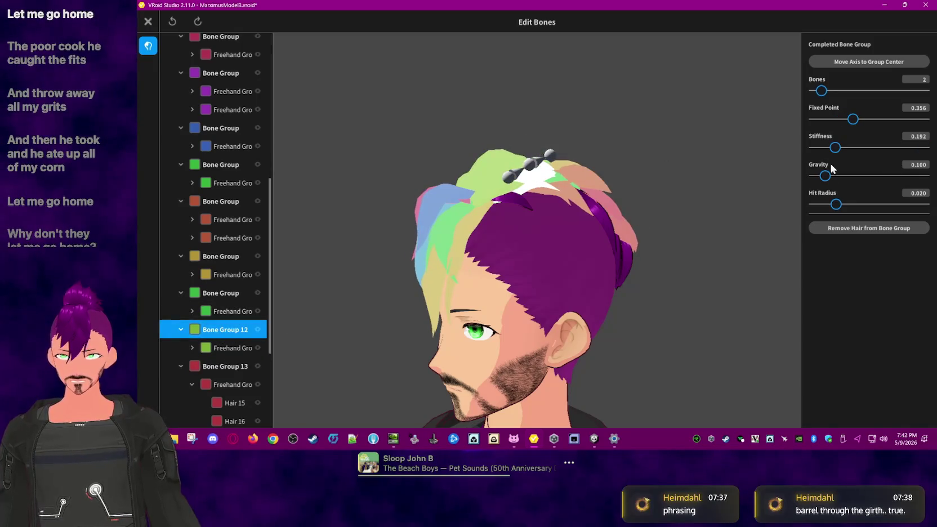
left_click(216, 367)
Step: Lower the yellow bone group's Stiffness from 1.000 to 0.284
left_click(229, 332)
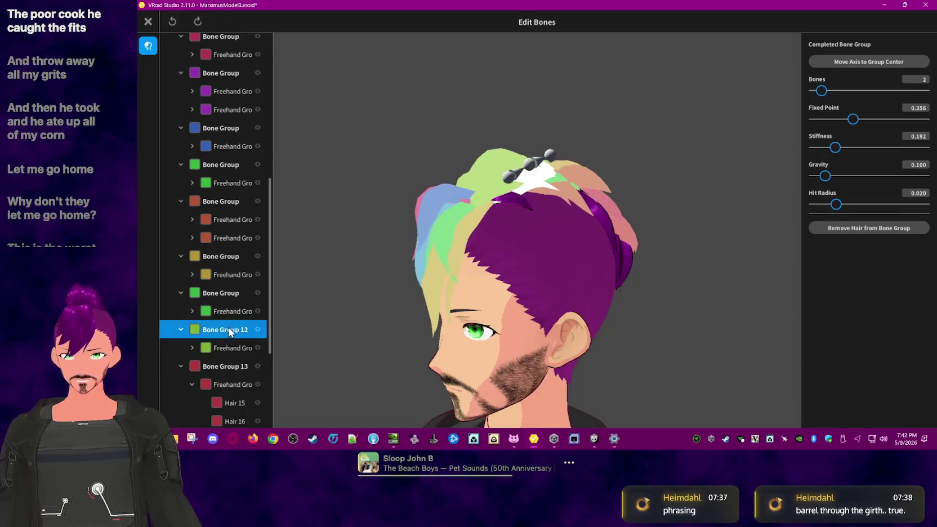
left_click(229, 294)
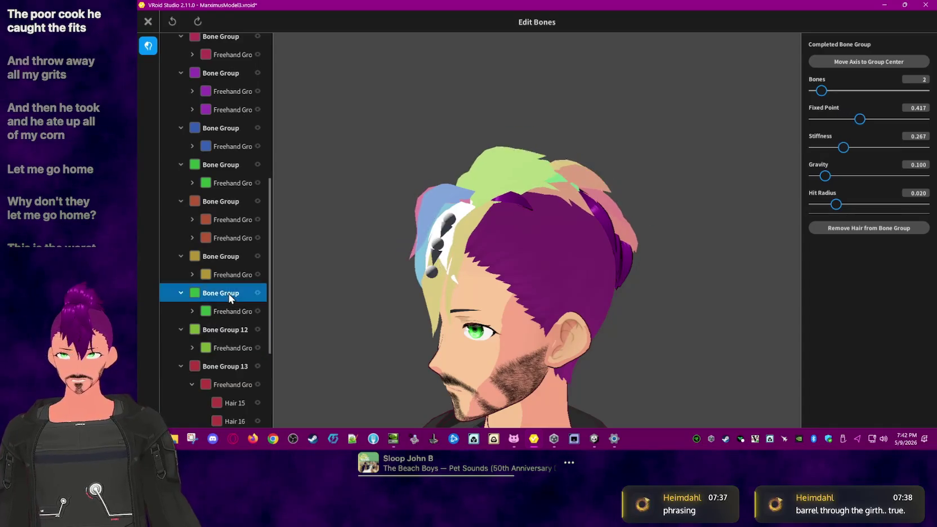
left_click(231, 256)
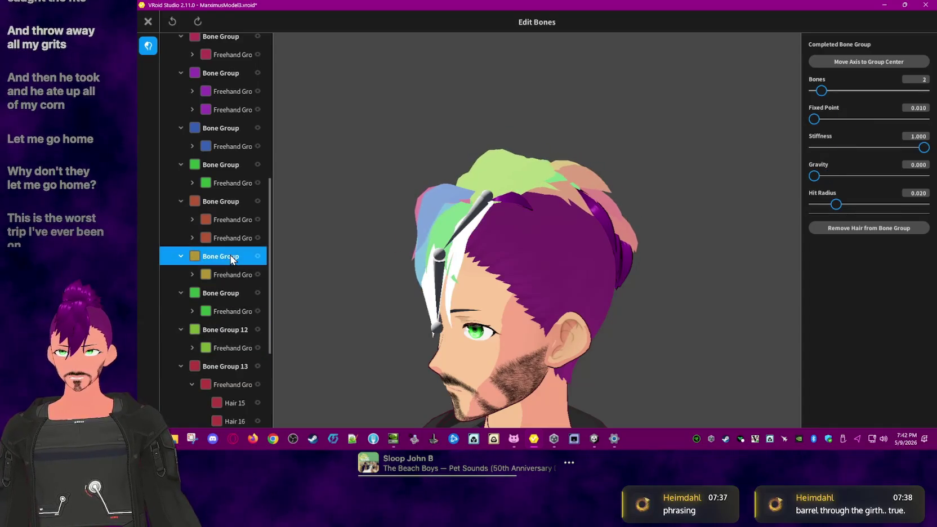
left_click(235, 205)
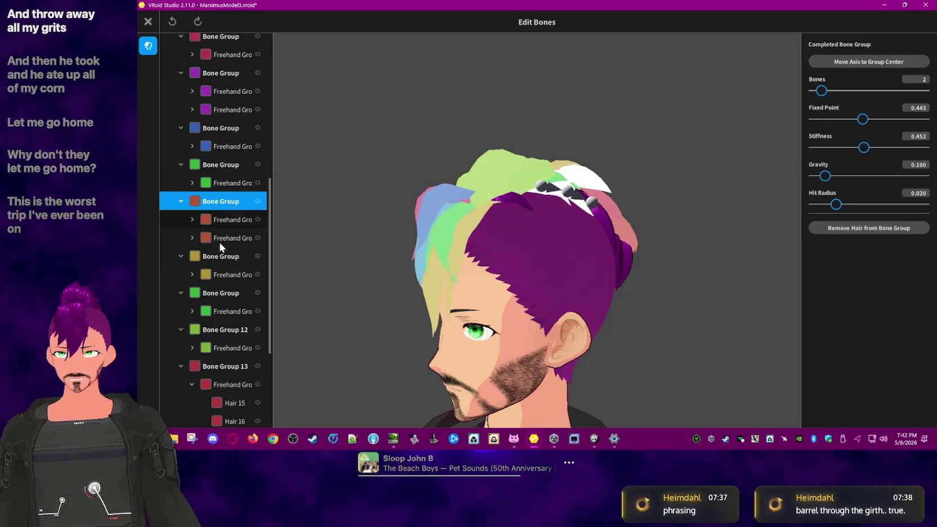
left_click(228, 256)
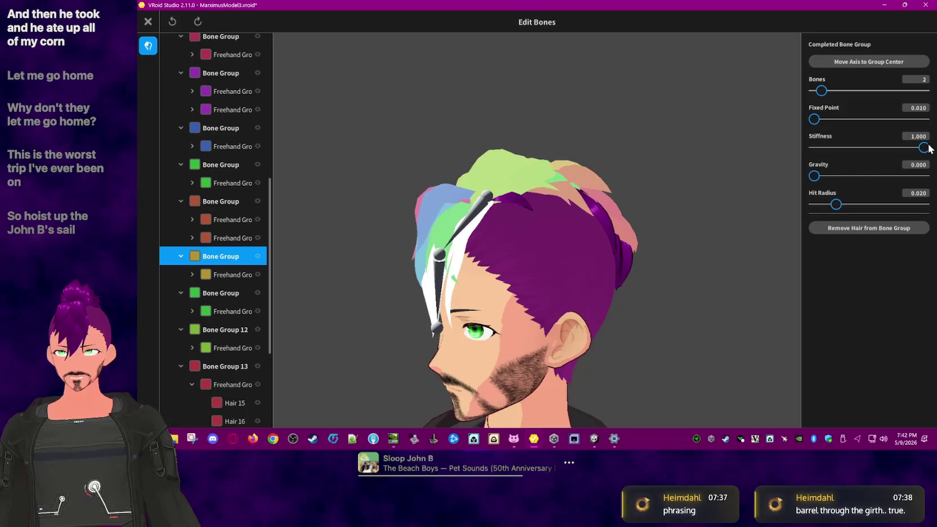
left_click_drag(924, 148, 825, 157)
left_click(652, 163)
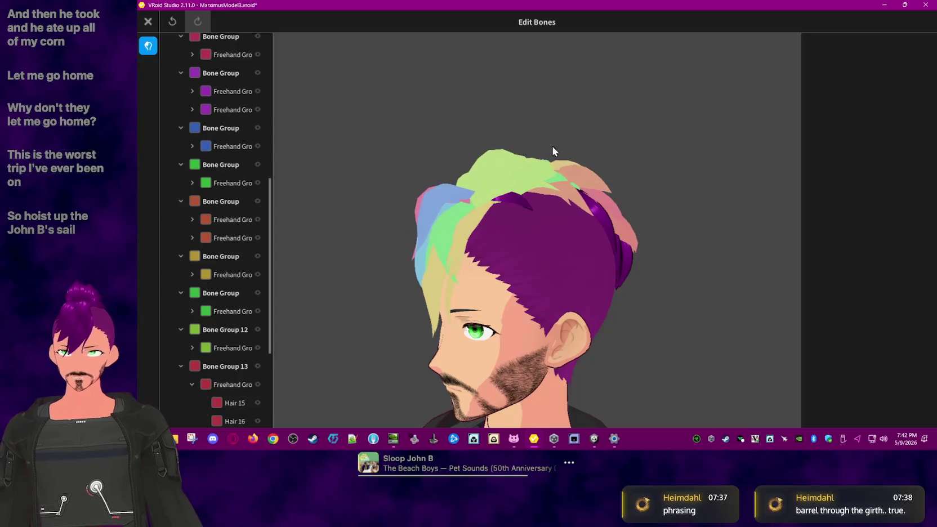
Step: Exit the bounce editor without saving and reopen Edit Hair Bounce
left_click(147, 22)
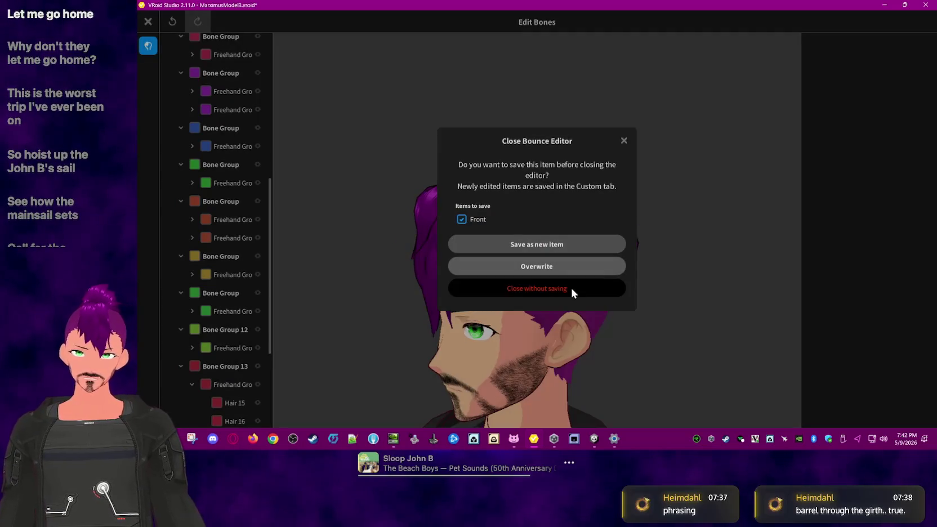
key("Escape")
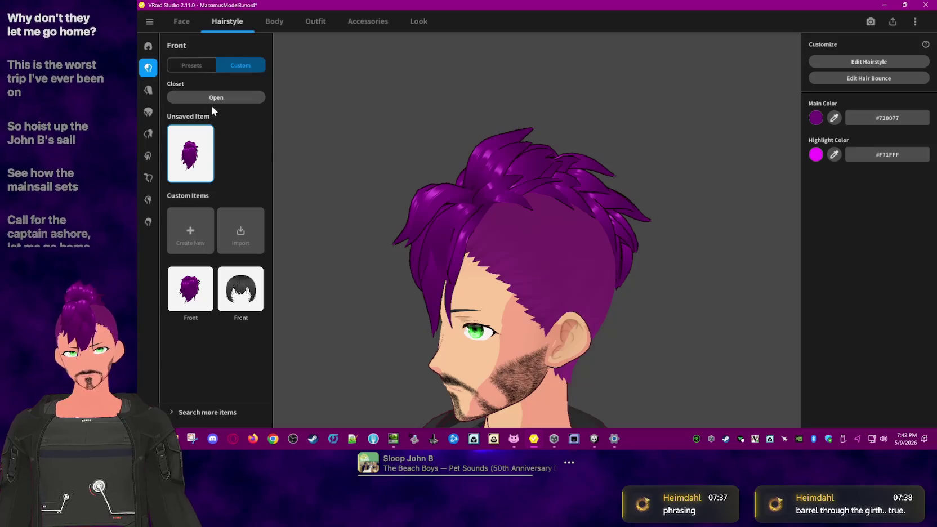
left_click(890, 79)
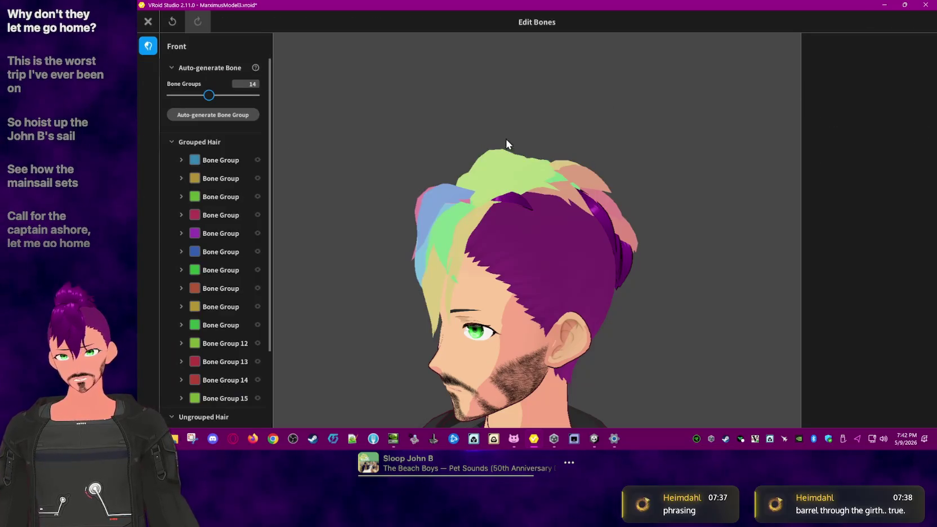
Step: Inspect Hair 39 in the gold group, then show the first bone group's settings
left_click(218, 162)
scroll(237, 319, "down", 2)
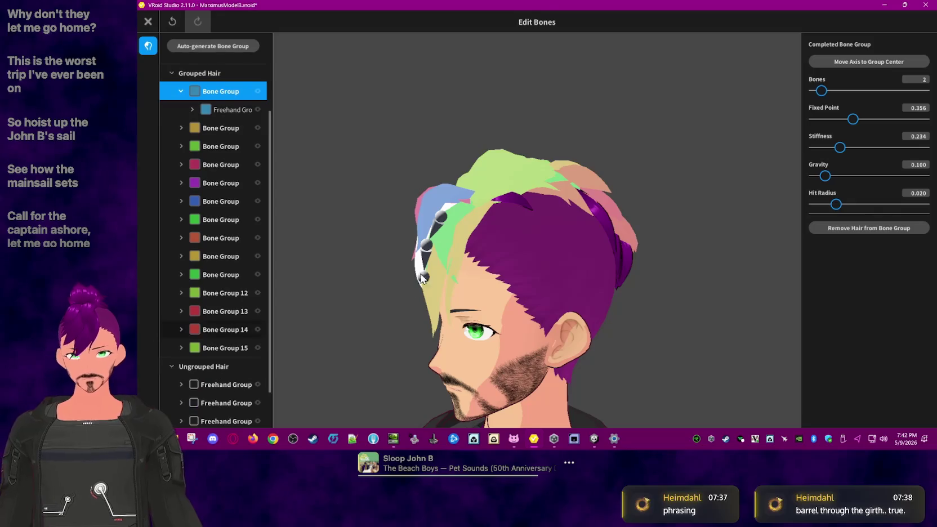
left_click(432, 298)
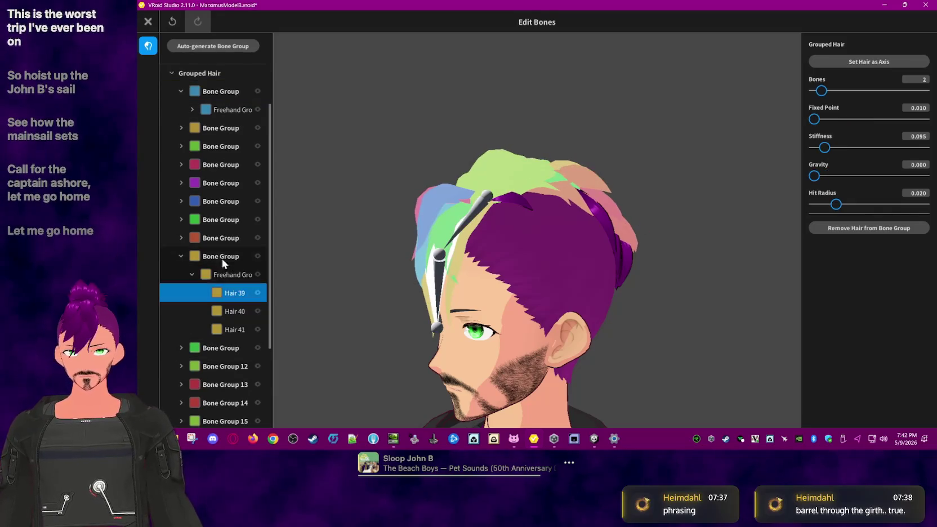
left_click(182, 255)
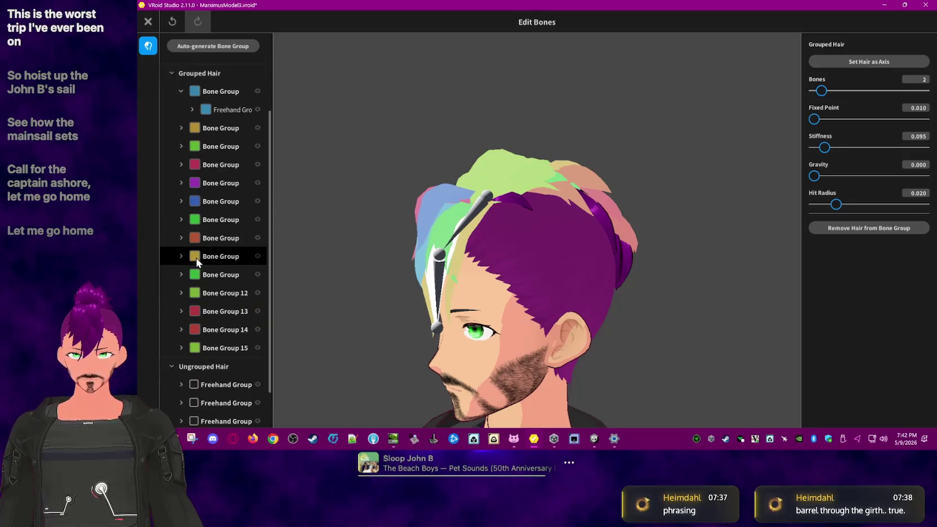
scroll(218, 229, "up", 2)
left_click(191, 161)
left_click(202, 161)
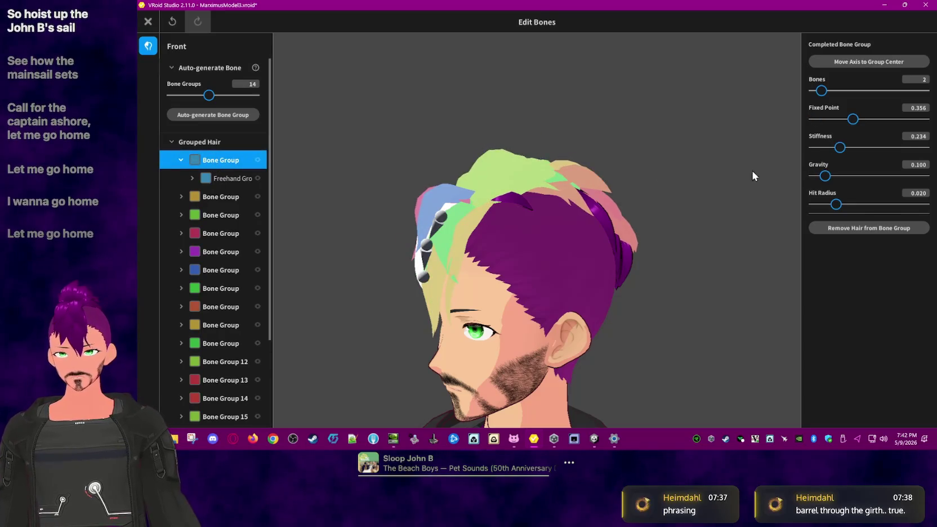
left_click(926, 138)
Step: Set the first group's stiffness to 0.46, then review the second, third, red and purple groups
double_click(927, 139)
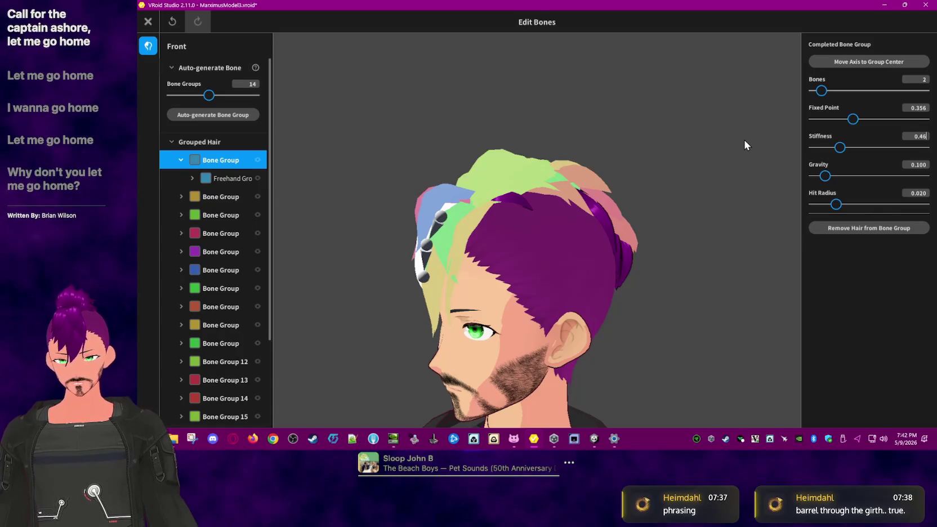
left_click(216, 198)
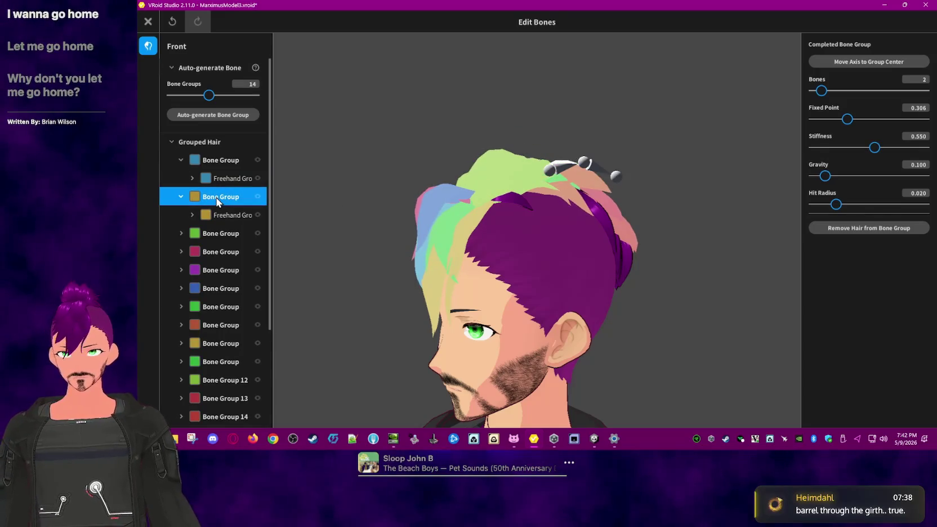
left_click(212, 233)
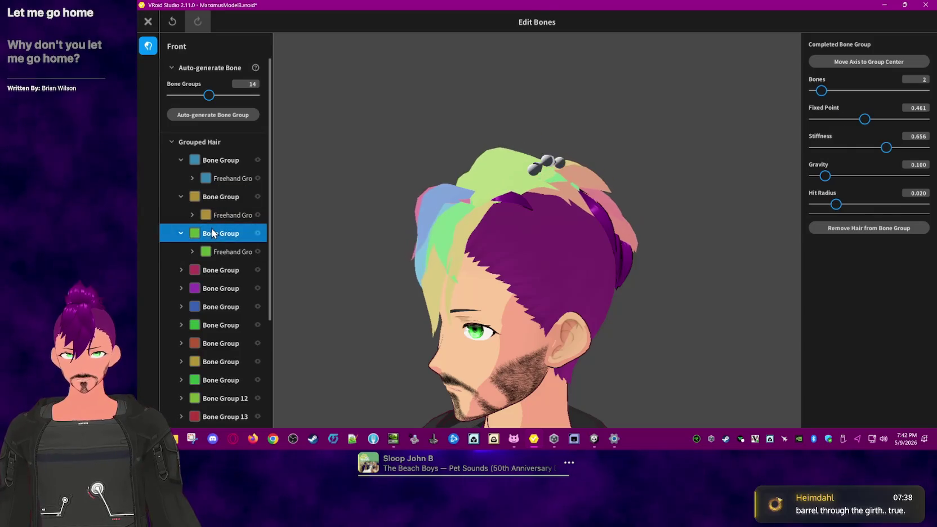
scroll(210, 228, "down", 1)
left_click(216, 227)
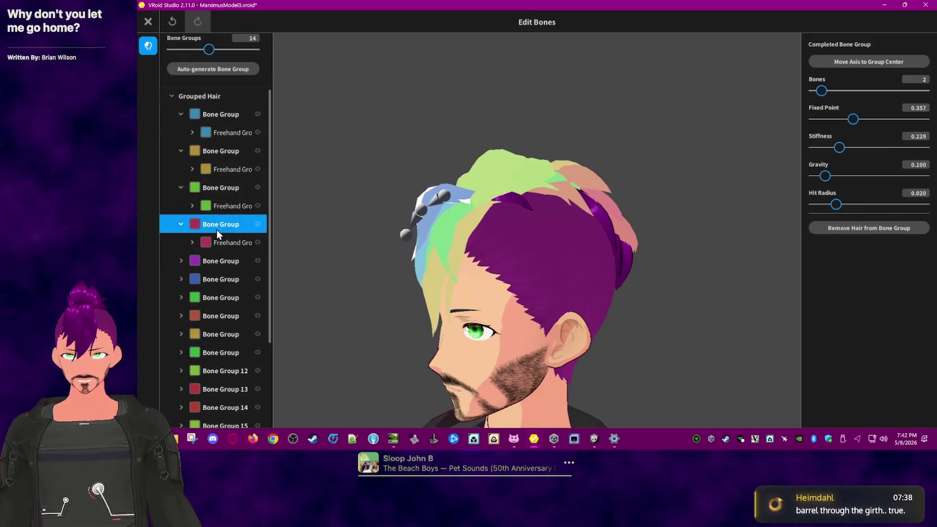
scroll(216, 230, "down", 1)
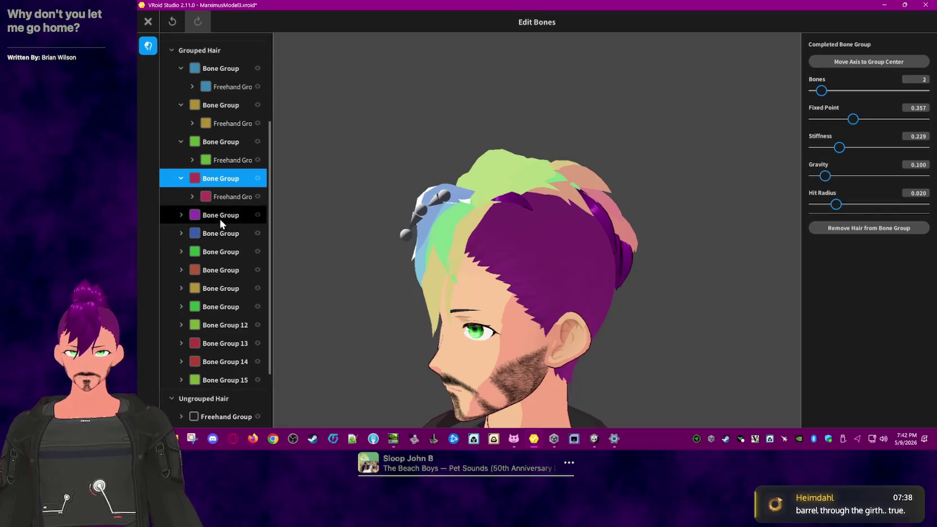
left_click(219, 219)
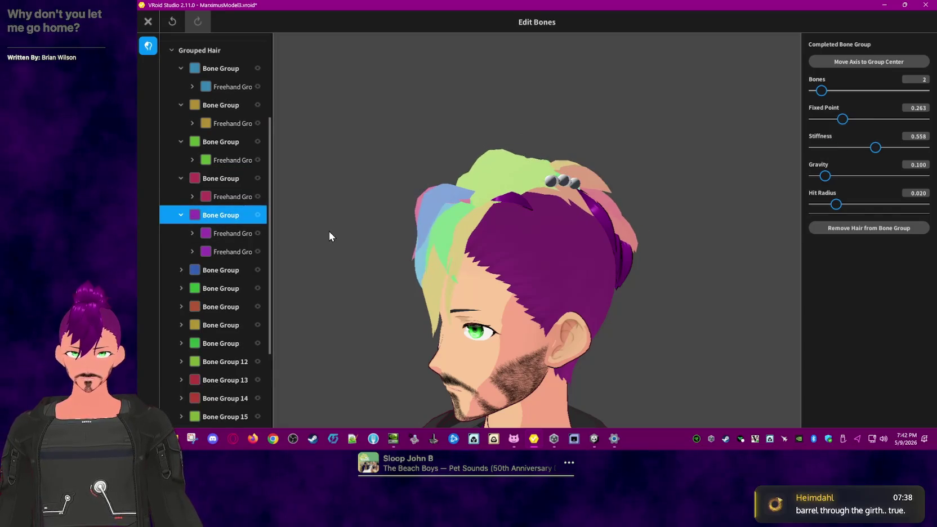
Step: Review the blue, green, brown and gold groups down to Bone Group 12 (Stiffness 0.192)
left_click(220, 270)
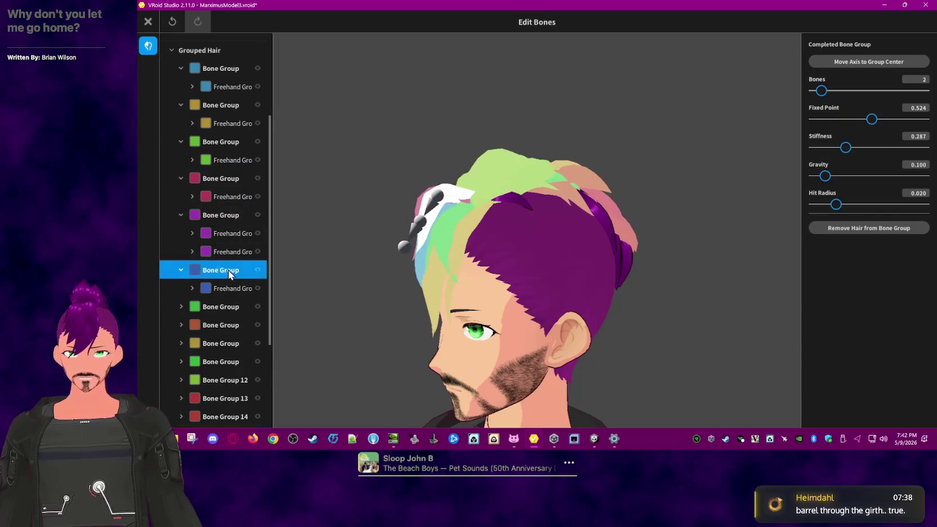
left_click(212, 305)
right_click_drag(327, 299, 326, 287)
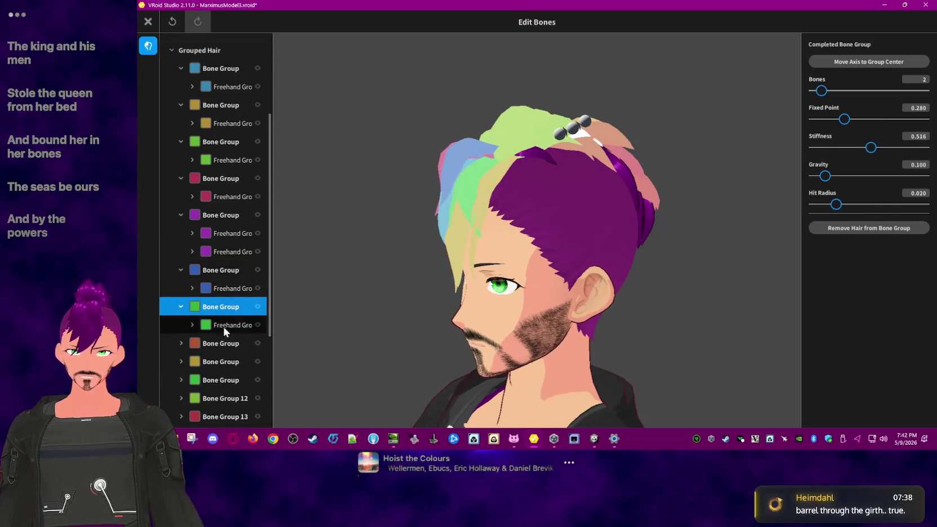
left_click(223, 342)
scroll(225, 309, "down", 3)
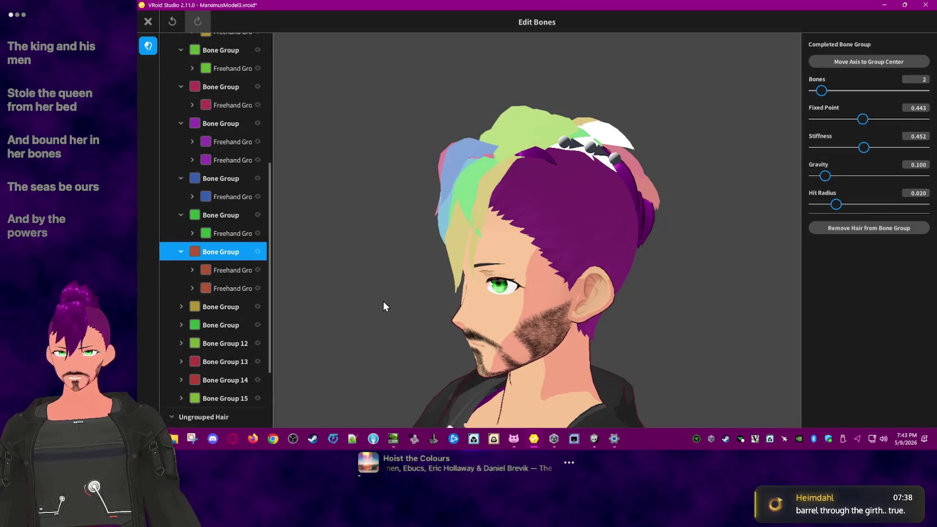
left_click(224, 306)
scroll(226, 283, "down", 2)
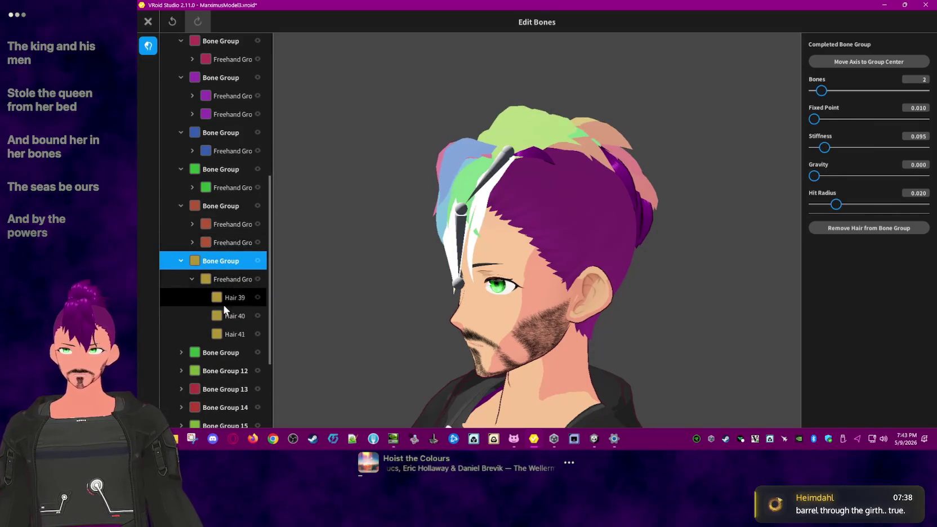
left_click(218, 353)
scroll(225, 317, "down", 3)
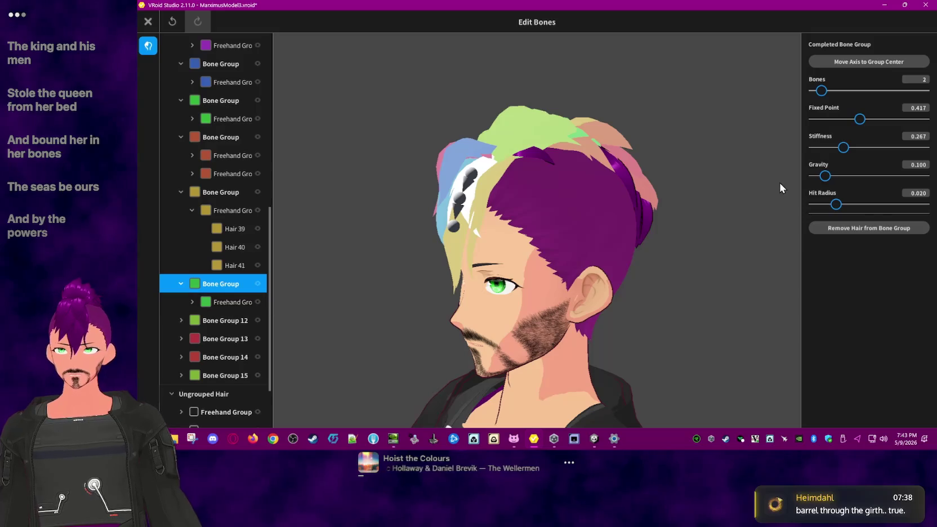
left_click(217, 319)
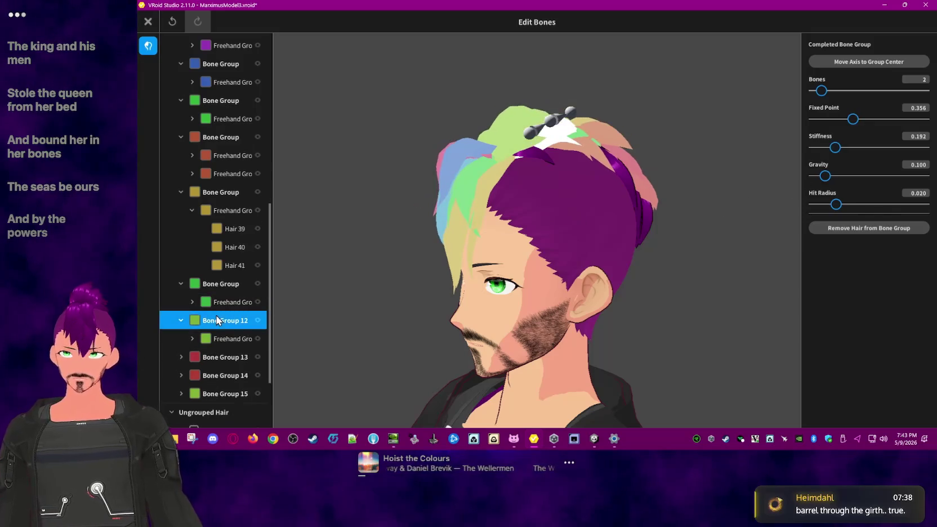
Step: Raise Bone Group 12's stiffness and set Bone Group 13's stiffness to 0.484
left_click(923, 137)
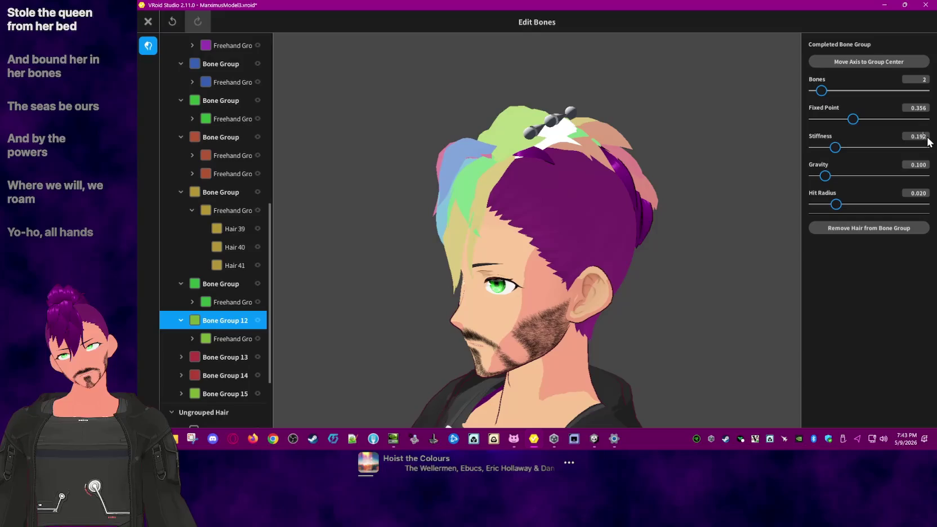
key("BackSpace")
key("BackSpace")
key("BackSpace")
type("384")
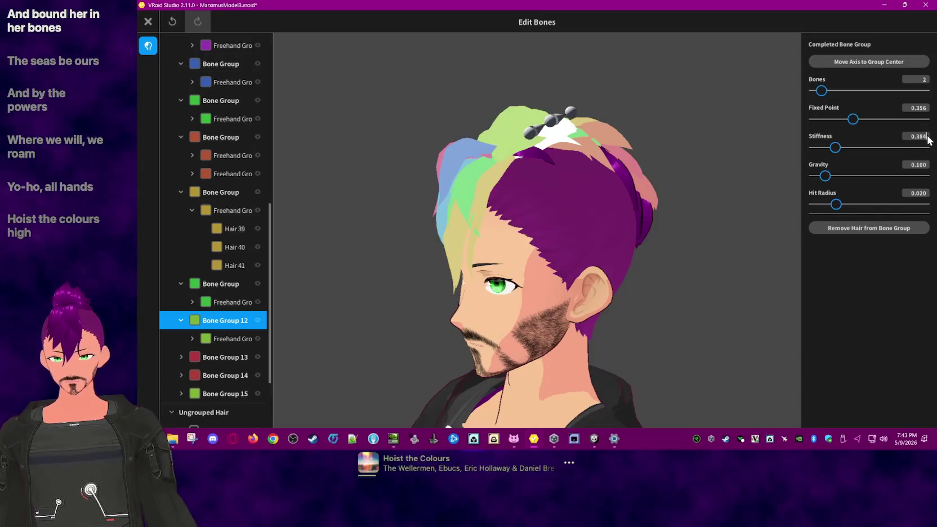
left_click(223, 357)
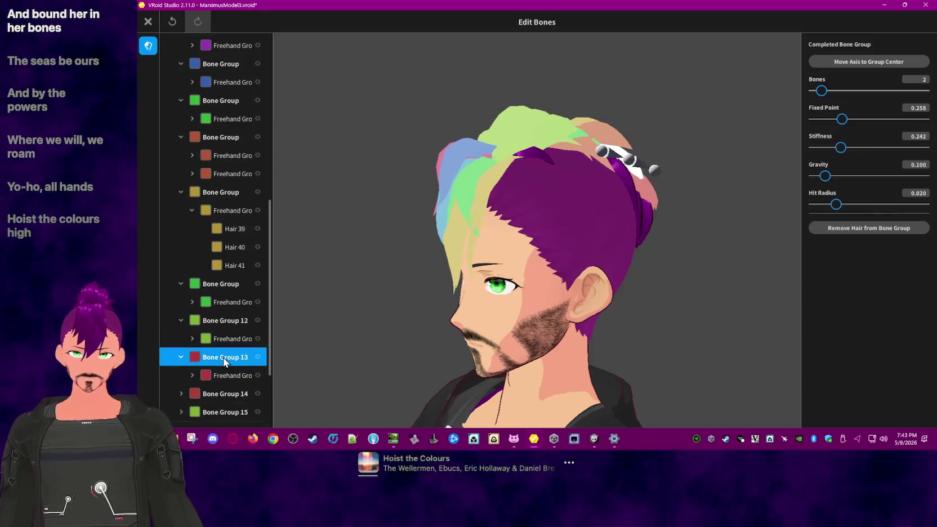
left_click(926, 138)
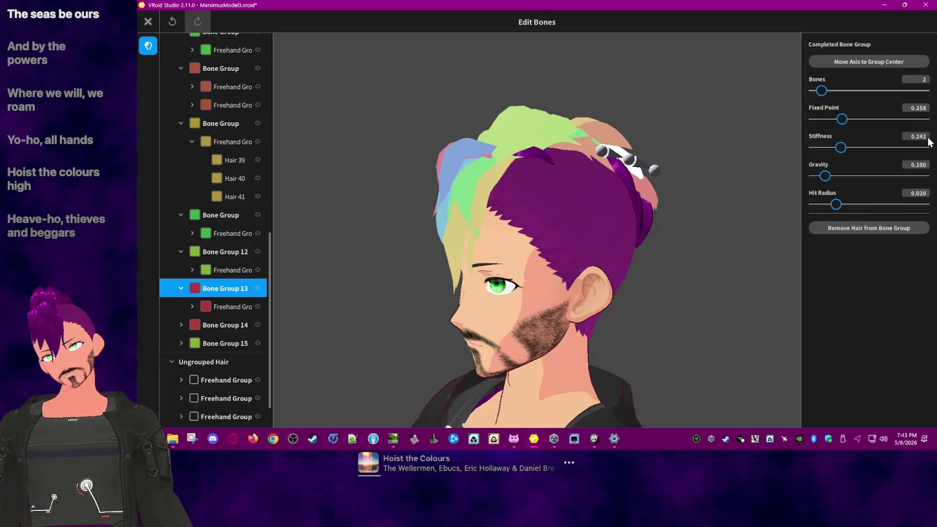
key("BackSpace")
key("BackSpace")
key("BackSpace")
type("484")
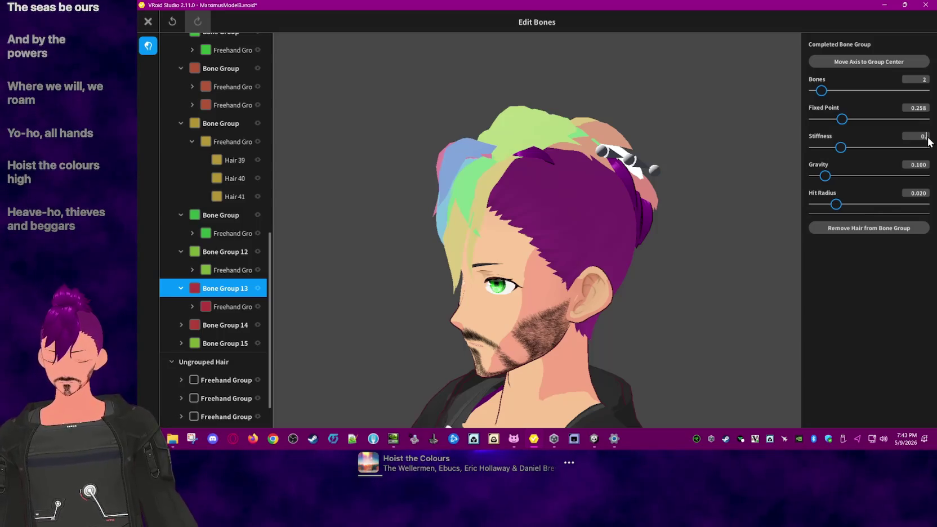
Step: Set Bone Group 14's stiffness to 0.452 and Bone Group 15's to 0.662
left_click(214, 325)
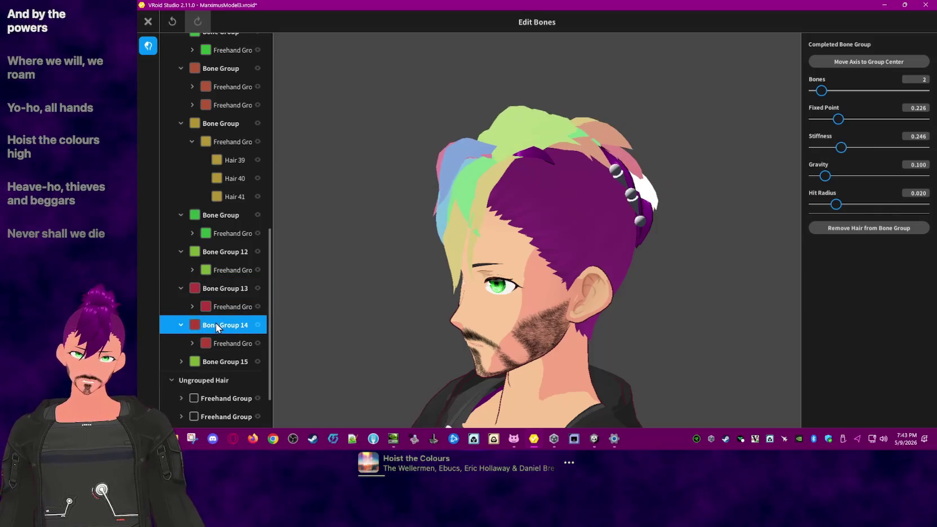
left_click(926, 137)
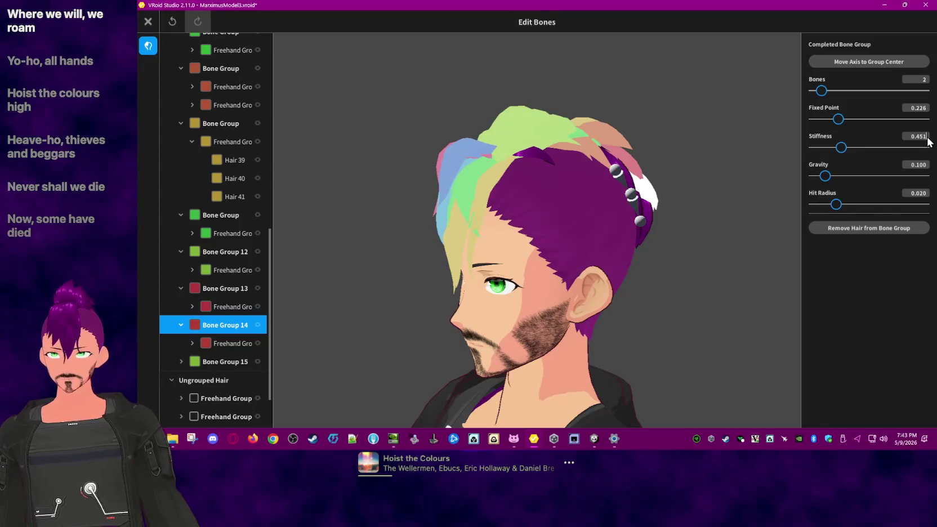
key("BackSpace")
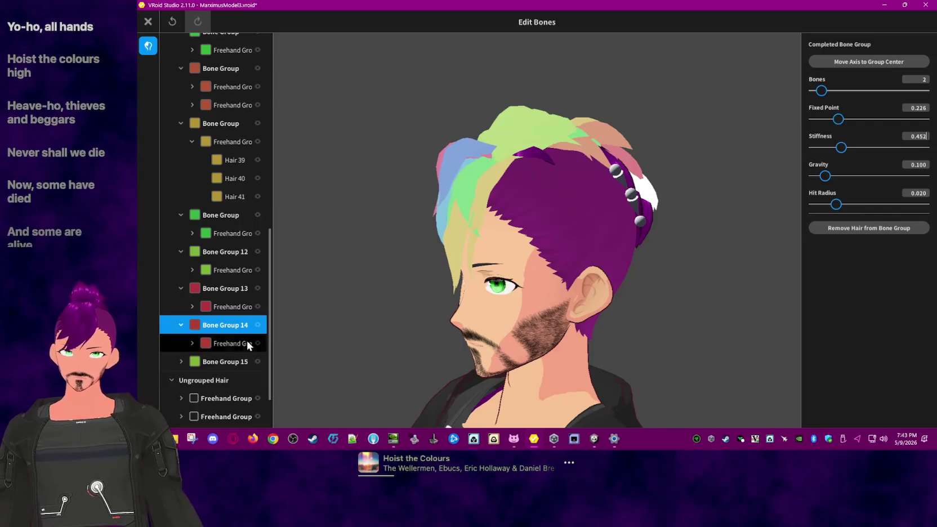
left_click(223, 360)
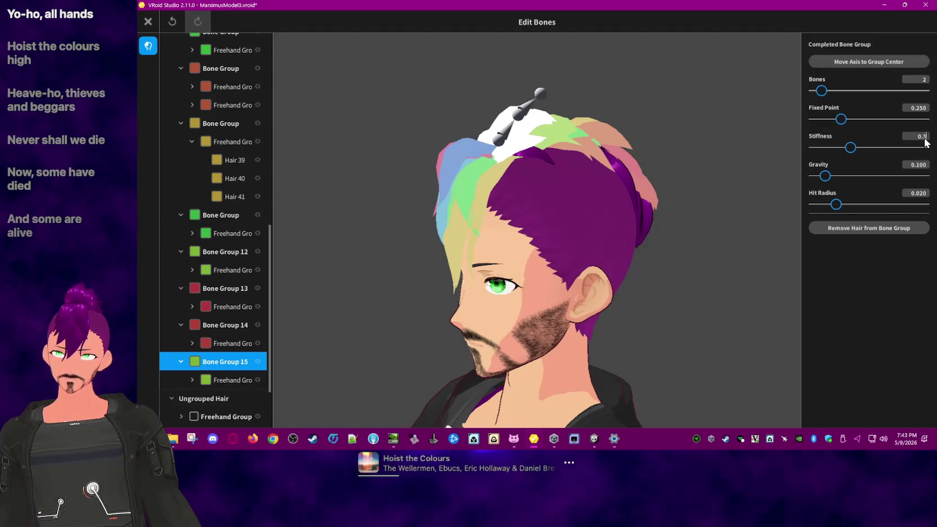
type("662")
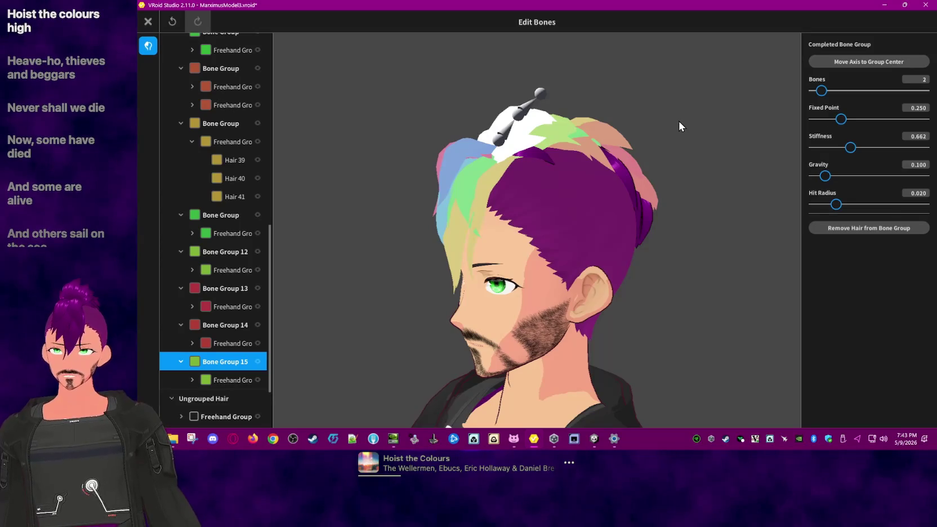
left_click(680, 122)
left_click(143, 25)
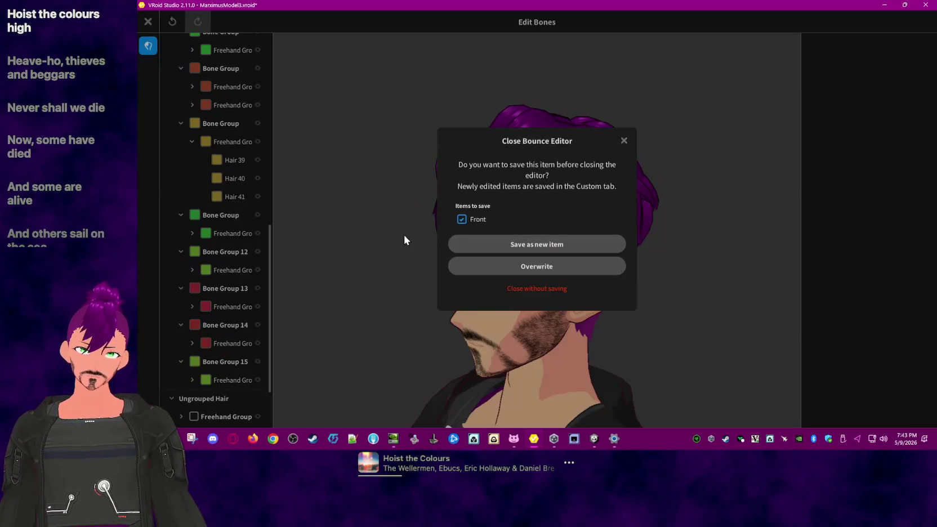
Step: Overwrite the Front hair item with the bounce edits, preview it in Photo Booth, then reopen Edit Bones
left_click(496, 265)
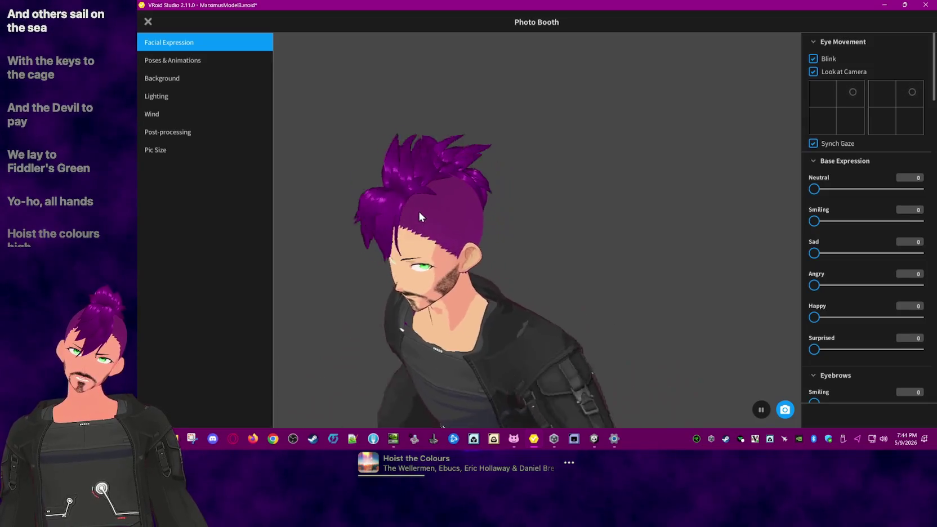
left_click(148, 22)
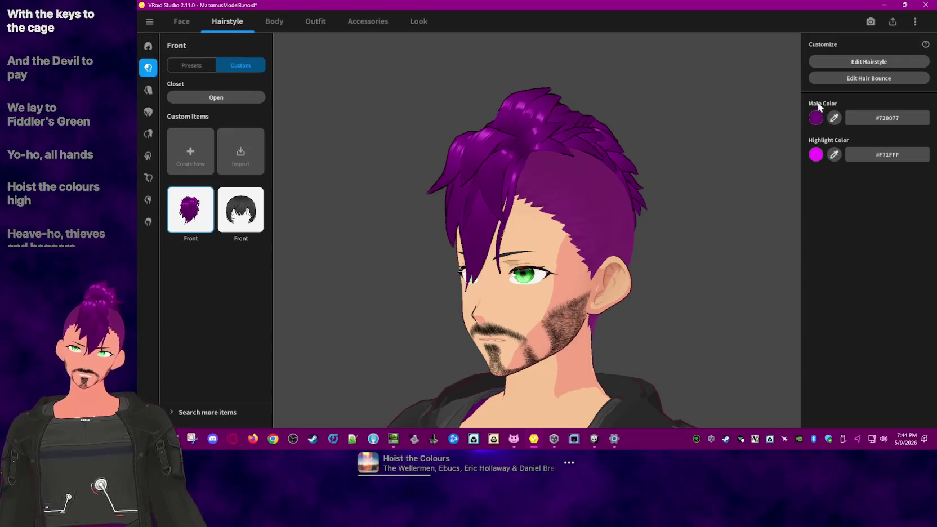
left_click(835, 79)
Step: Orbit to a side profile and inspect strands Hair 44, Hair 40, Hair 39 and a top strand
left_click(478, 152)
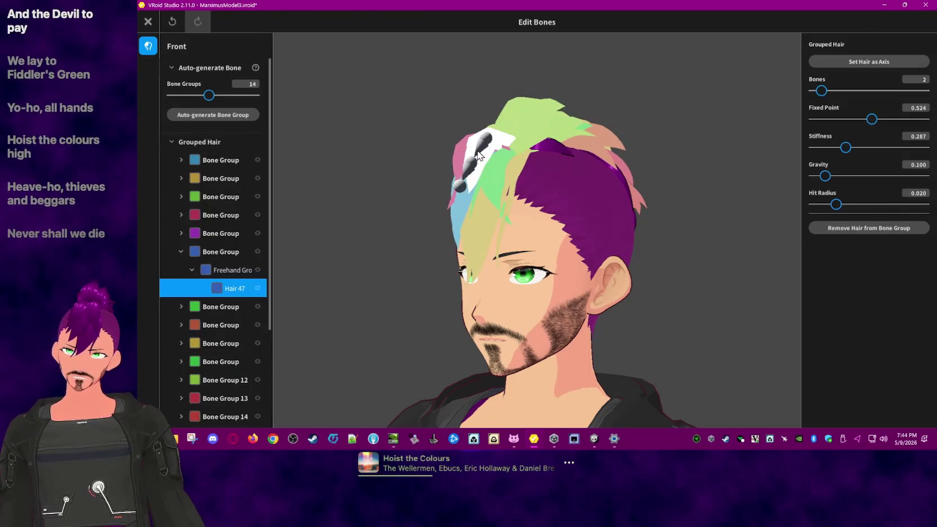
right_click_drag(478, 152, 620, 185)
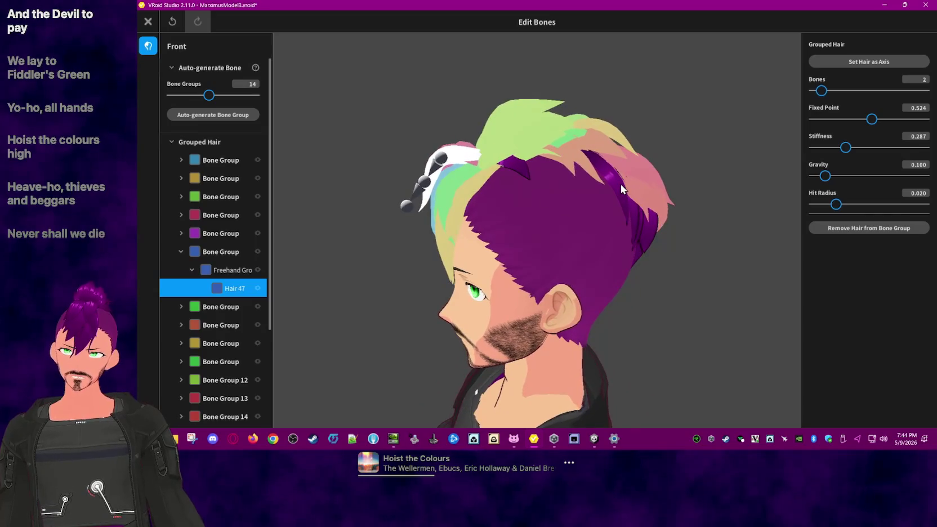
left_click(538, 208)
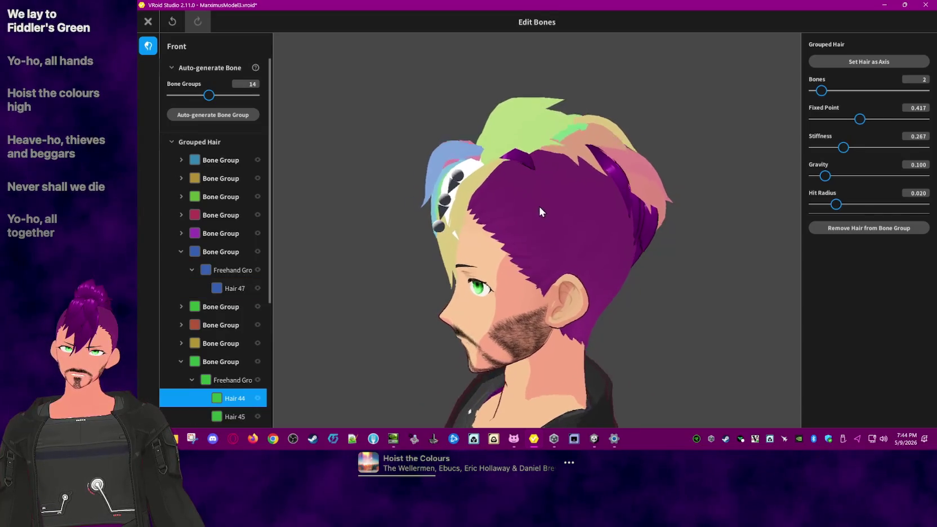
mouse_move(539, 198)
right_mouse_down()
mouse_move(472, 190)
mouse_move(550, 199)
mouse_move(509, 222)
right_mouse_up()
left_click(463, 183)
left_click(507, 230)
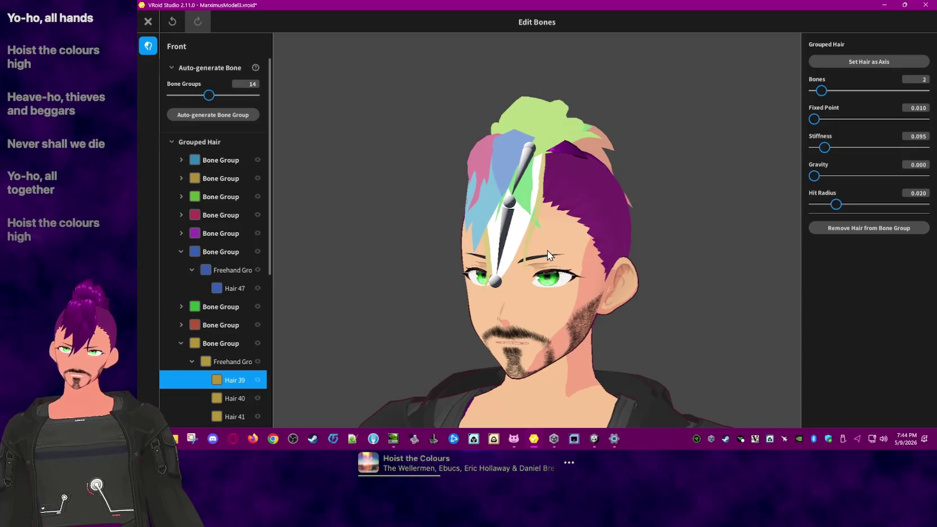
left_click(526, 240)
right_click_drag(562, 170, 563, 180)
left_click(516, 139)
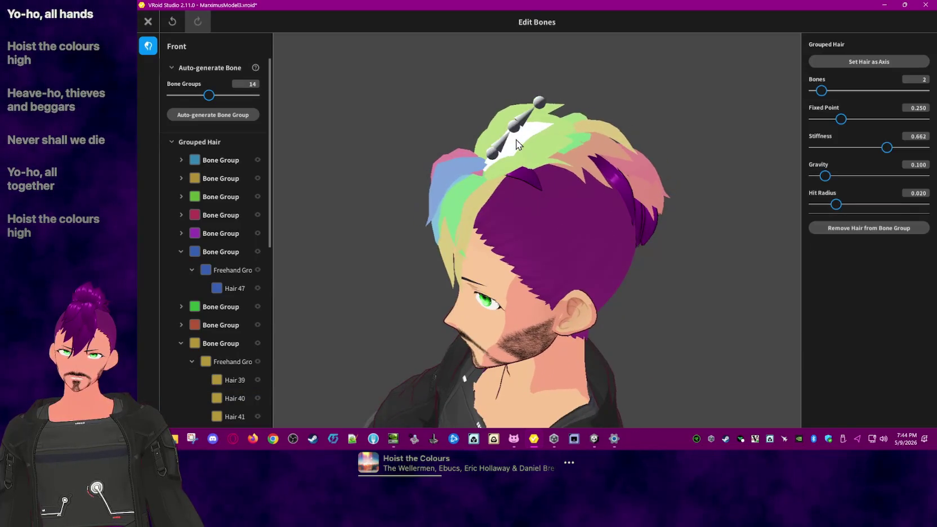
left_click(362, 138)
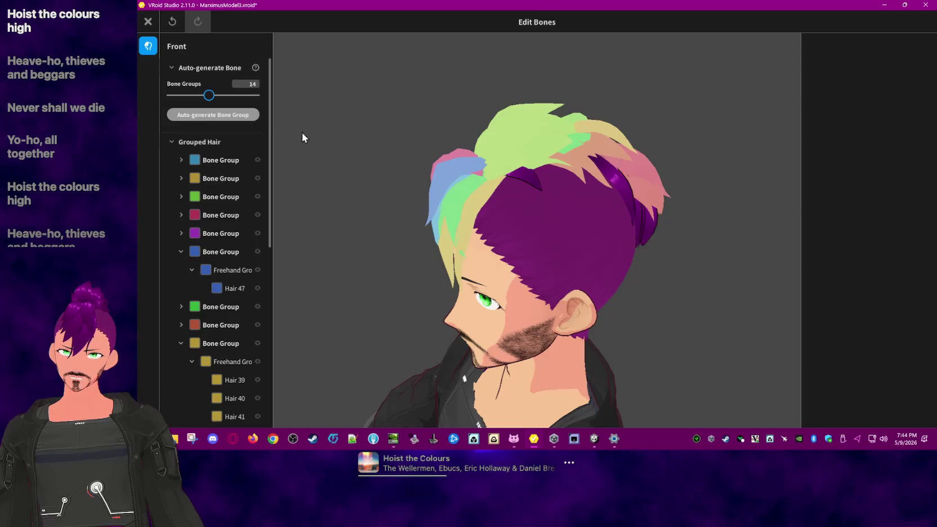
Step: Face the head front and inspect Hair 39 and Hair 18, then clear the selection
scroll(267, 226, "down", 3)
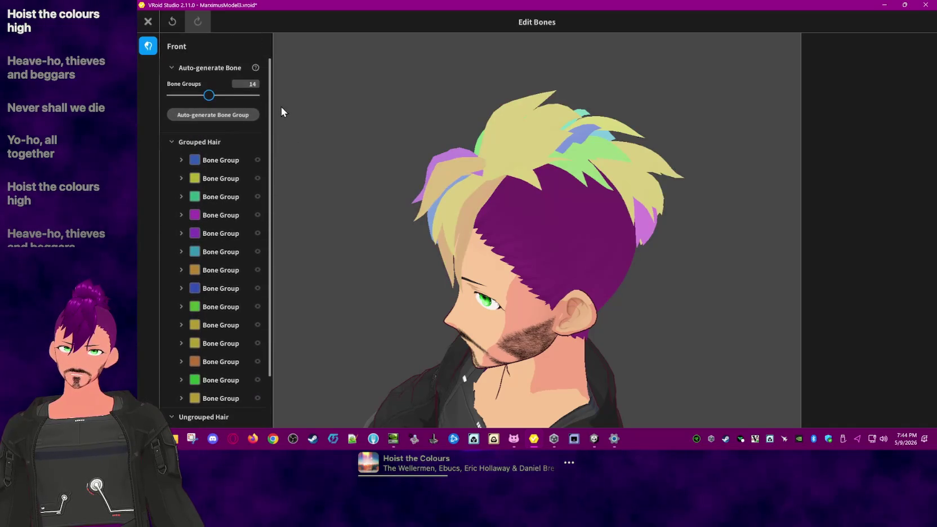
right_click_drag(285, 167, 471, 190)
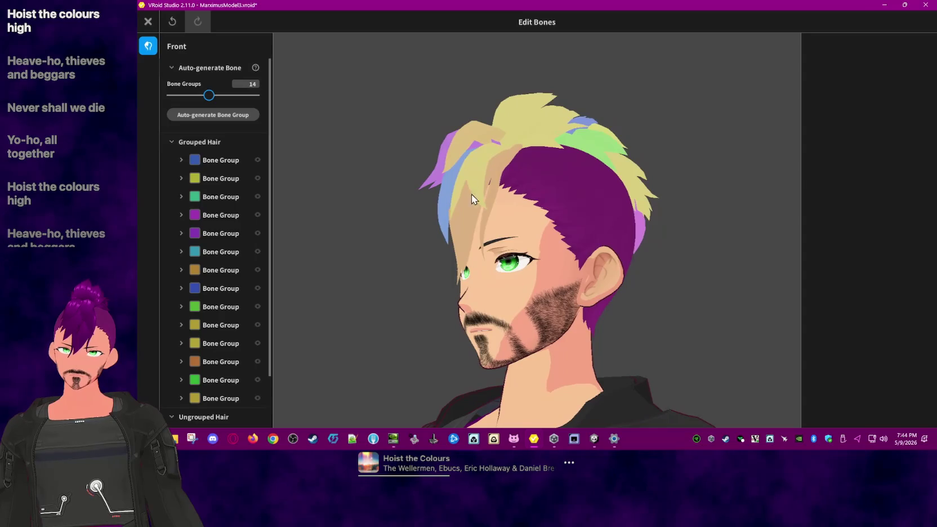
left_click(471, 224)
right_click_drag(562, 222, 563, 231)
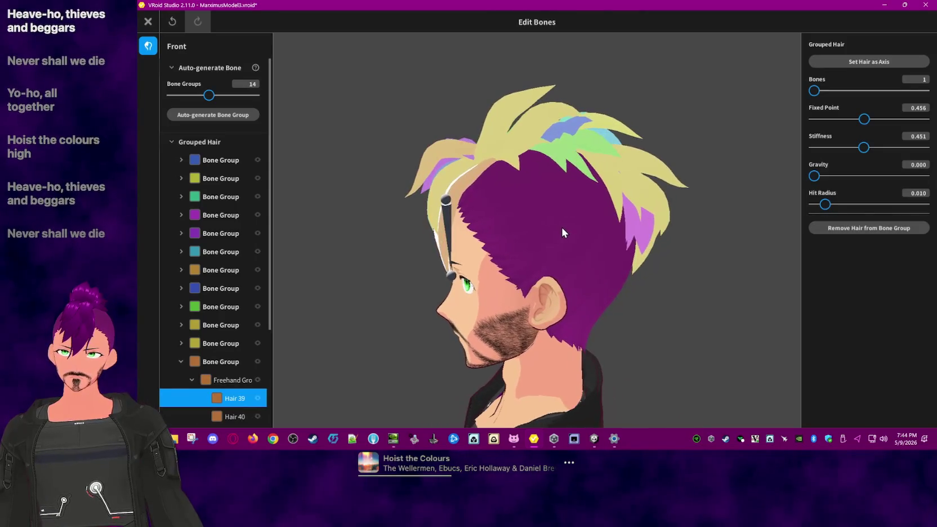
left_click(518, 150)
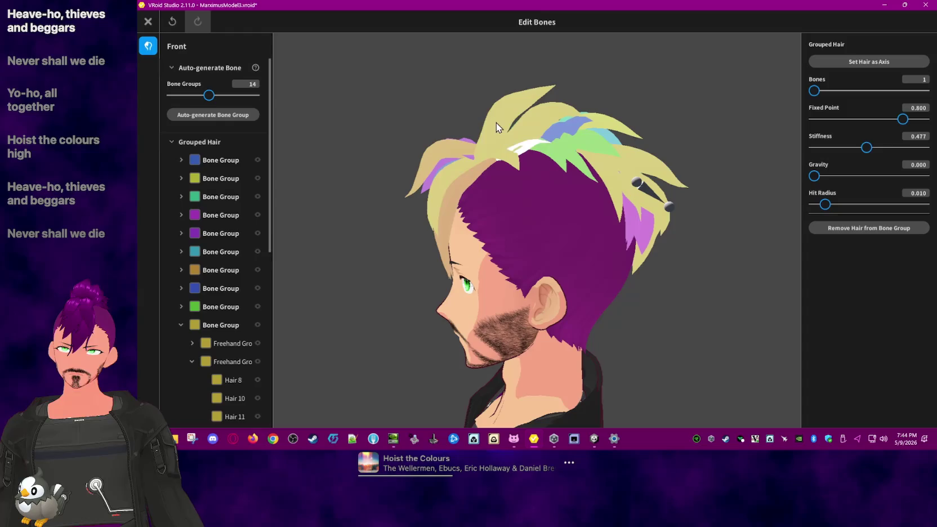
left_click(580, 144)
left_click(383, 180)
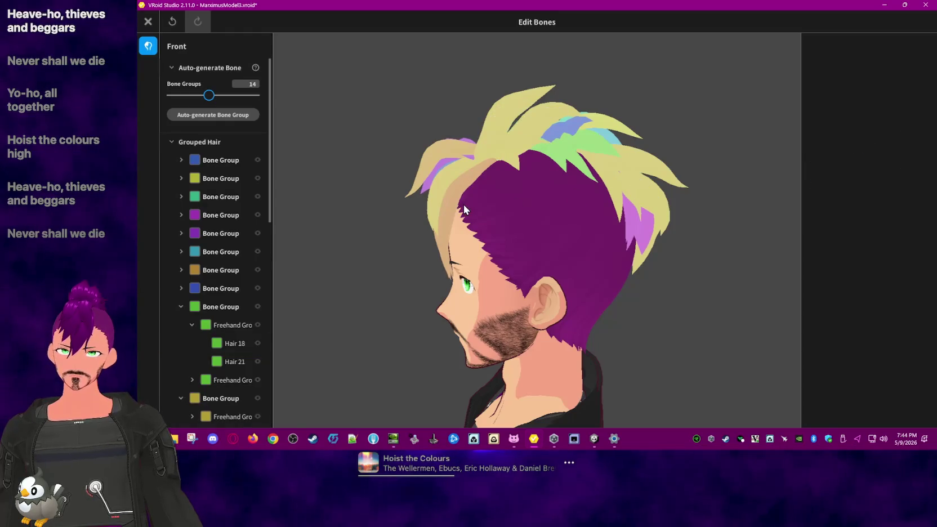
left_click(442, 212)
left_click(347, 194)
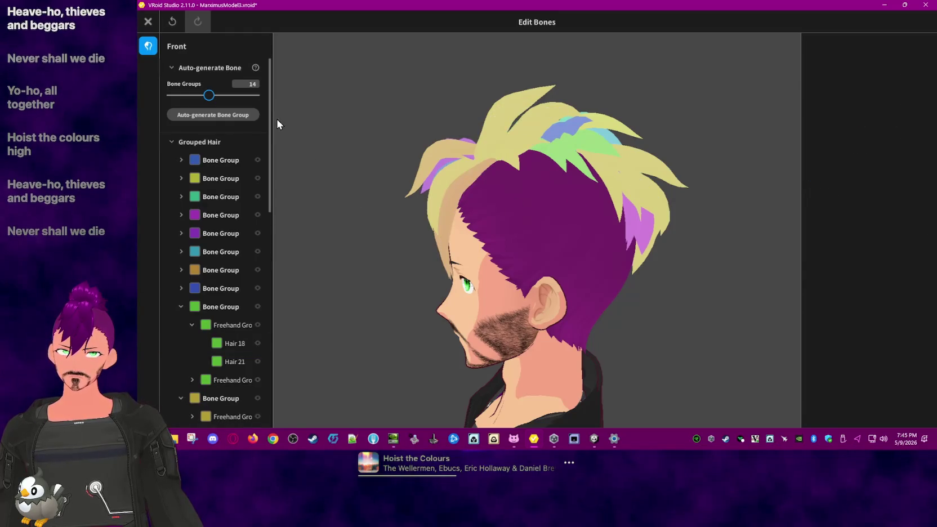
left_click(148, 21)
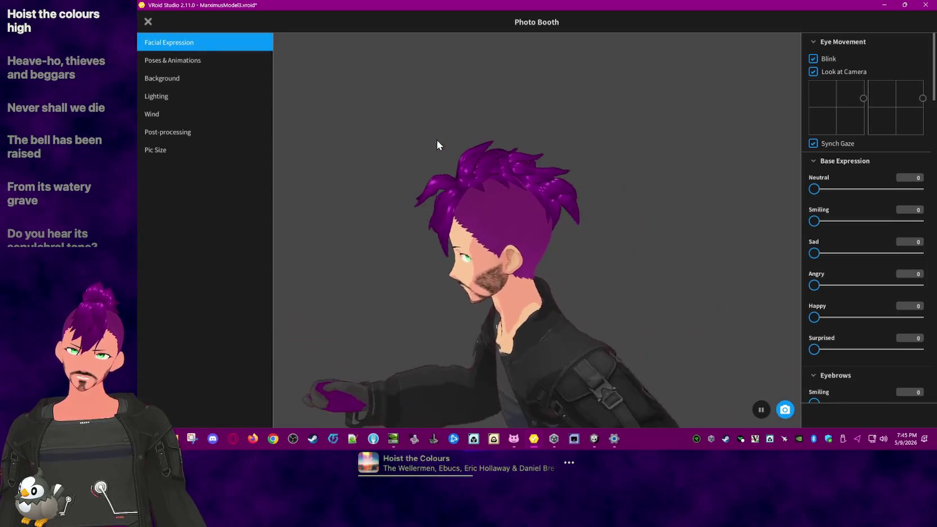
Step: Close the Photo Booth preview and orbit to an overhead view of the hair
left_click(148, 22)
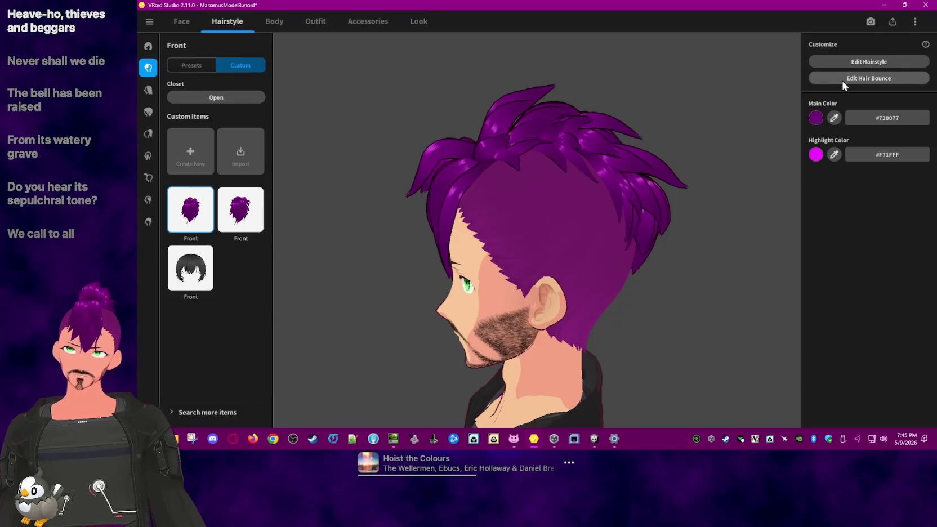
mouse_move(507, 120)
right_mouse_down()
mouse_move(446, 139)
mouse_move(507, 115)
right_mouse_up()
Step: Expand the second group and check strand stiffness on Hair 8, Hair 24 and side strands
left_click(532, 147)
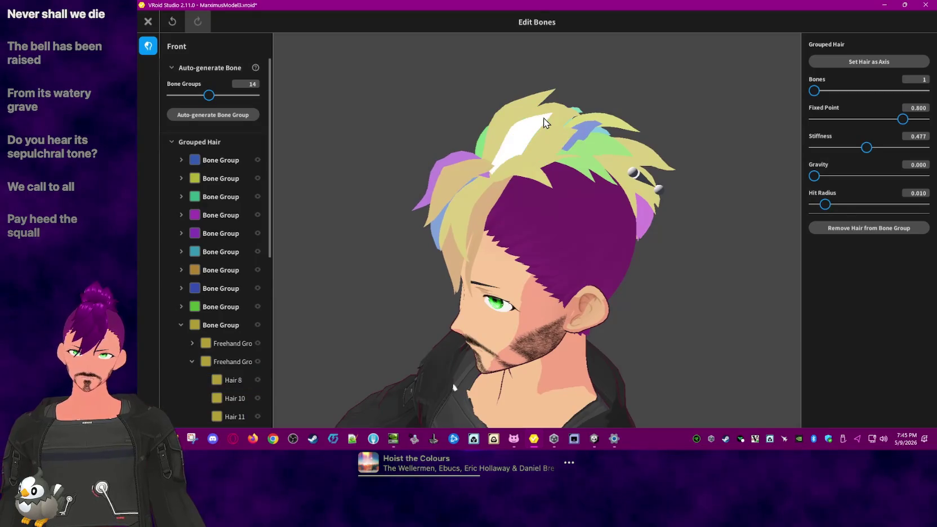
mouse_move(544, 139)
right_mouse_down()
mouse_move(691, 236)
mouse_move(541, 120)
right_mouse_up()
left_click(541, 120)
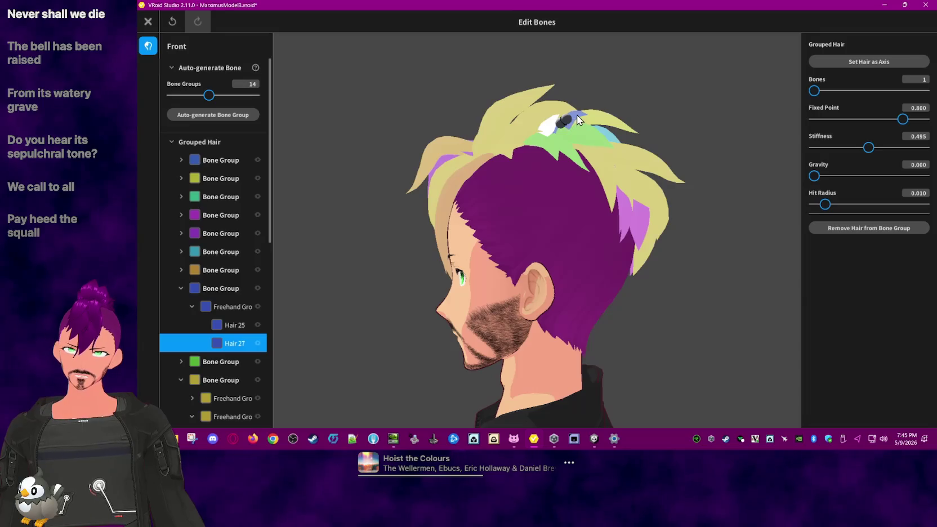
left_click(577, 115)
left_click(588, 119)
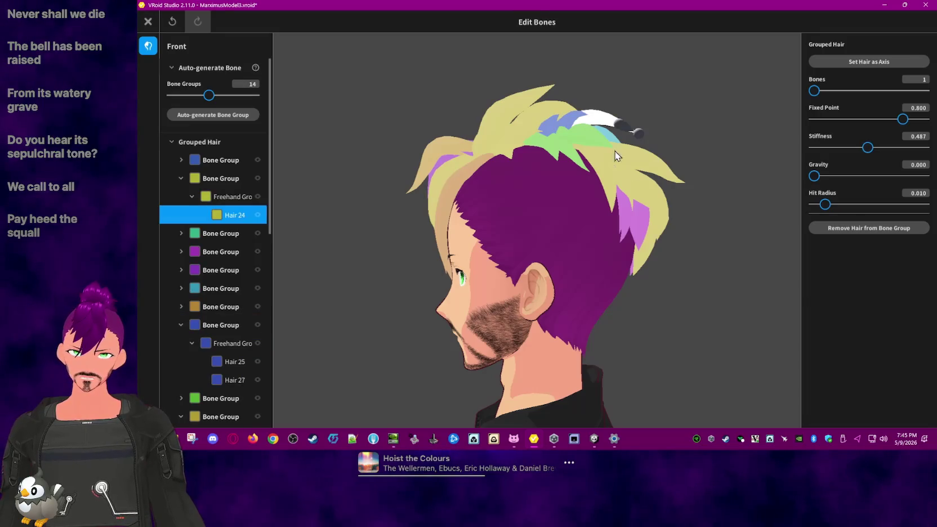
left_click(569, 162)
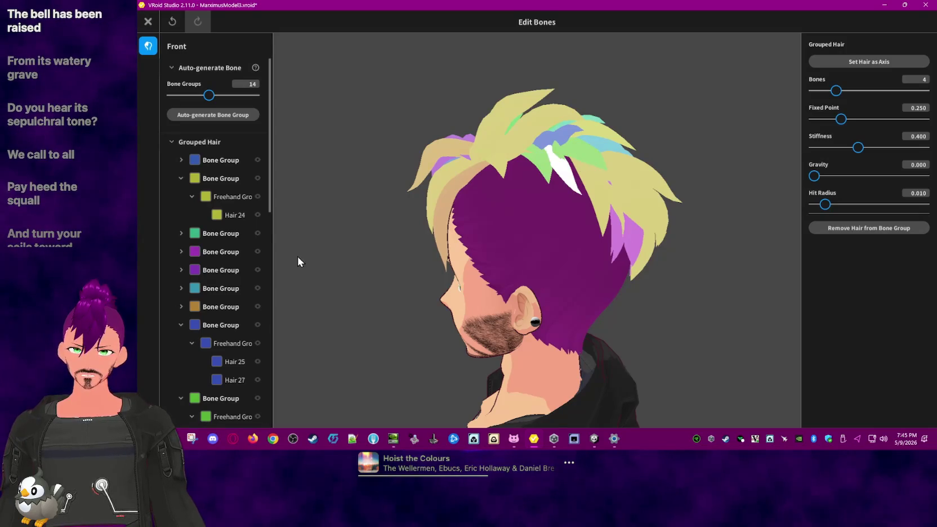
left_click(614, 183)
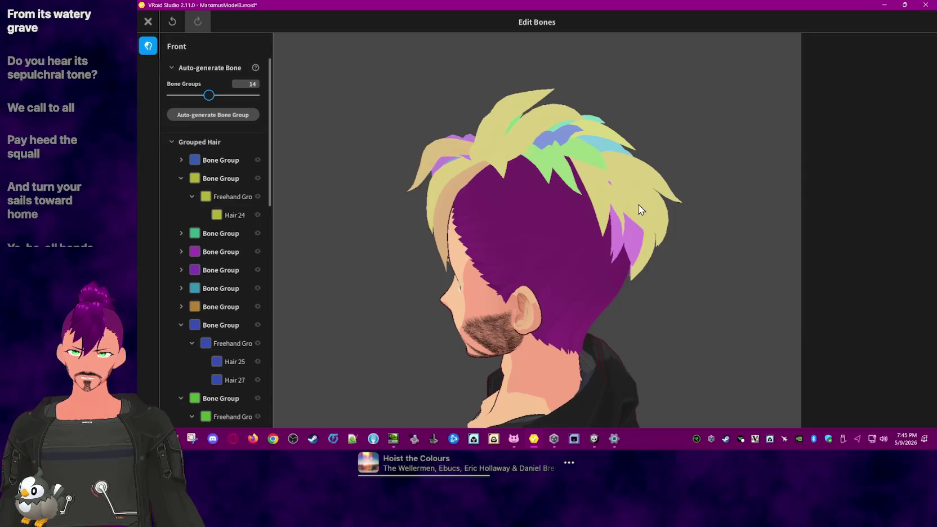
Step: Collapse the yellow, blue and green bone groups in the Grouped Hair list
left_click(181, 178)
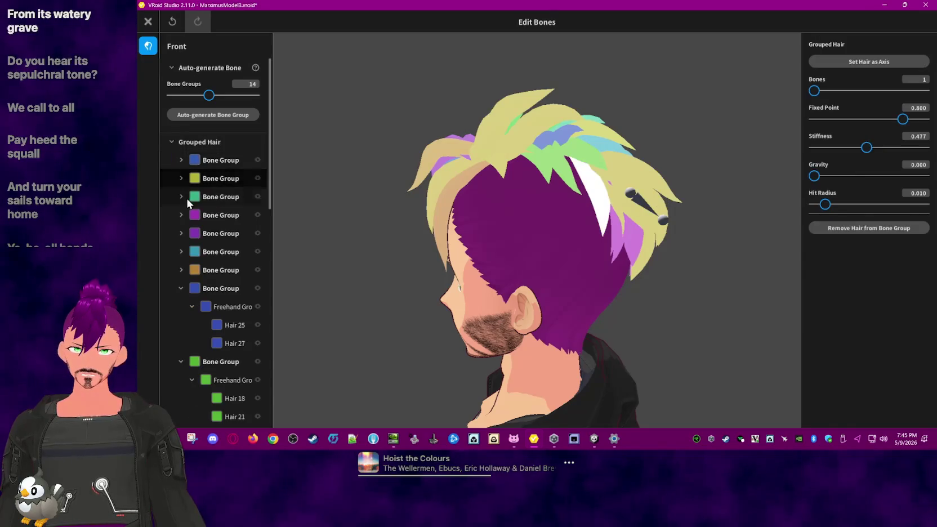
left_click(184, 288)
right_click(181, 289)
left_click(185, 286)
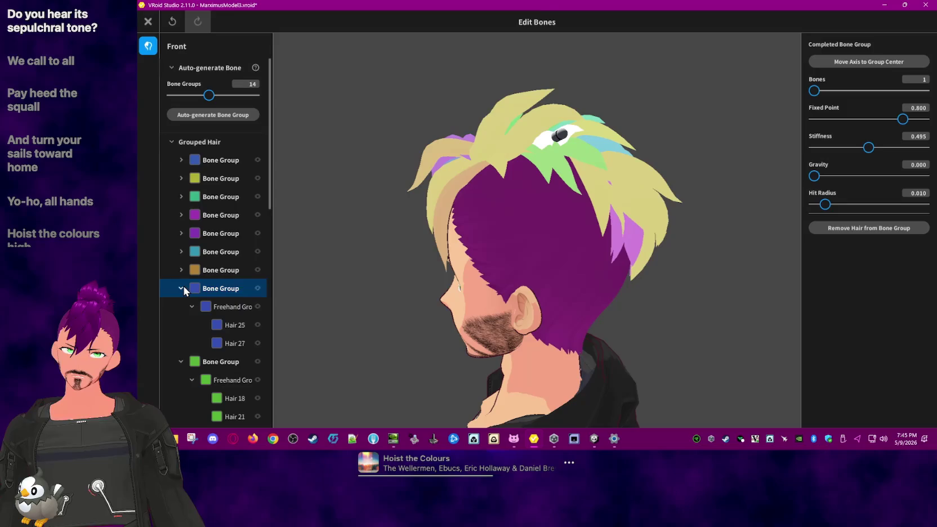
left_click(181, 288)
left_click(181, 306)
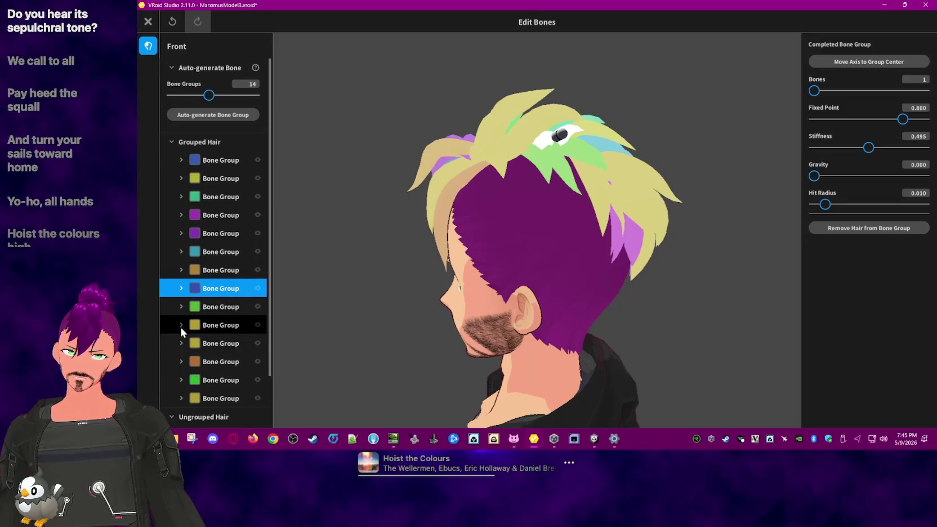
Step: Review the blue, yellow, green and both purple bone groups, orbiting to view each
left_click(225, 162)
right_click_drag(344, 227, 390, 219)
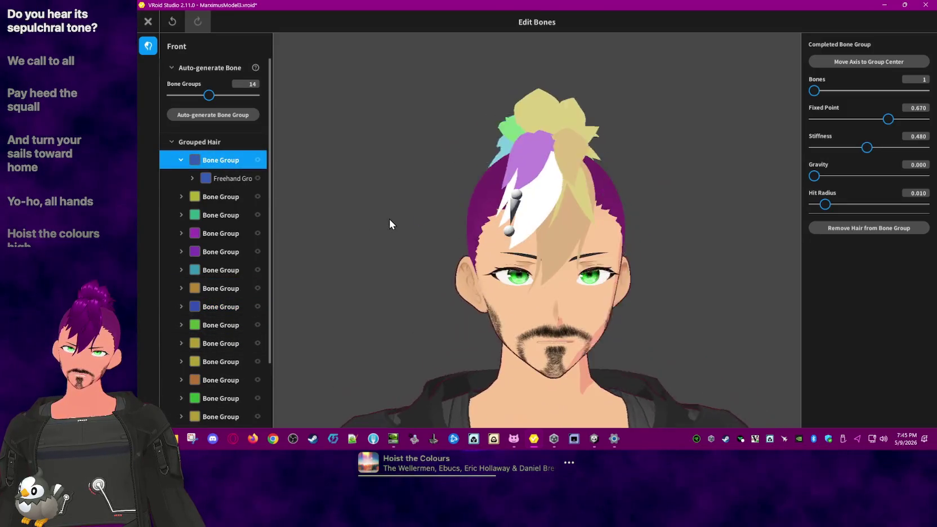
left_click(216, 196)
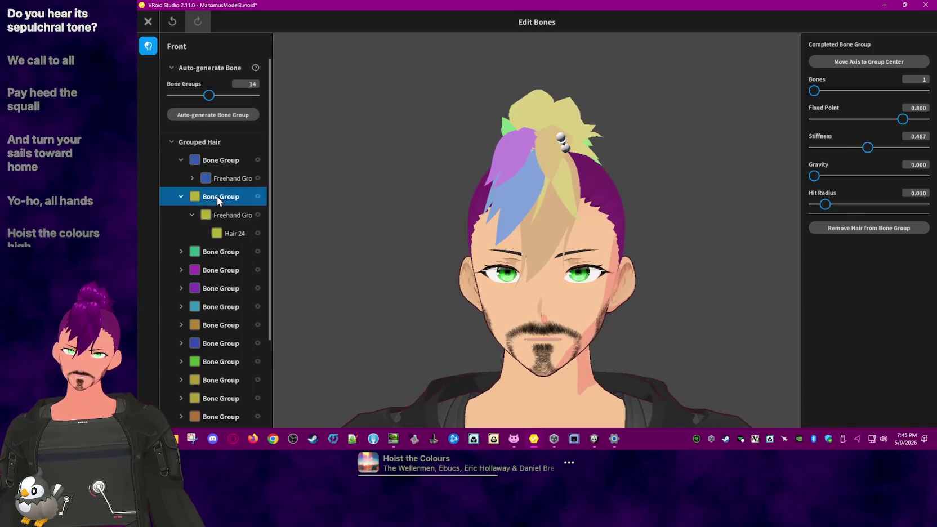
mouse_move(315, 229)
right_mouse_down()
mouse_move(336, 248)
mouse_move(325, 256)
right_mouse_up()
left_click(213, 251)
mouse_move(340, 296)
right_mouse_down()
mouse_move(328, 281)
mouse_move(412, 281)
mouse_move(325, 272)
mouse_move(421, 280)
mouse_move(339, 265)
mouse_move(341, 282)
mouse_move(402, 281)
right_mouse_up()
left_click(210, 298)
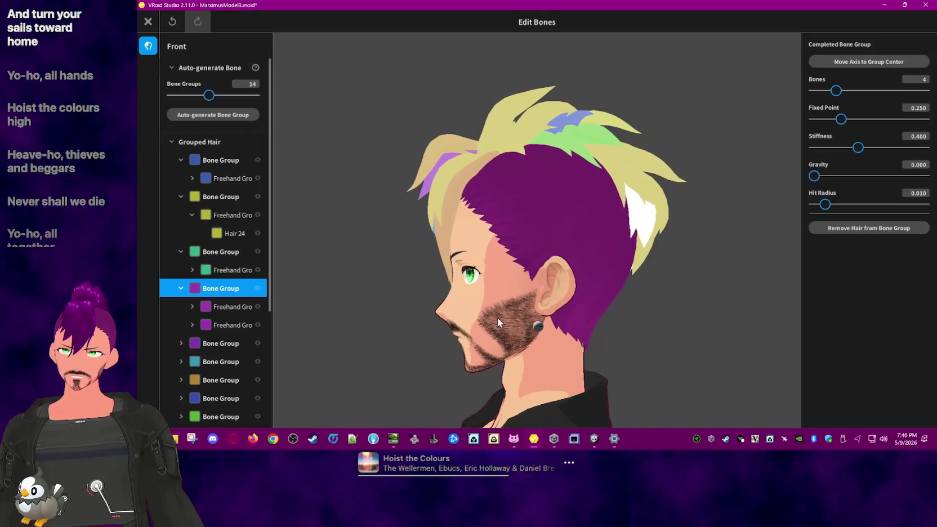
left_click(222, 345)
mouse_move(342, 332)
right_mouse_down()
mouse_move(386, 332)
mouse_move(369, 329)
right_mouse_up()
Step: Review the teal, brown and blue bone groups from the back of the head
scroll(207, 325, "down", 1)
scroll(207, 330, "down", 2)
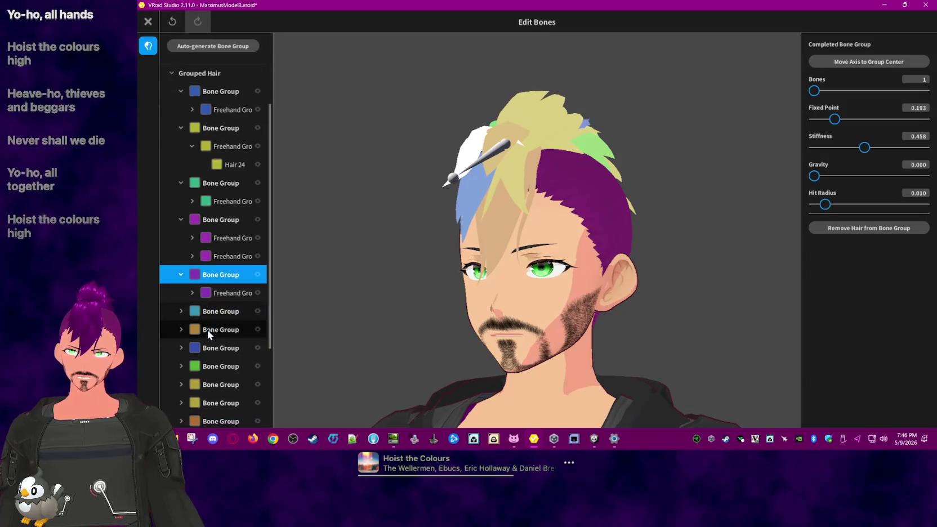
left_click(210, 311)
right_click_drag(386, 305, 282, 321)
scroll(213, 325, "down", 3)
left_click(217, 315)
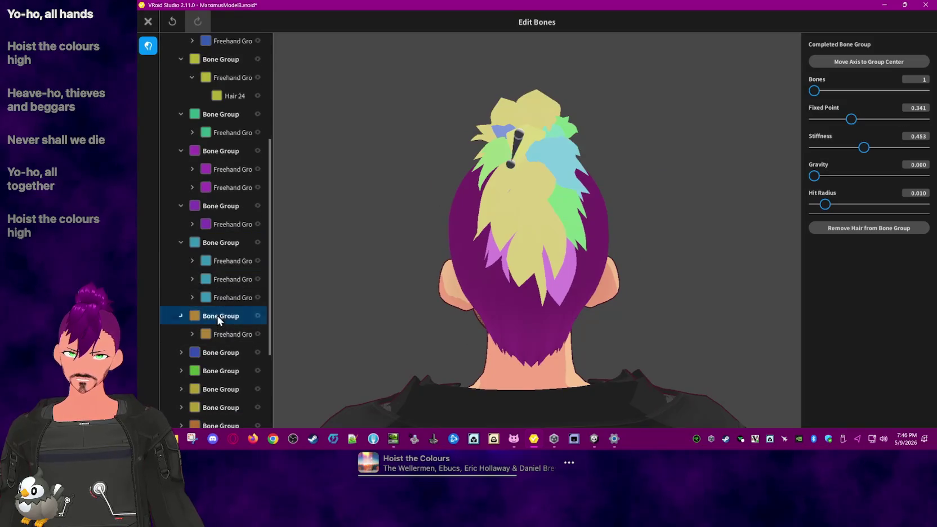
mouse_move(397, 315)
right_mouse_down()
mouse_move(471, 317)
mouse_move(445, 317)
right_mouse_up()
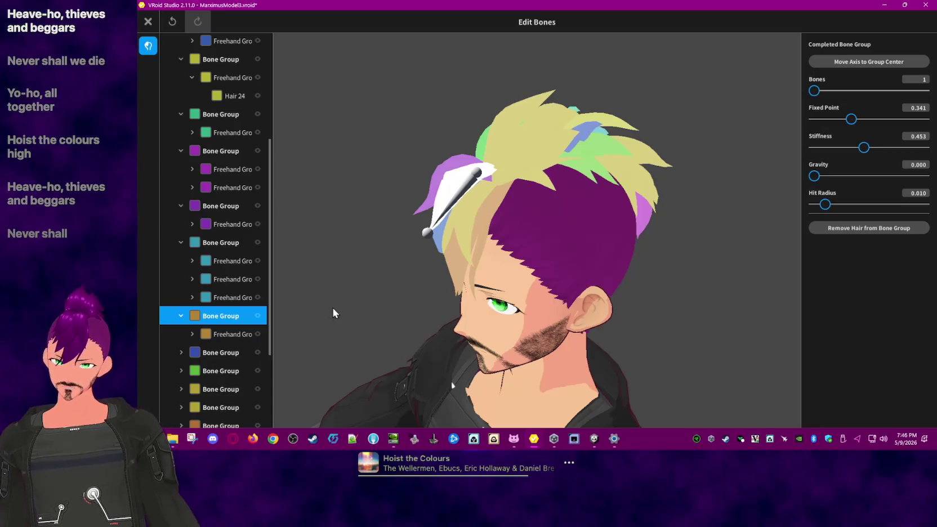
left_click(229, 353)
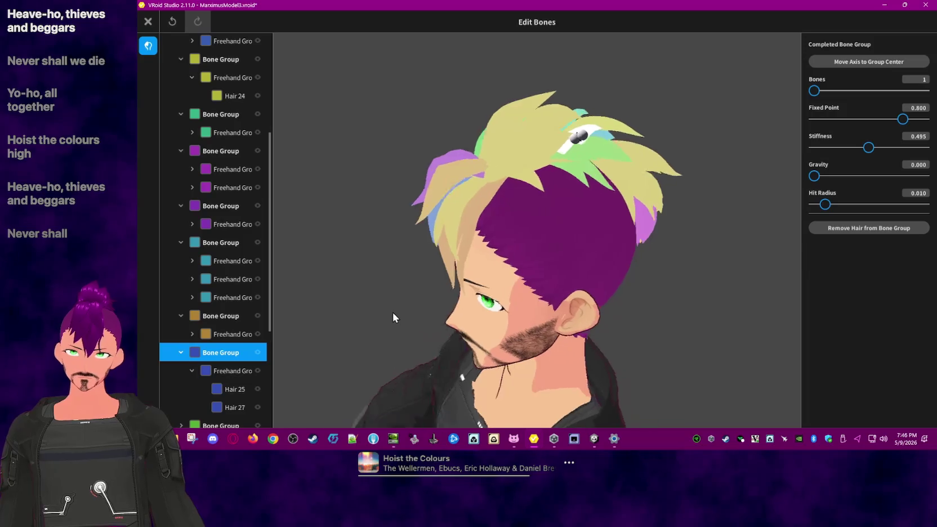
Step: Review the green bone group and the next group's bones further down the list
scroll(249, 295, "down", 1)
scroll(229, 324, "down", 3)
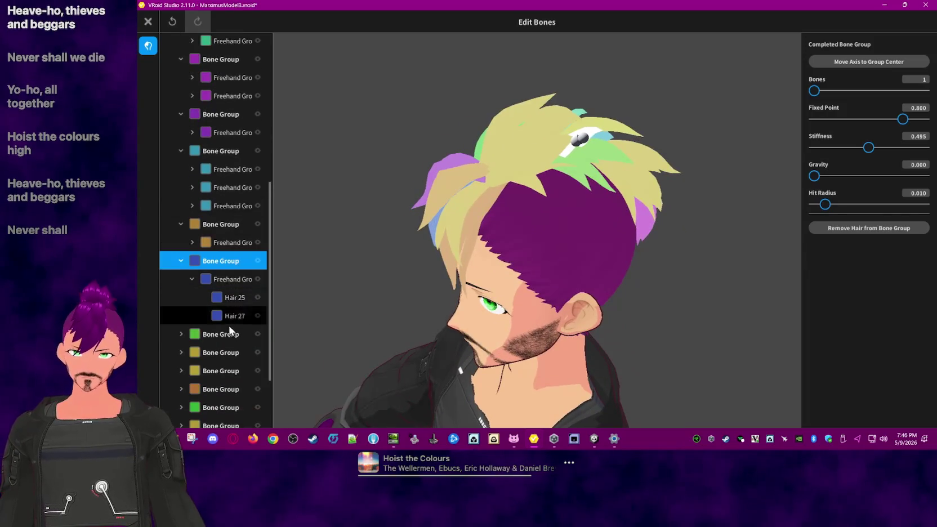
left_click(225, 332)
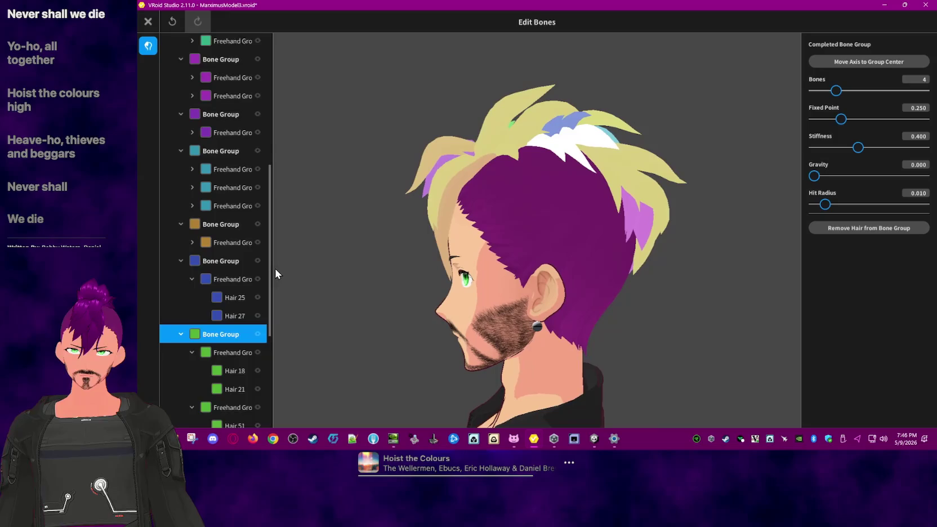
scroll(243, 302, "down", 3)
scroll(234, 310, "down", 4)
left_click(232, 301)
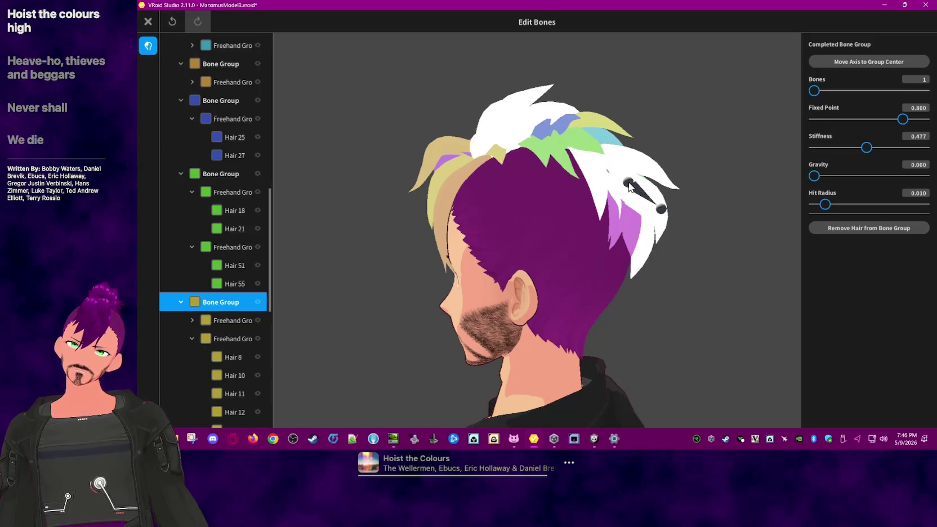
right_click_drag(658, 213, 460, 281)
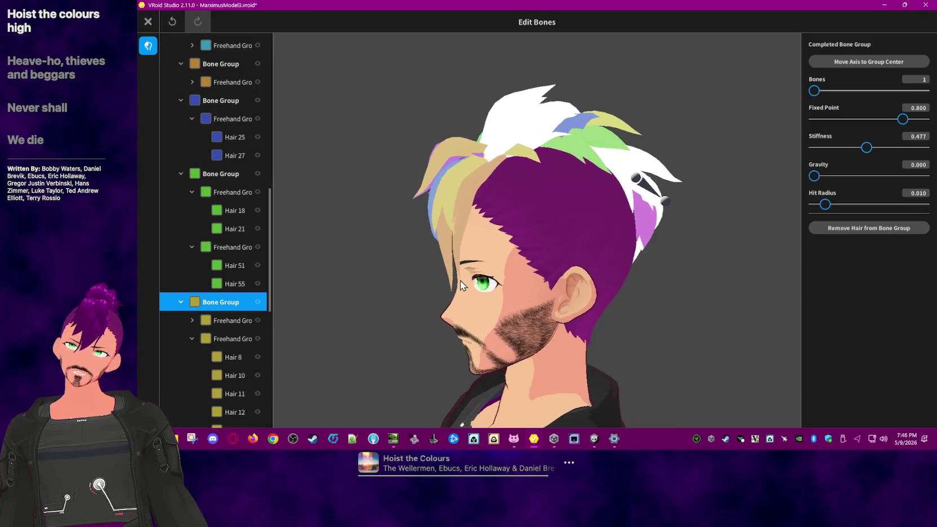
scroll(216, 315, "down", 2)
scroll(221, 320, "down", 2)
scroll(224, 324, "down", 3)
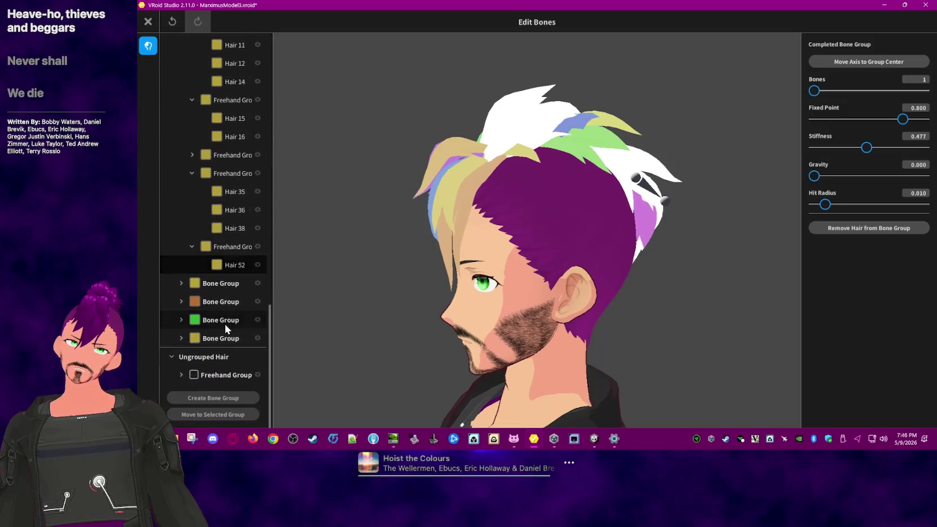
Step: Review the orange, green and last yellow groups (Fixed Point 0.760, Stiffness 0.487)
left_click(228, 283)
right_click_drag(483, 285, 469, 282)
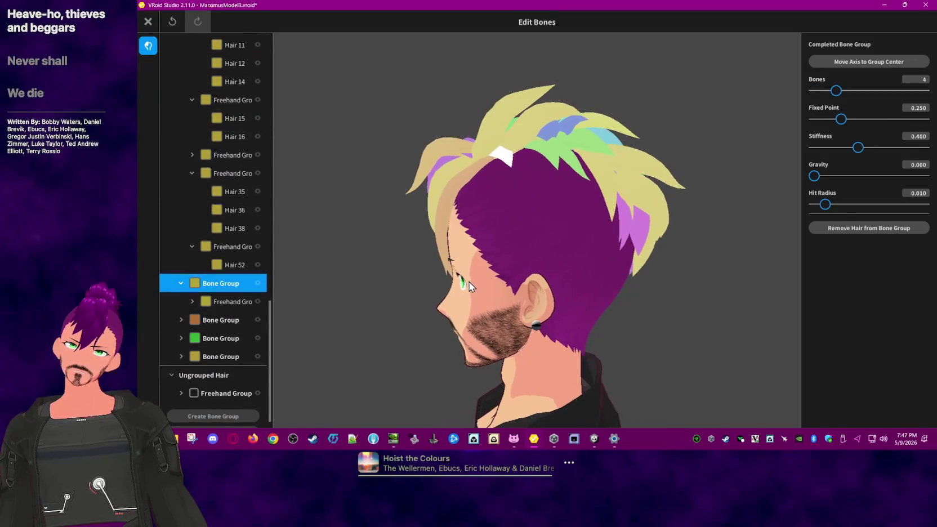
left_click(226, 320)
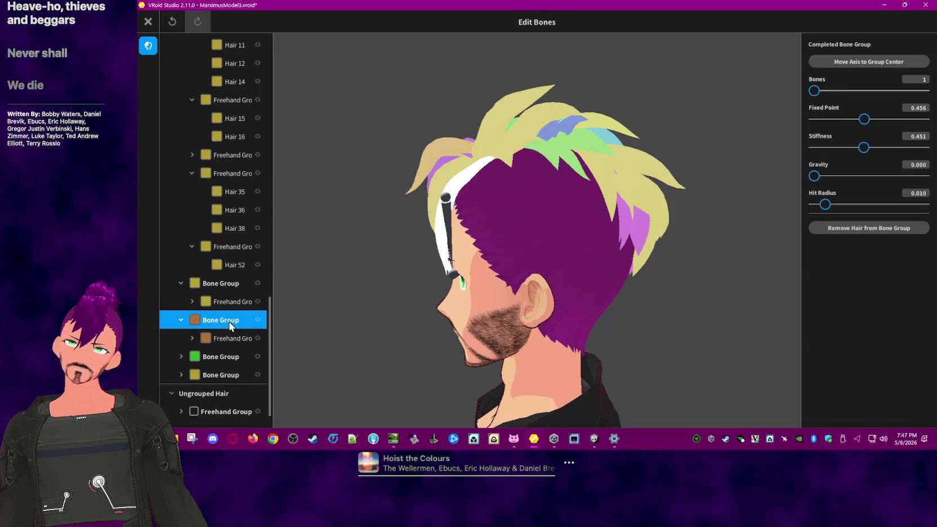
right_click_drag(338, 319, 398, 310)
left_click(228, 359)
mouse_move(360, 354)
right_mouse_down()
mouse_move(379, 356)
mouse_move(362, 353)
right_mouse_up()
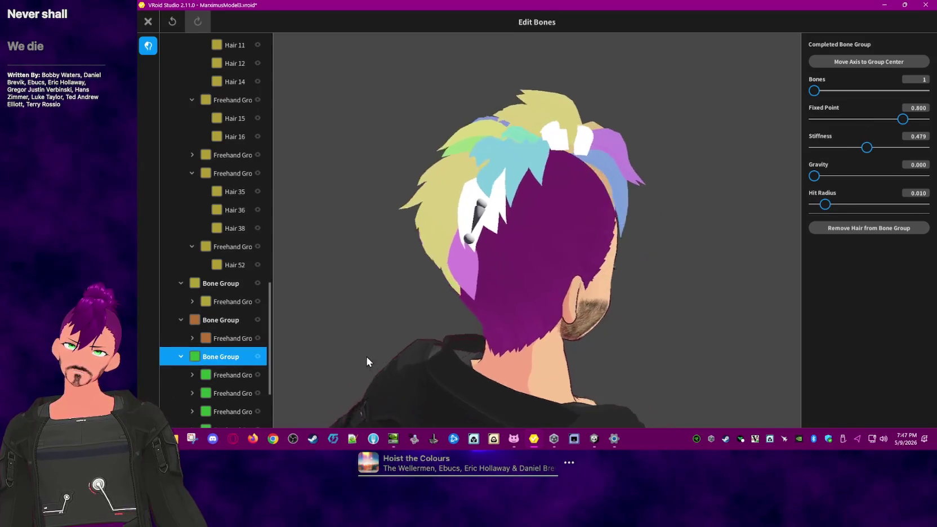
scroll(227, 366, "down", 3)
left_click(219, 358)
right_click_drag(342, 346, 465, 329)
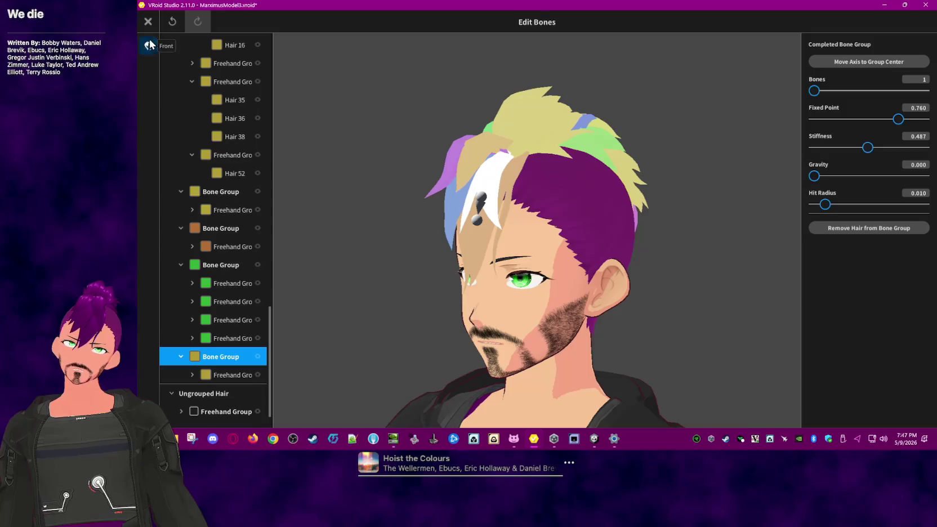
left_click(148, 21)
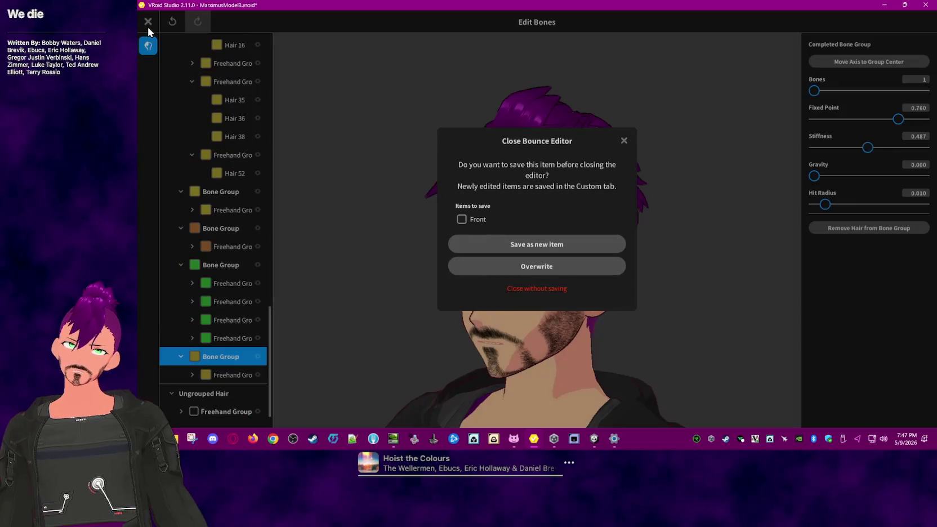
Step: Discard the bounce edits, preview in Photo Booth, then open the second Front hairstyle's bounce editing
left_click(534, 291)
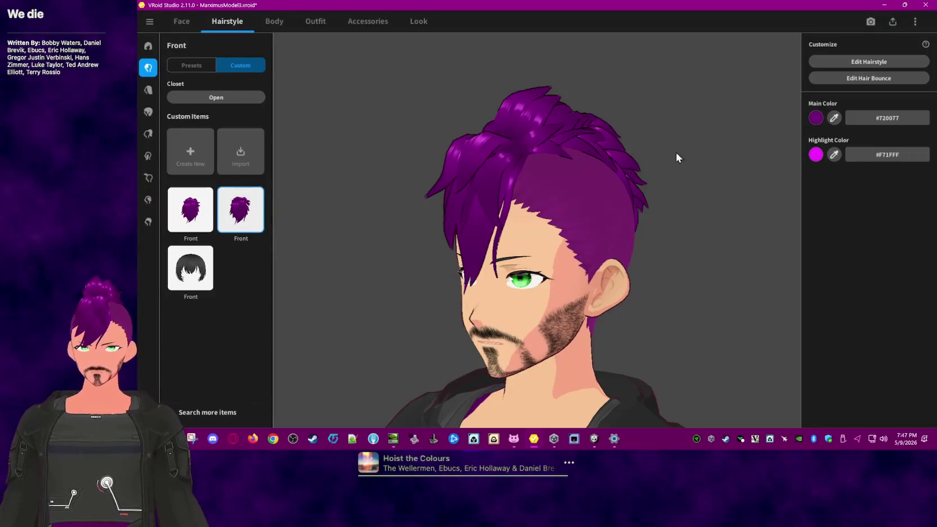
left_click(870, 22)
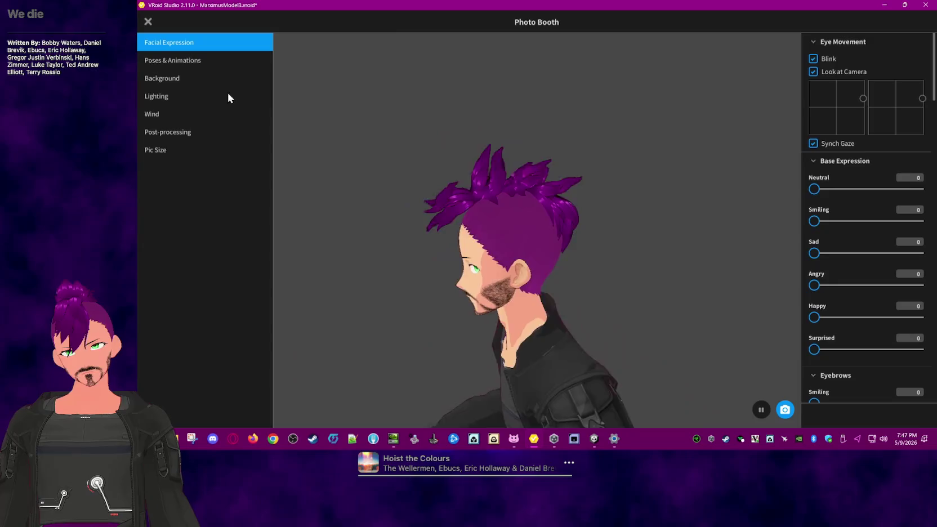
key("Escape")
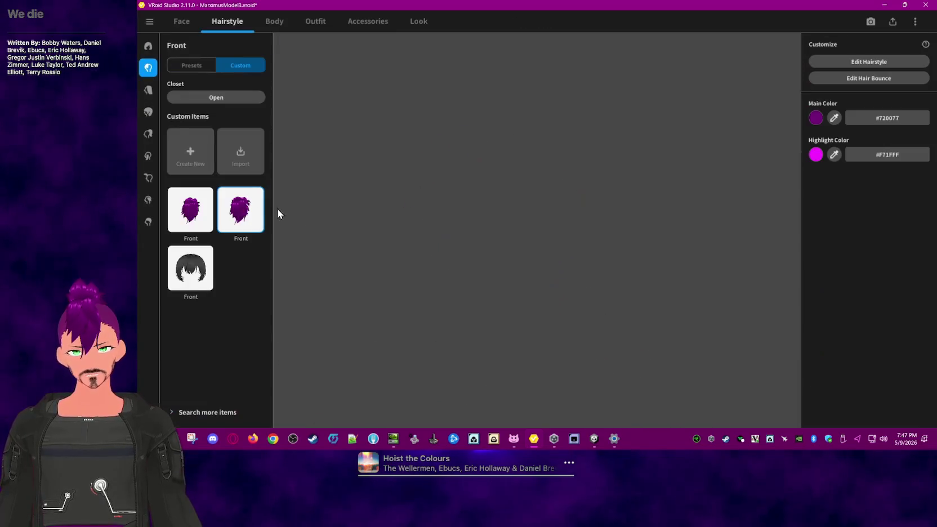
right_click(249, 209)
left_click(875, 80)
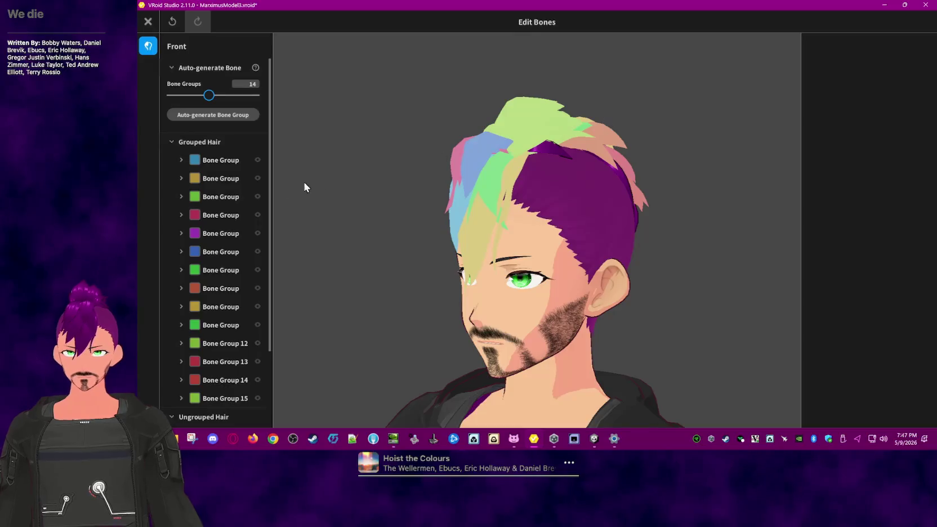
Step: Drag Gravity to 0.000 on the first, second and third bone groups, checking the second's stiffness
left_click(221, 162)
left_click_drag(397, 215, 406, 218)
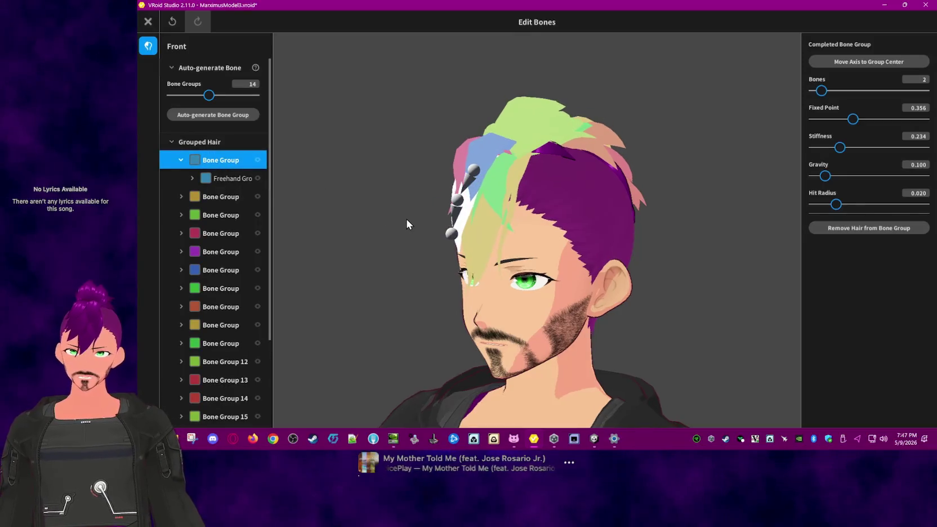
left_click(182, 163)
left_click_drag(825, 176, 812, 177)
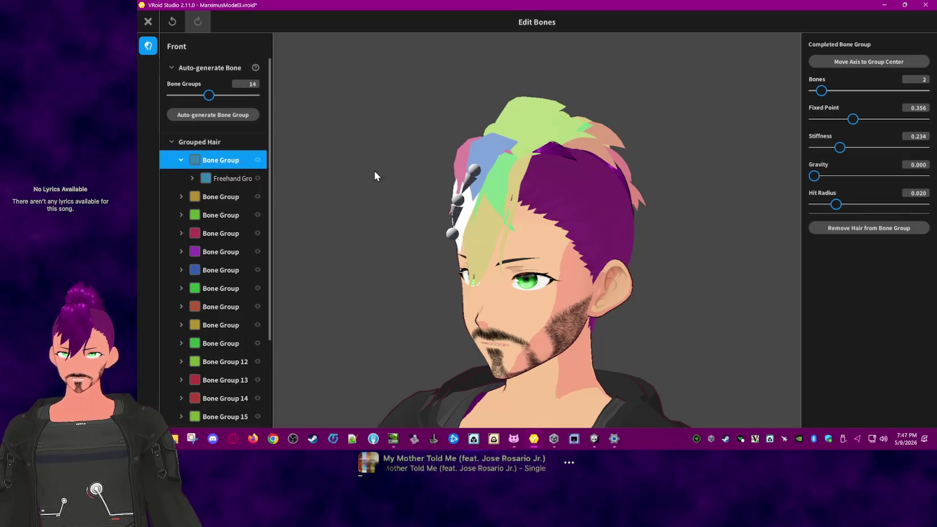
left_click(223, 195)
left_click_drag(823, 177, 749, 181)
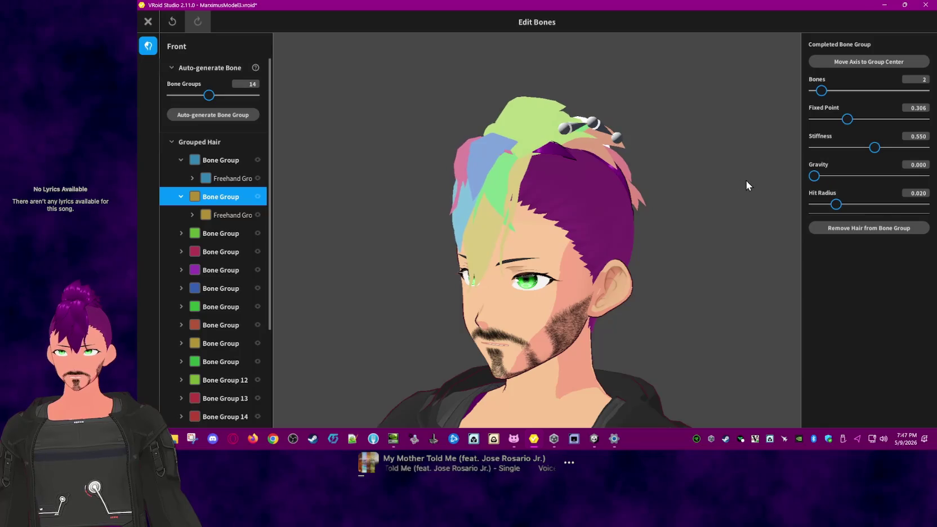
left_click(925, 138)
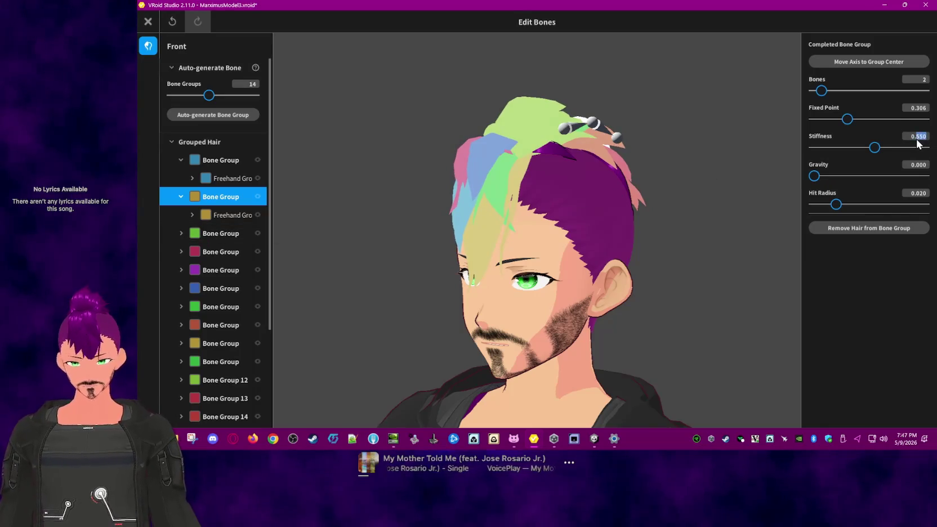
type("0.225")
left_click(231, 234)
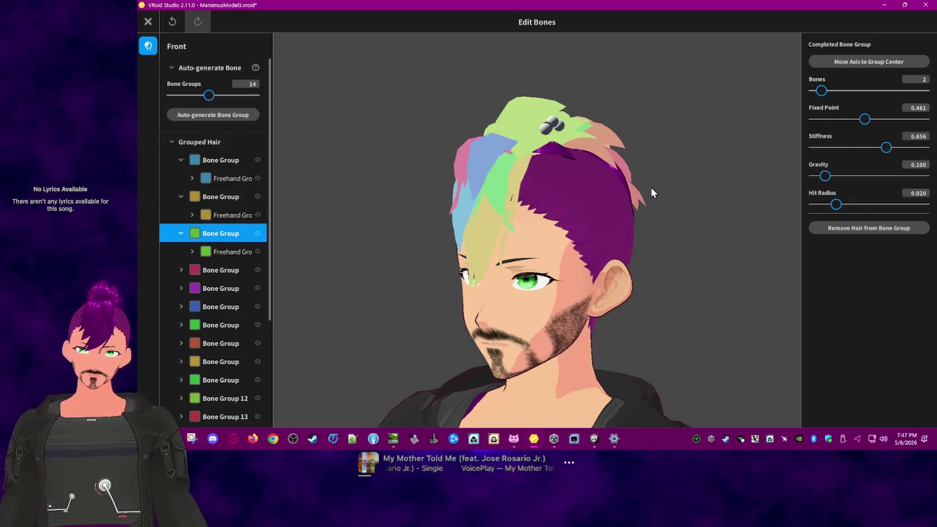
left_click_drag(820, 180, 789, 183)
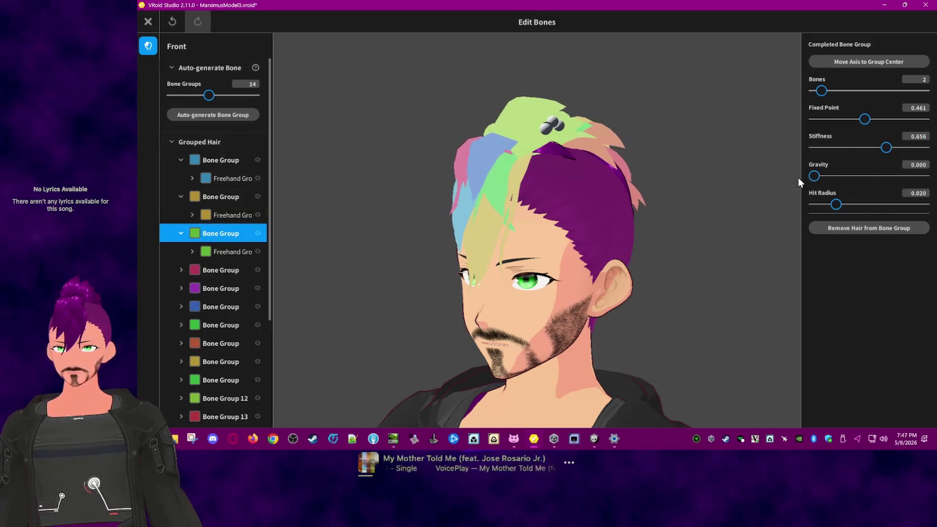
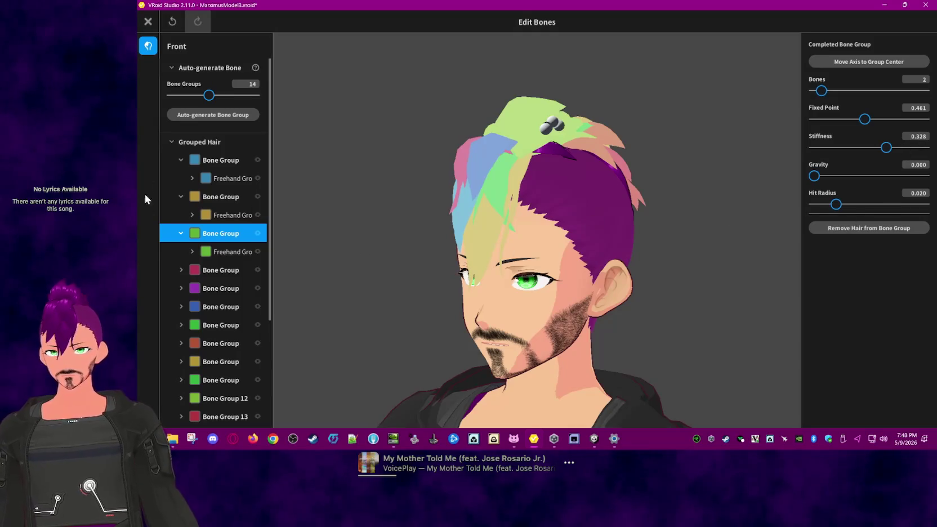
Step: Set the purple hair bone group's gravity to 0.000 and enter 0.279
left_click(195, 270)
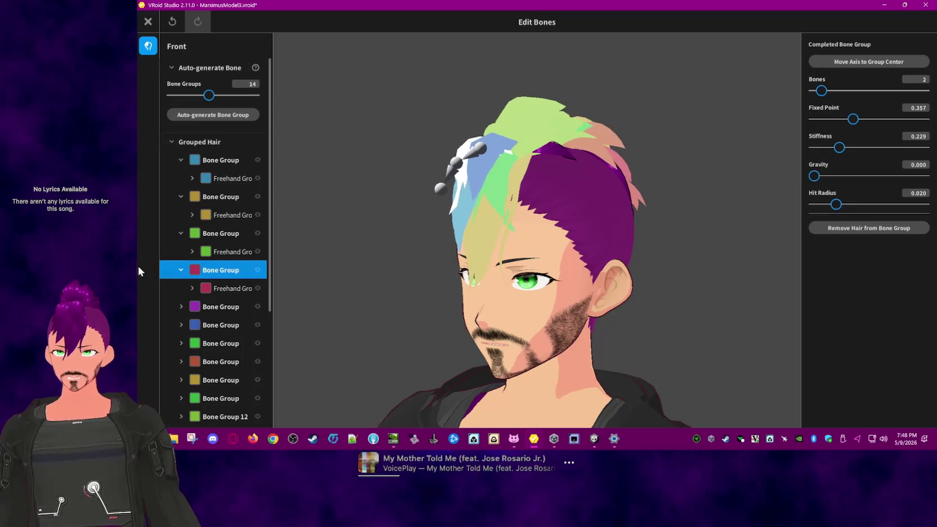
left_click(214, 232)
left_click(219, 306)
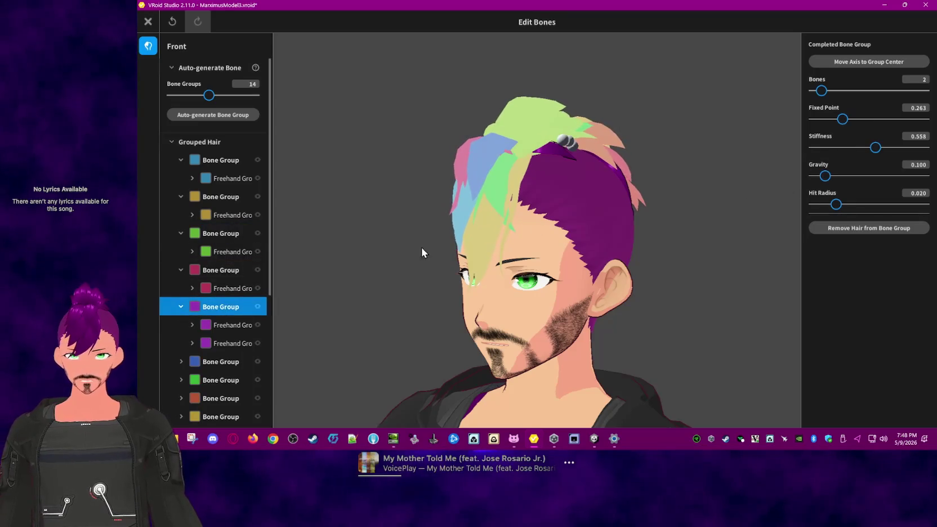
left_click_drag(824, 176, 782, 181)
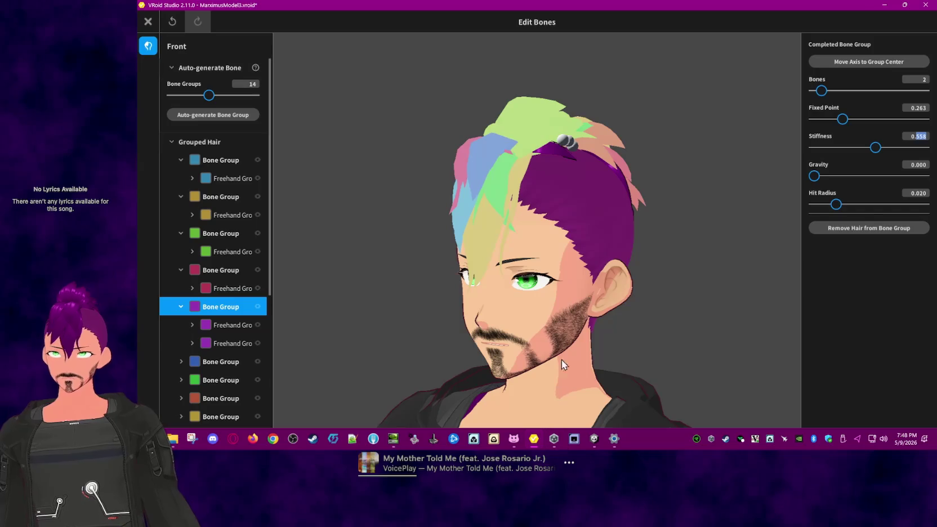
type("0.279")
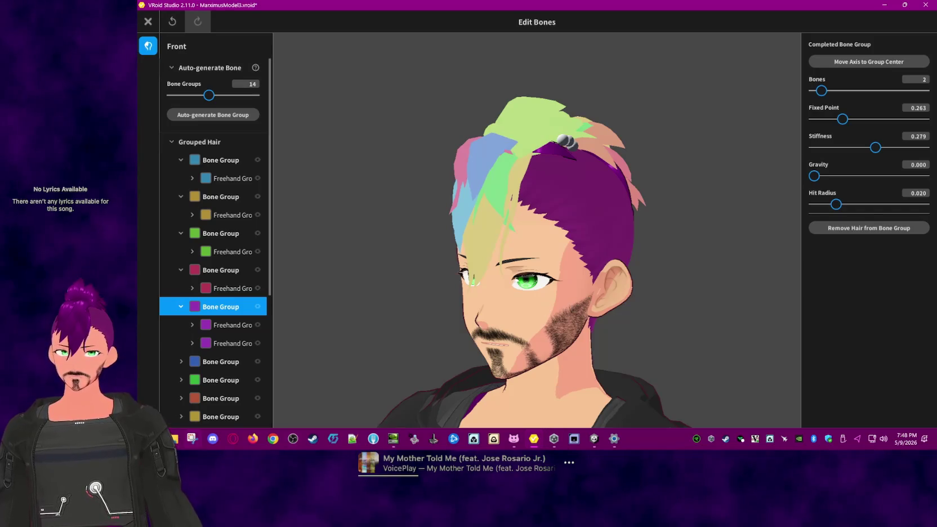
Step: Zero the green hair bone group's gravity and lower its stiffness to 0.2
scroll(219, 264, "down", 3)
left_click(219, 264)
scroll(219, 270, "down", 1)
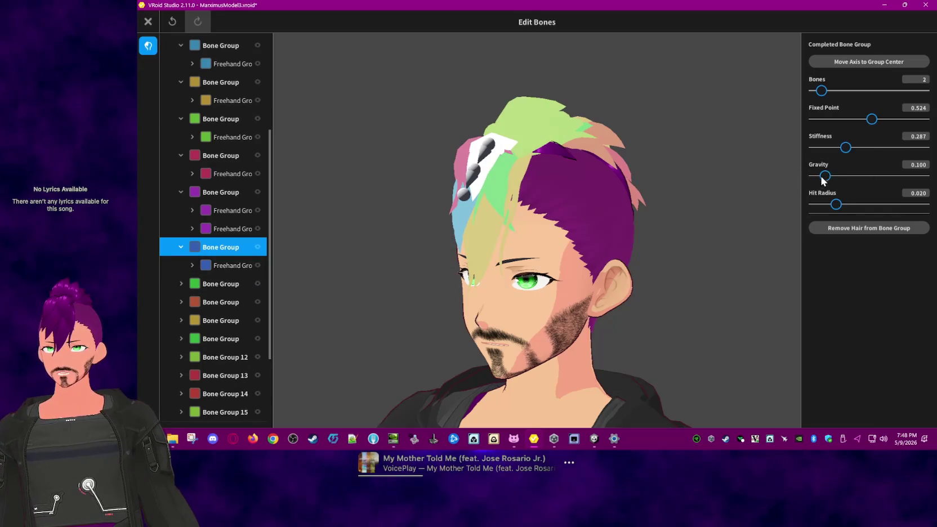
left_click(217, 283)
scroll(219, 279, "down", 2)
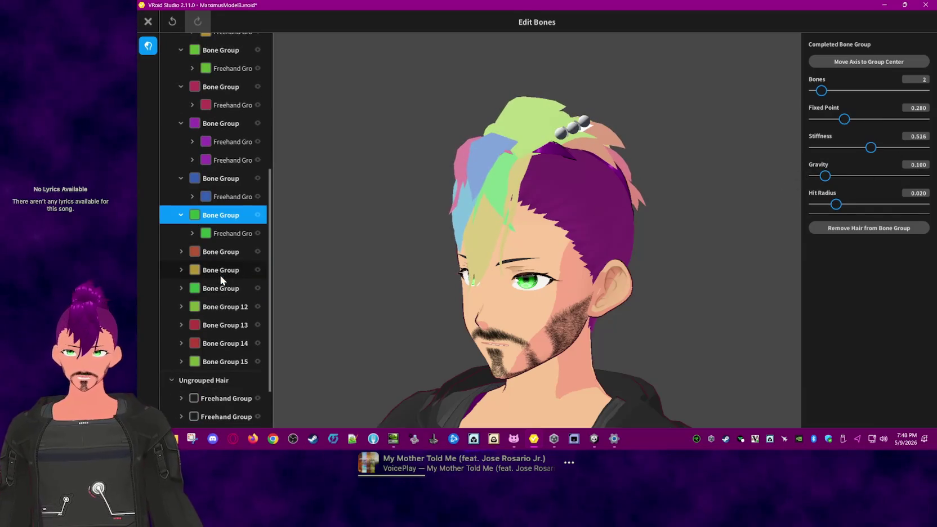
left_click_drag(825, 176, 812, 176)
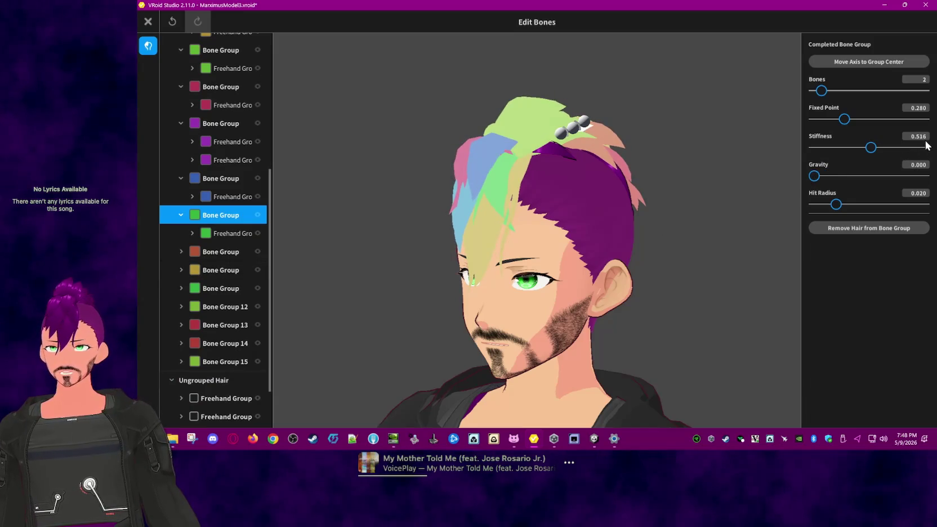
mouse_move(513, 438)
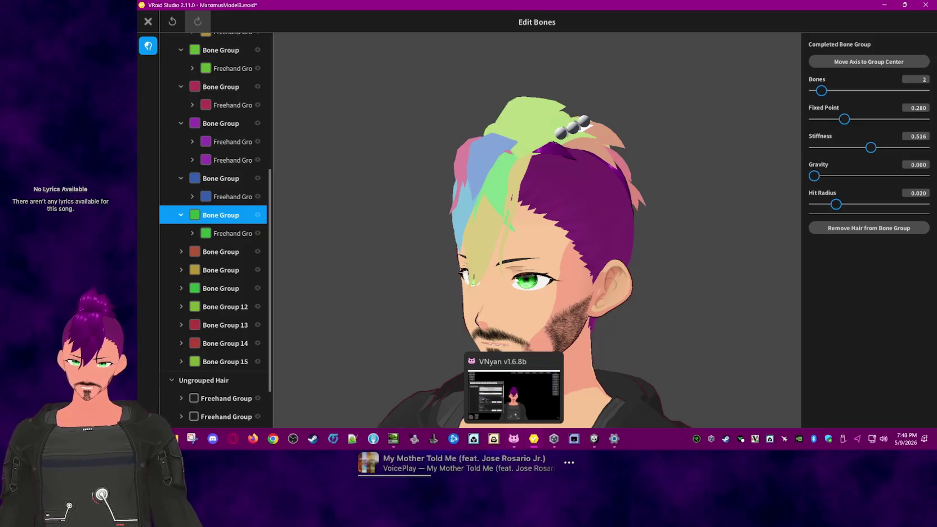
left_click(918, 138)
type("0.258")
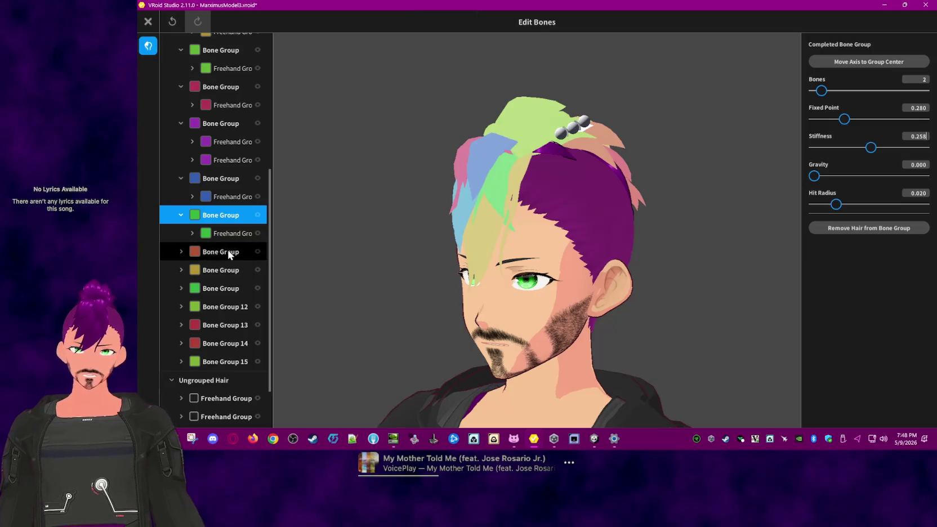
left_click(228, 251)
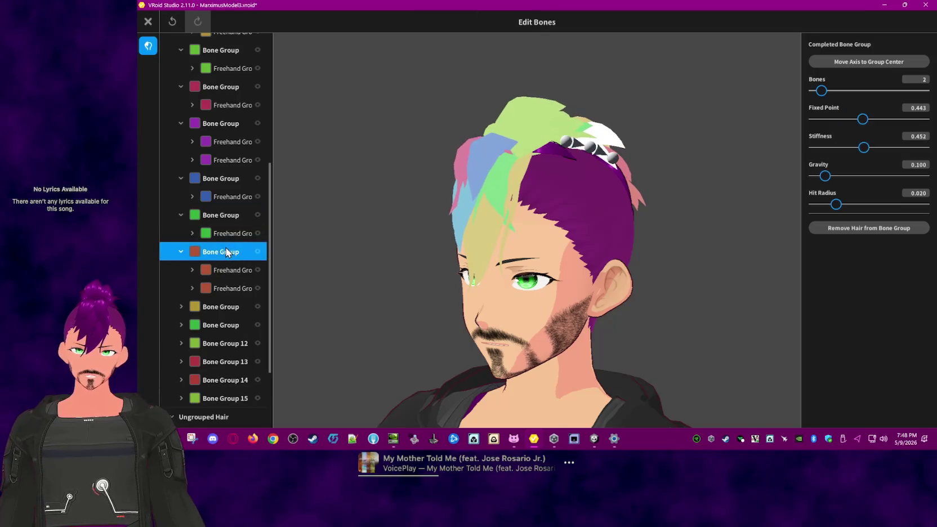
Step: Zero the orange hair group's gravity and lower its stiffness to 0.095
left_click_drag(824, 176, 803, 177)
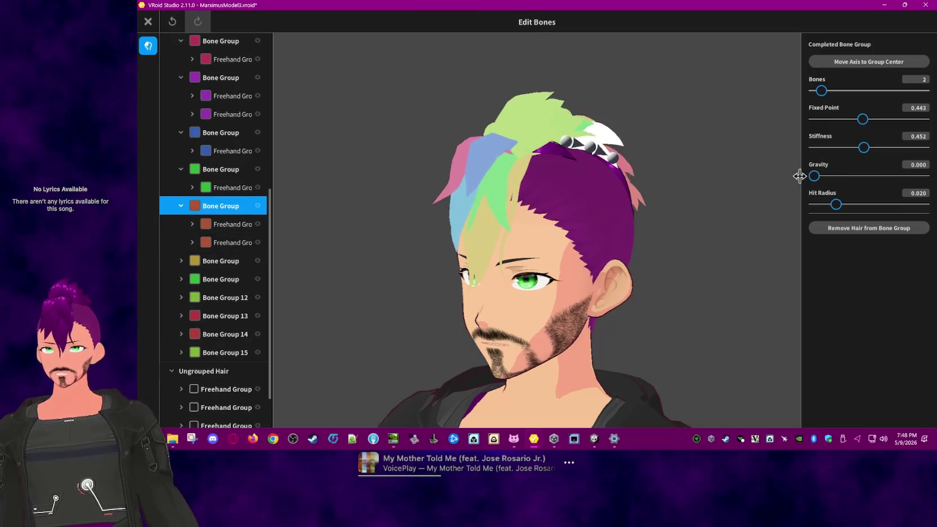
left_click(919, 136)
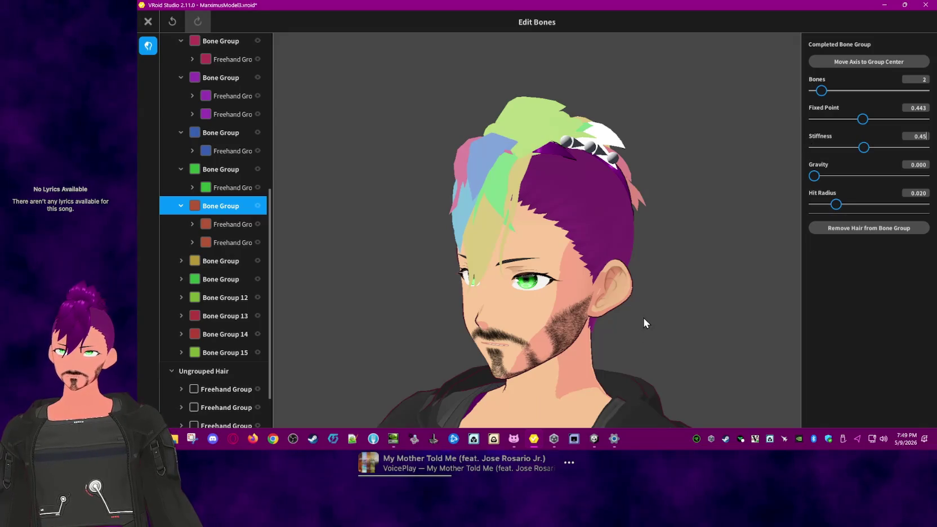
type("226")
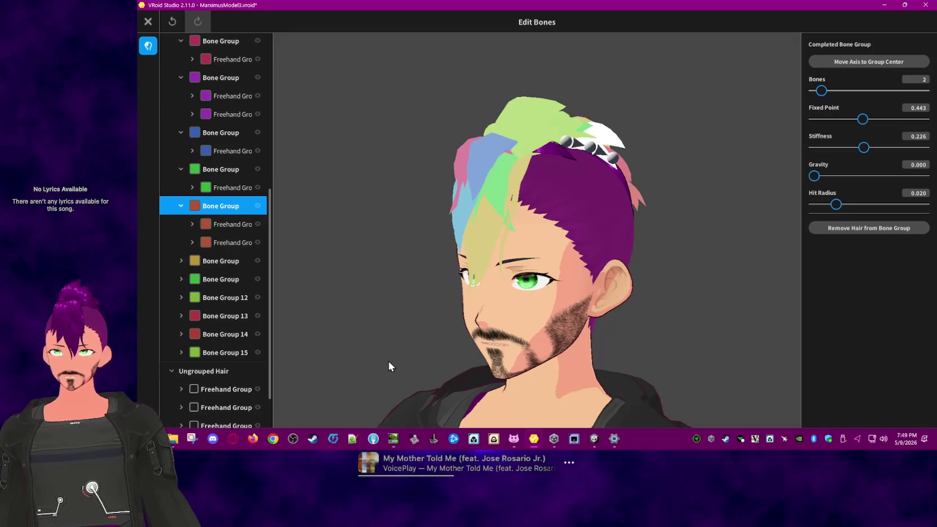
Step: Remove gravity from the second green group and Bone Group 12
left_click(221, 261)
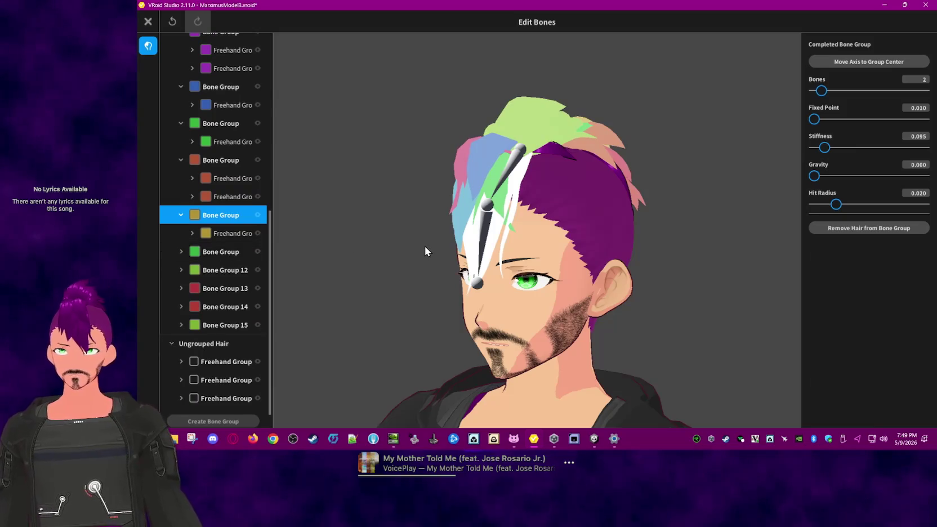
left_click(217, 252)
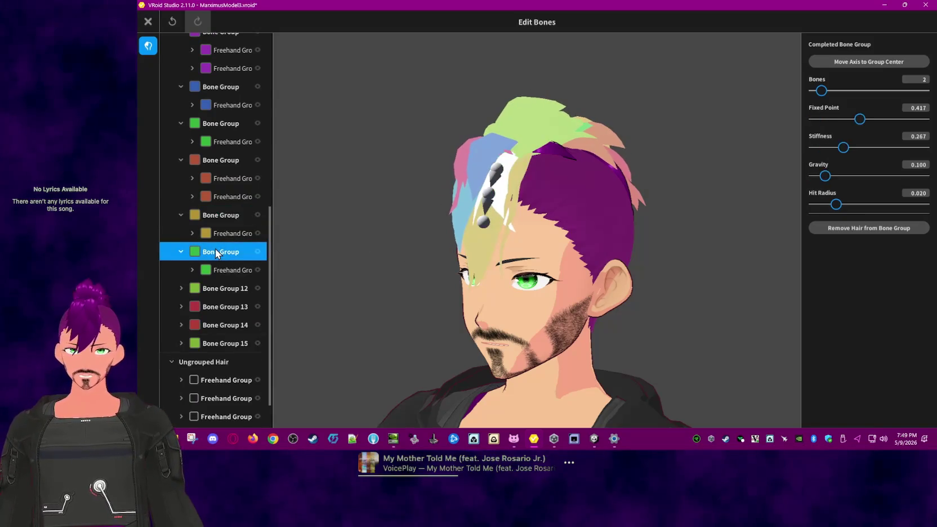
left_click_drag(826, 182, 770, 181)
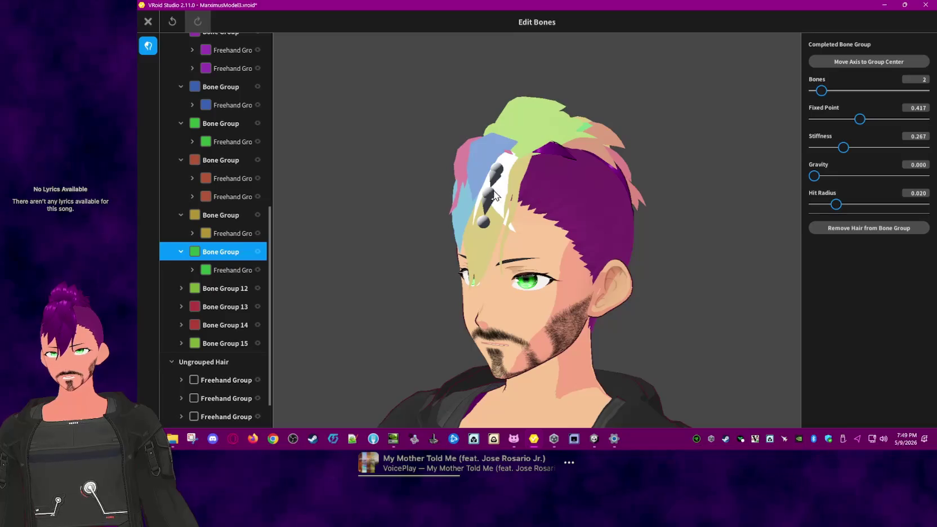
left_click(225, 289)
left_click_drag(825, 176, 596, 203)
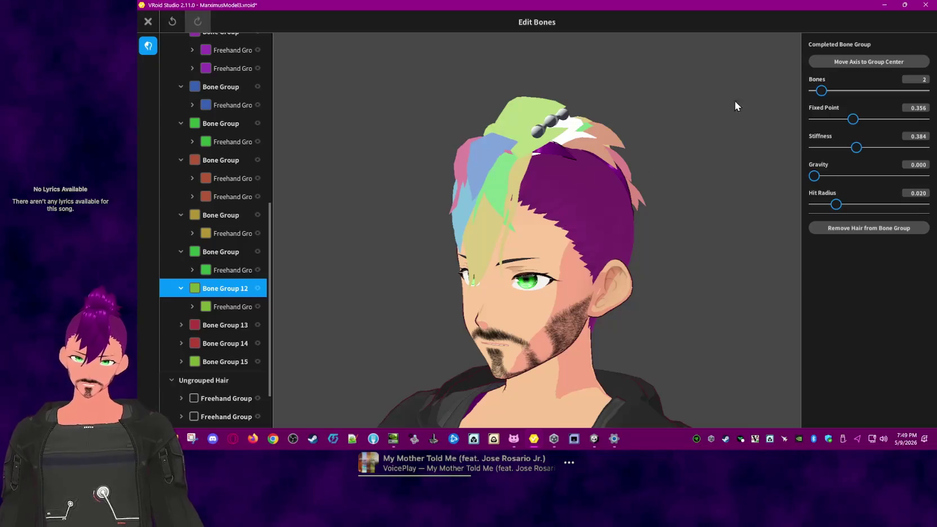
left_click(899, 139)
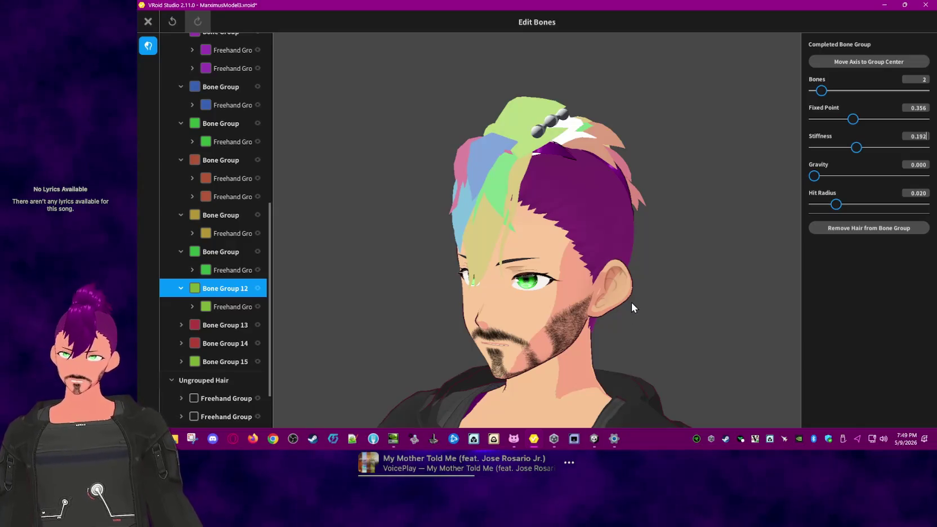
Step: Zero Bone Group 13's gravity and begin editing Bone Group 14's stiffness
left_click(230, 325)
scroll(251, 321, "down", 2)
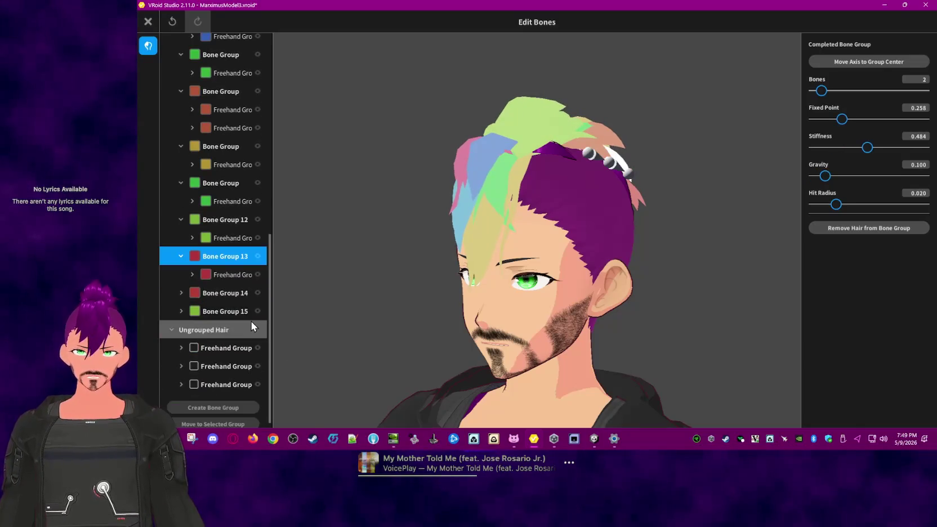
left_click(811, 176)
type("0.242")
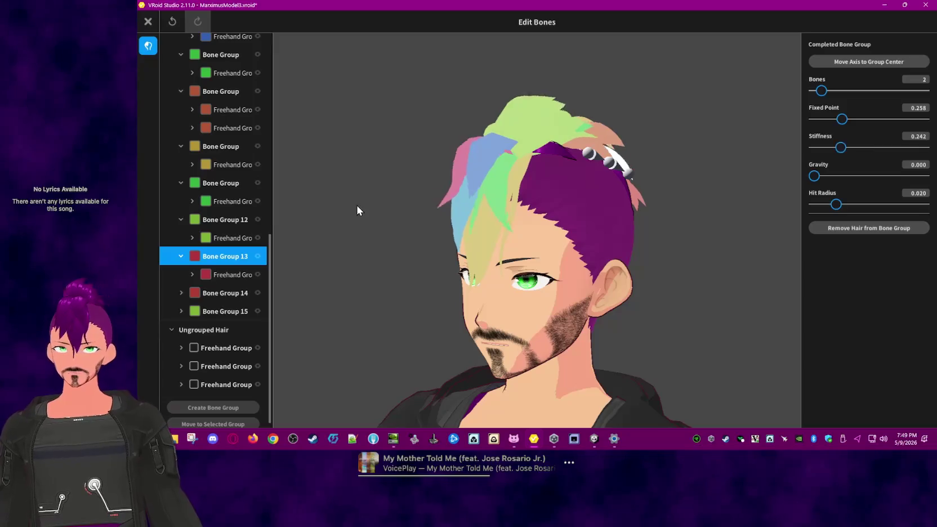
left_click(224, 292)
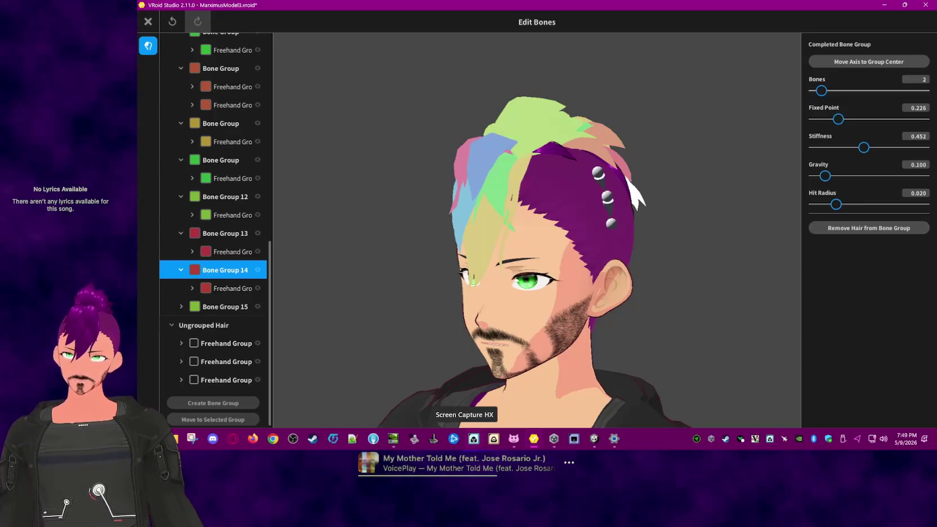
left_click(916, 135)
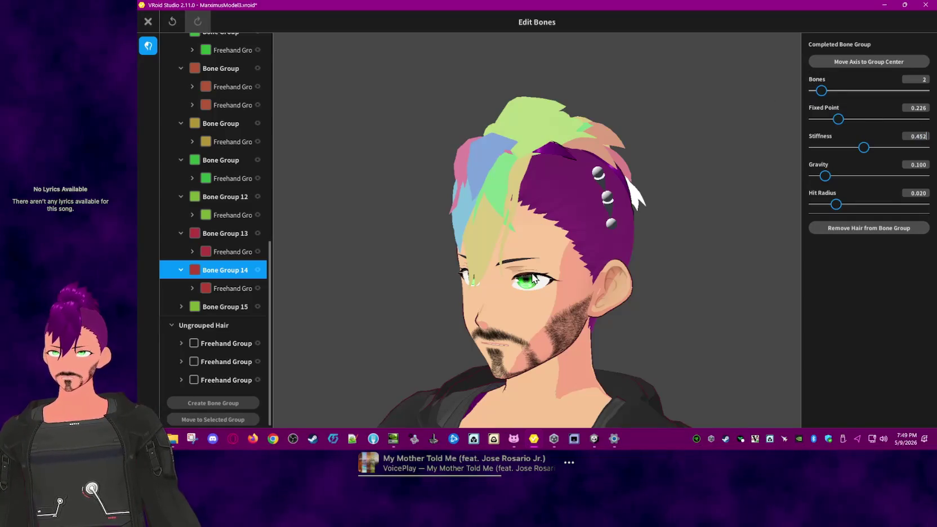
key("BackSpace")
key("BackSpace")
key("BackSpace")
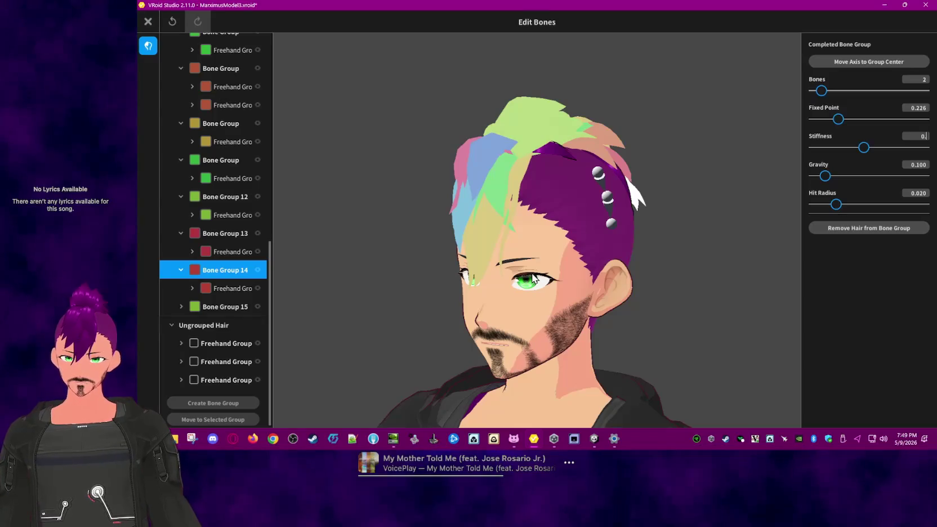
type("226")
Step: Zero gravity on Bone Groups 15 and 14, leaving Group 15 at stiffness 0.331
left_click(213, 305)
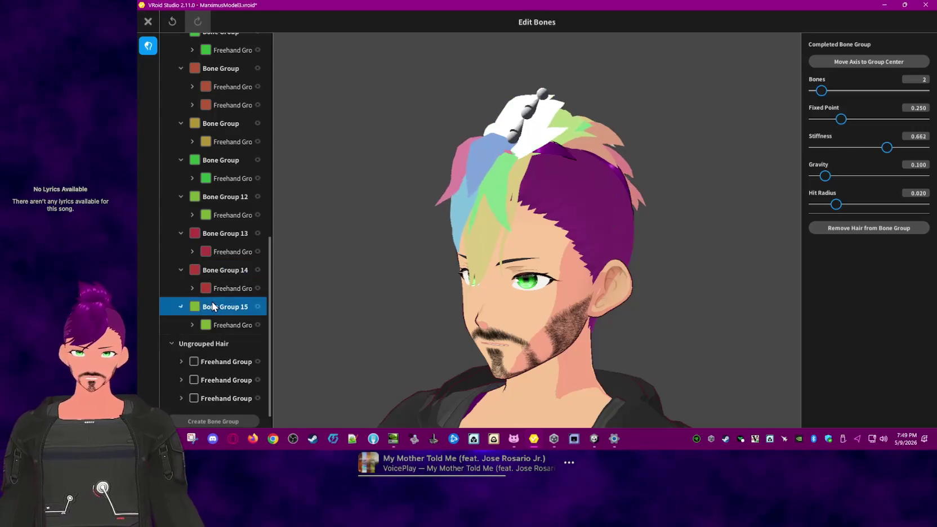
left_click_drag(825, 176, 765, 179)
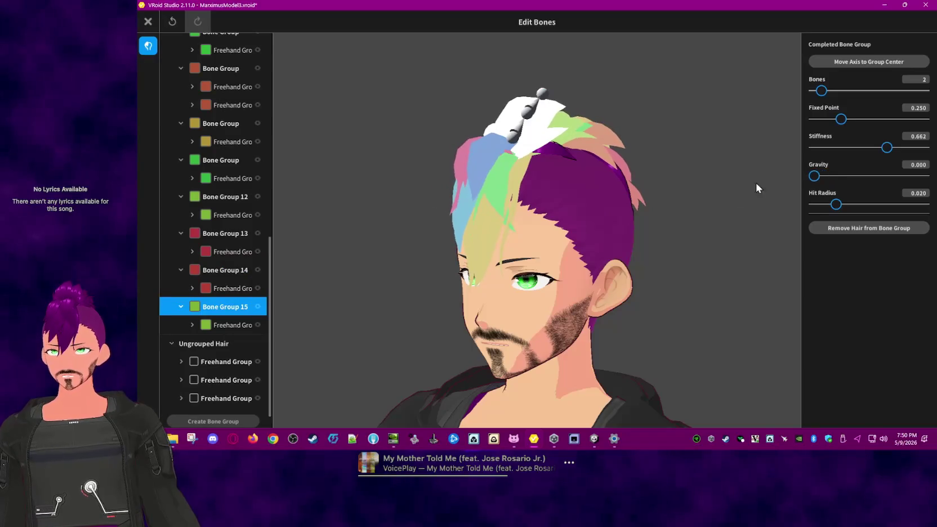
left_click(221, 289)
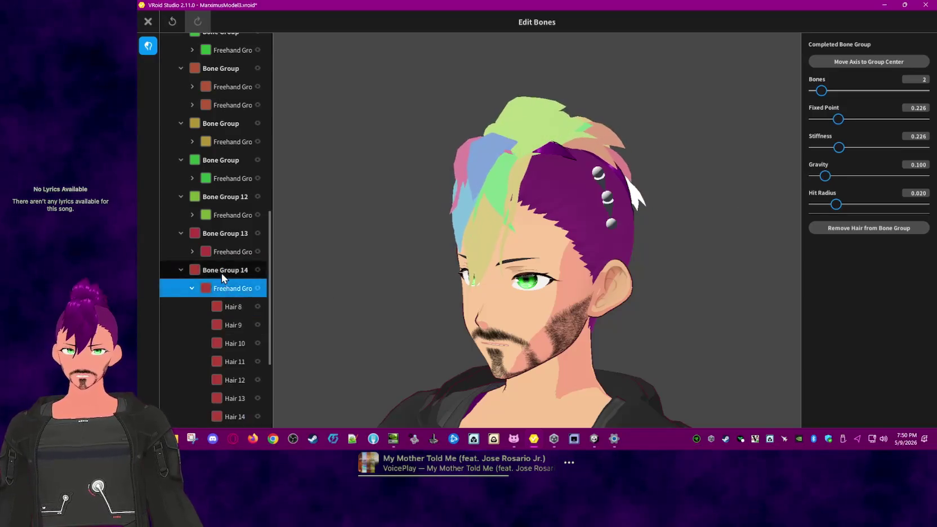
left_click(192, 288)
left_click_drag(825, 176, 792, 181)
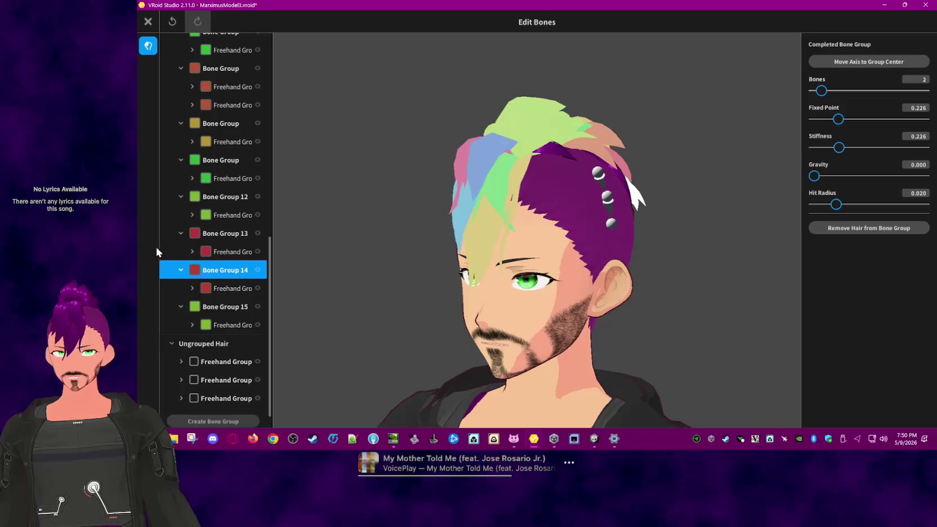
left_click(223, 233)
left_click(220, 197)
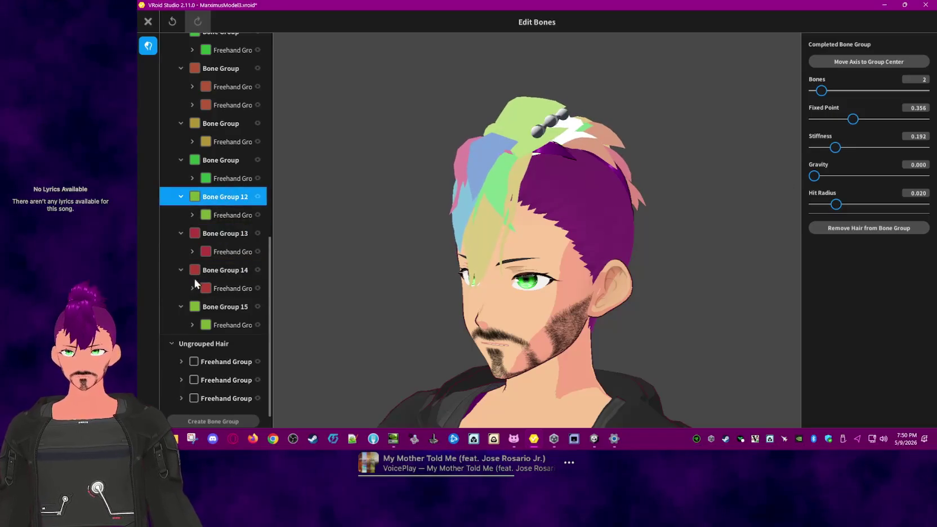
left_click(211, 305)
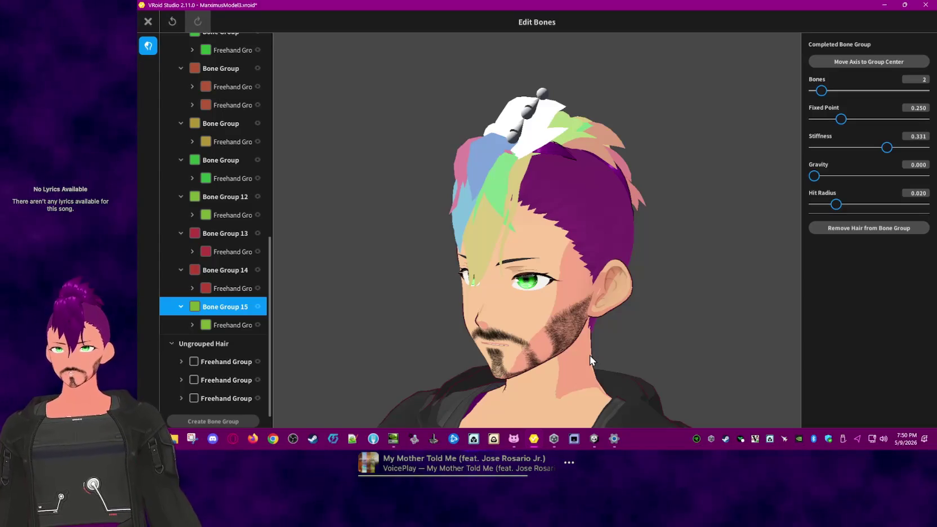
key("Return")
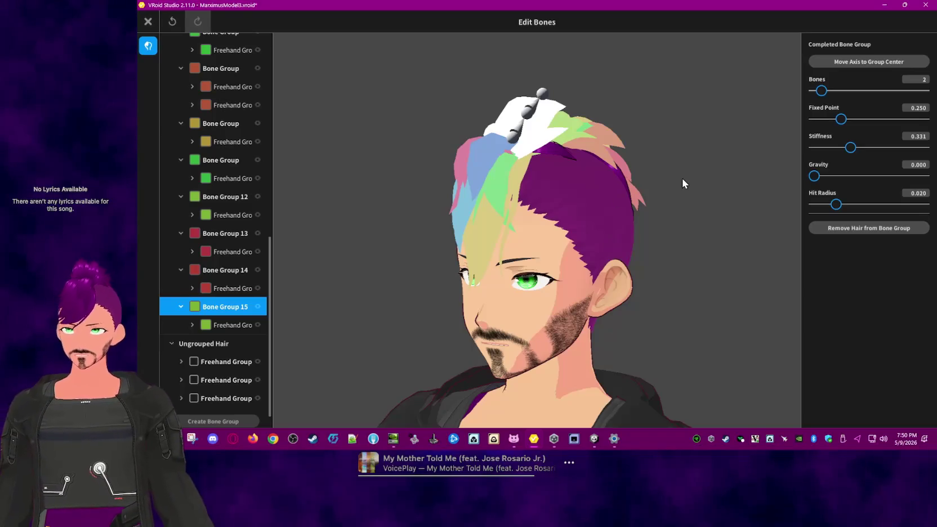
left_click(678, 97)
Step: Overwrite the Front hairstyle with the bounce edits and preview it in Photo Booth
left_click(148, 22)
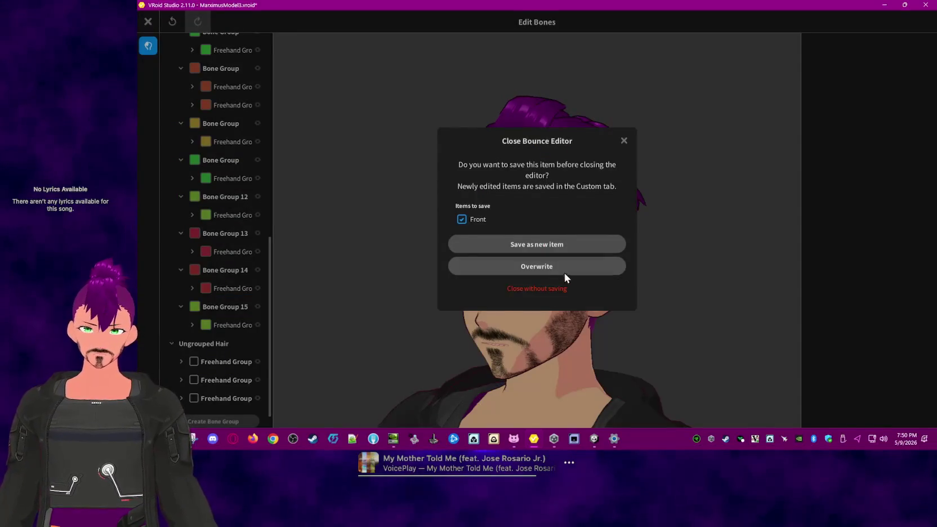
key("Return")
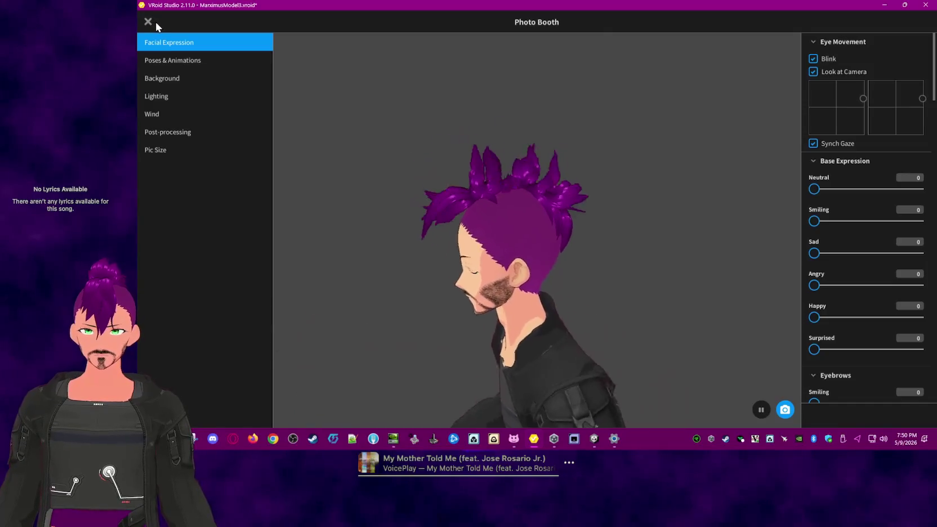
left_click(148, 22)
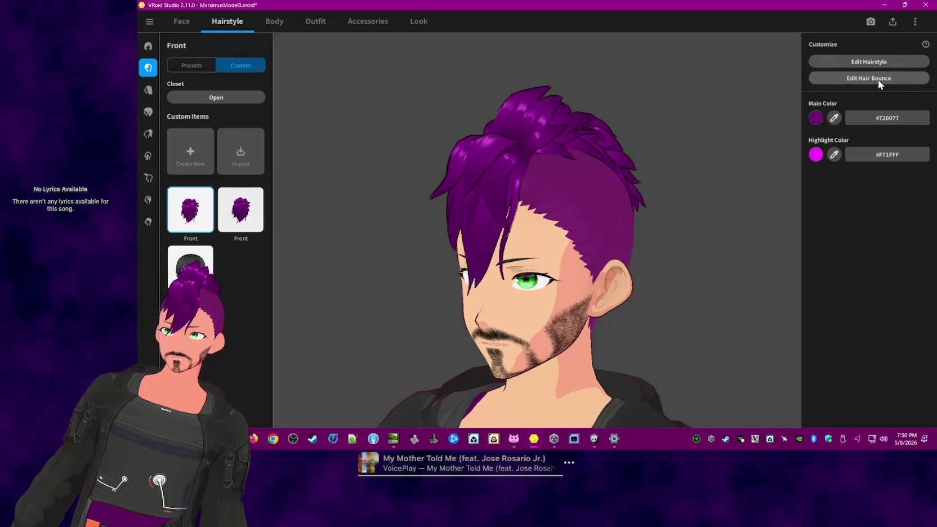
left_click(878, 79)
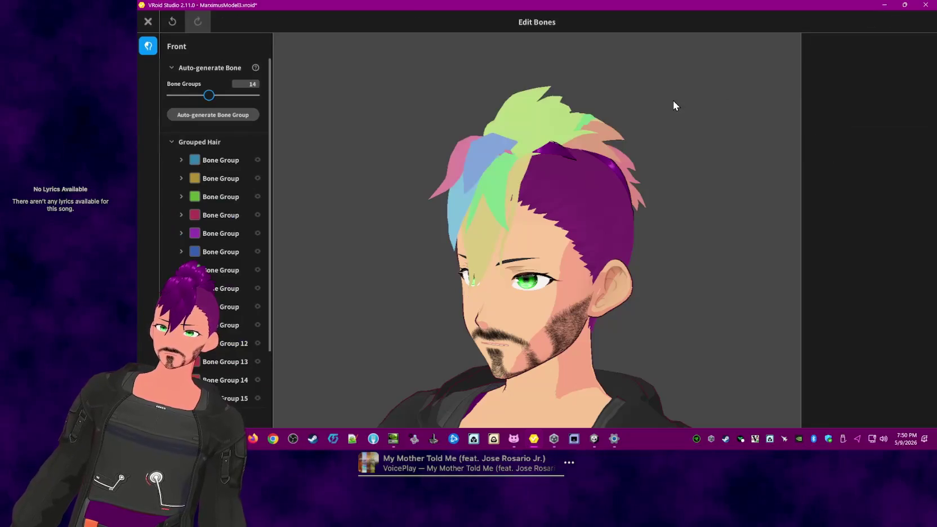
Step: Inspect the first bone group and fringe strand Hair 44 (fixed point 0.417, stiffness 0.267)
left_click(201, 161)
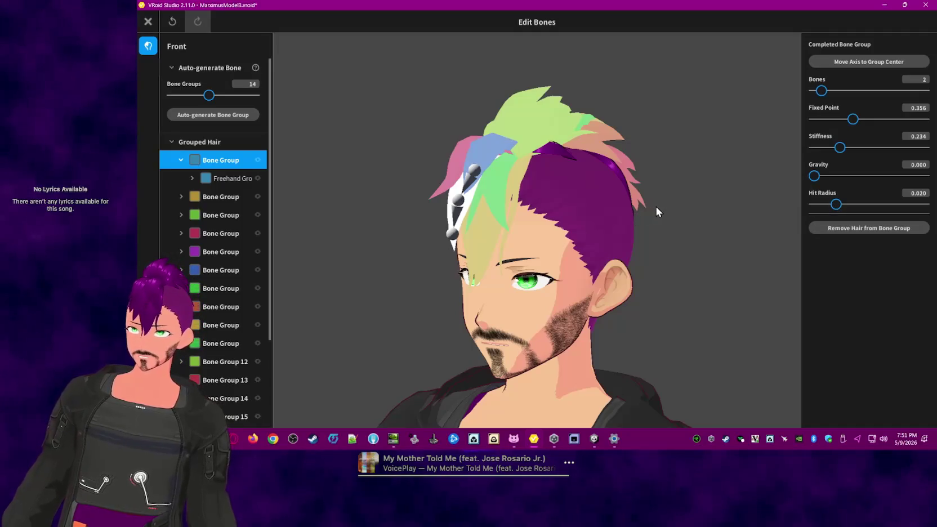
right_click_drag(656, 206, 614, 212)
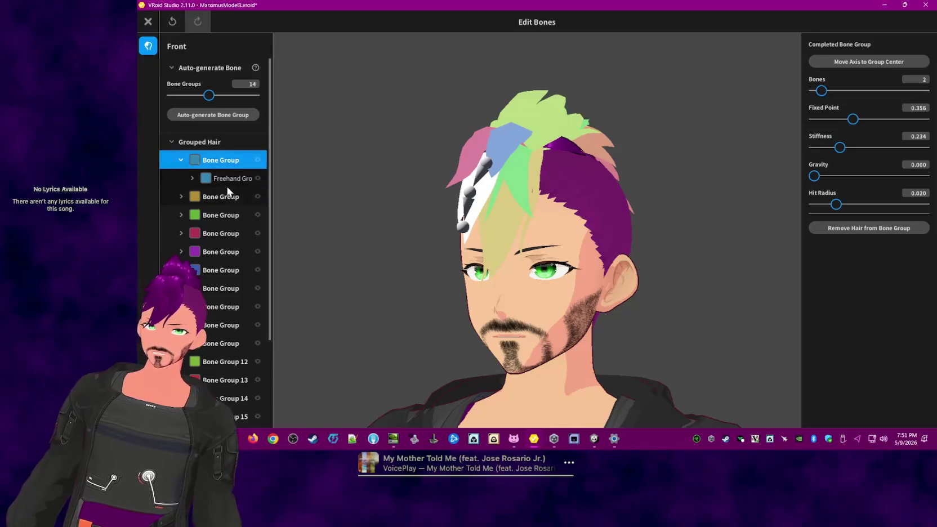
left_click(180, 159)
mouse_move(511, 210)
right_mouse_down()
mouse_move(480, 207)
mouse_move(483, 193)
mouse_move(500, 196)
right_mouse_up()
left_click(514, 198)
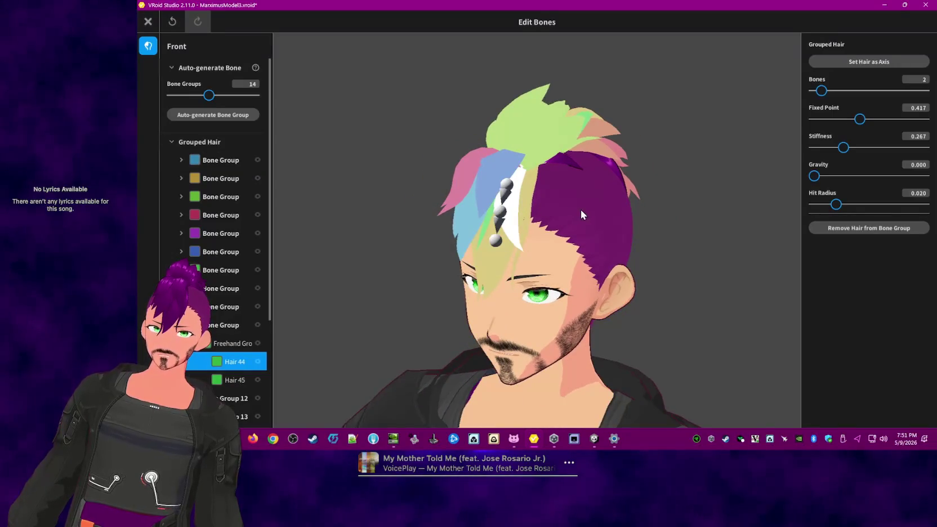
right_click_drag(581, 210, 574, 209)
right_click_drag(515, 235, 573, 232)
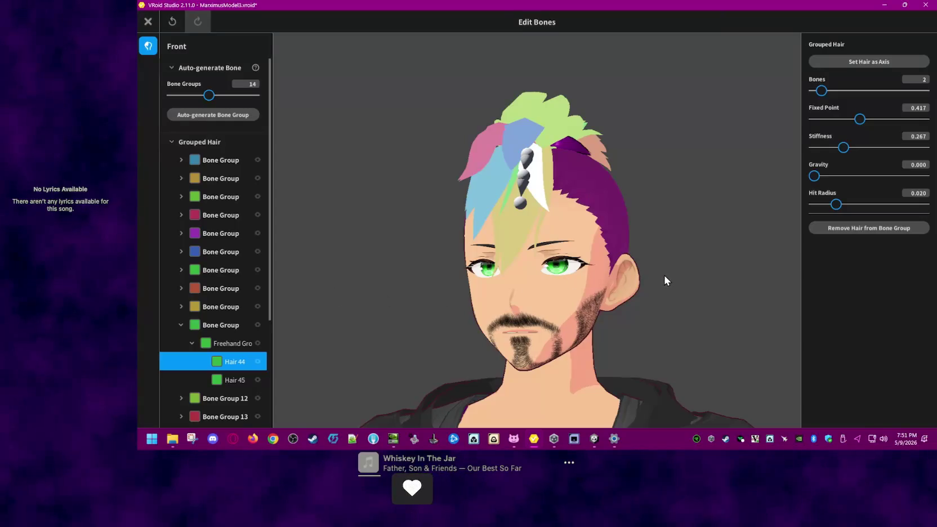
Step: Select fringe strands Hair 40, 41 and 39, then their whole freehand group
right_click_drag(398, 251, 419, 252)
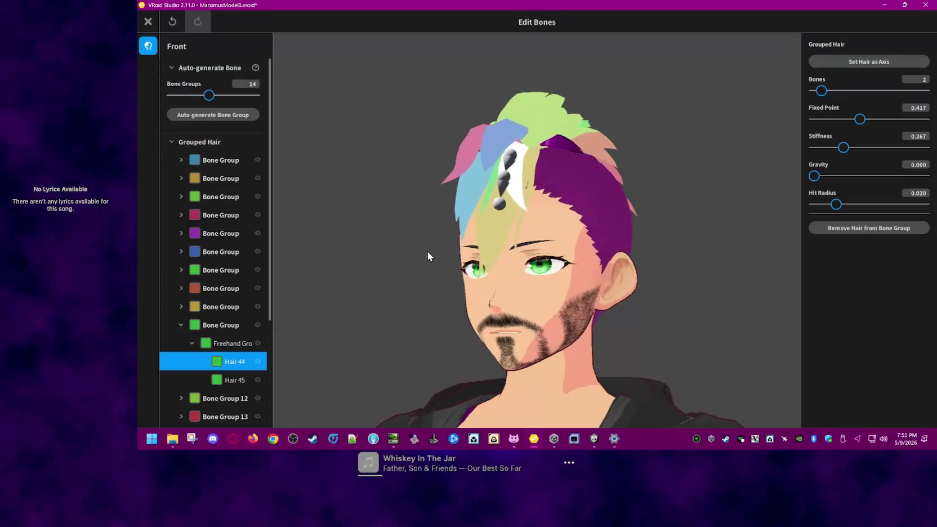
left_click(487, 187)
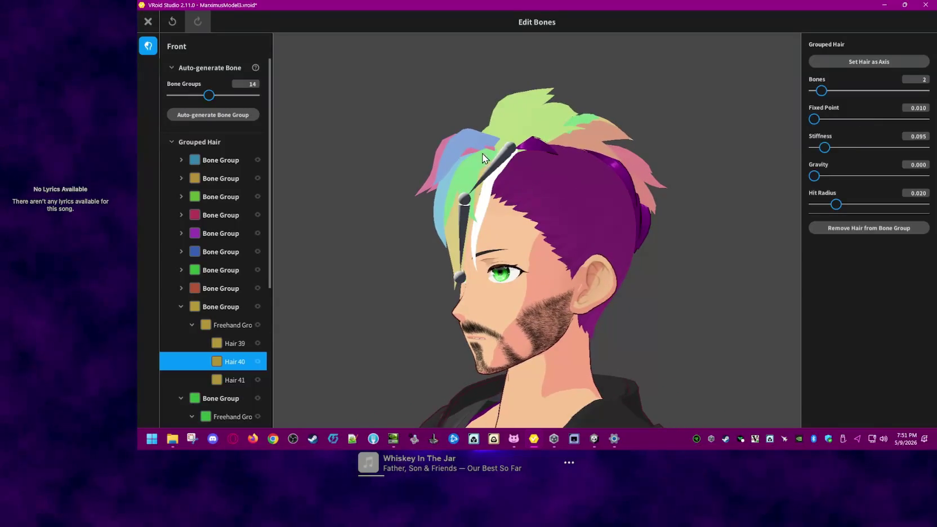
right_click_drag(583, 247, 591, 248)
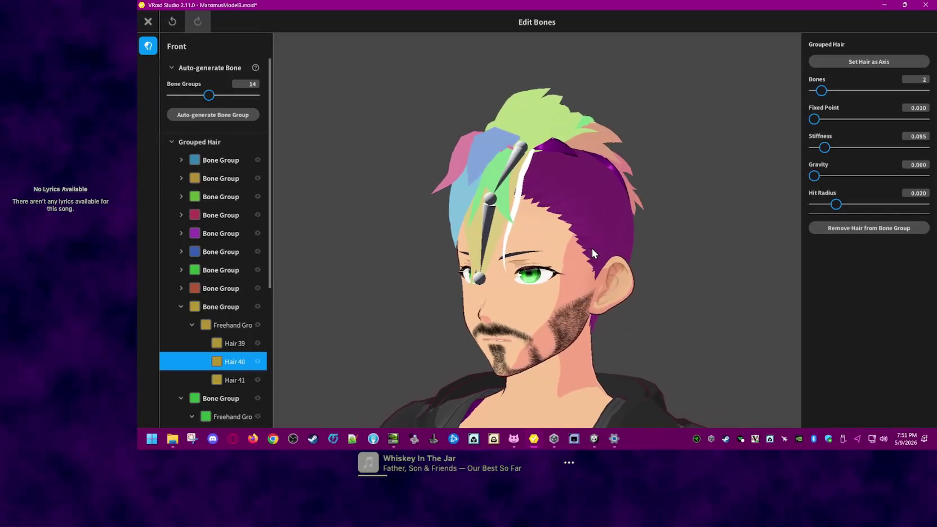
left_click(225, 378)
left_click(235, 344)
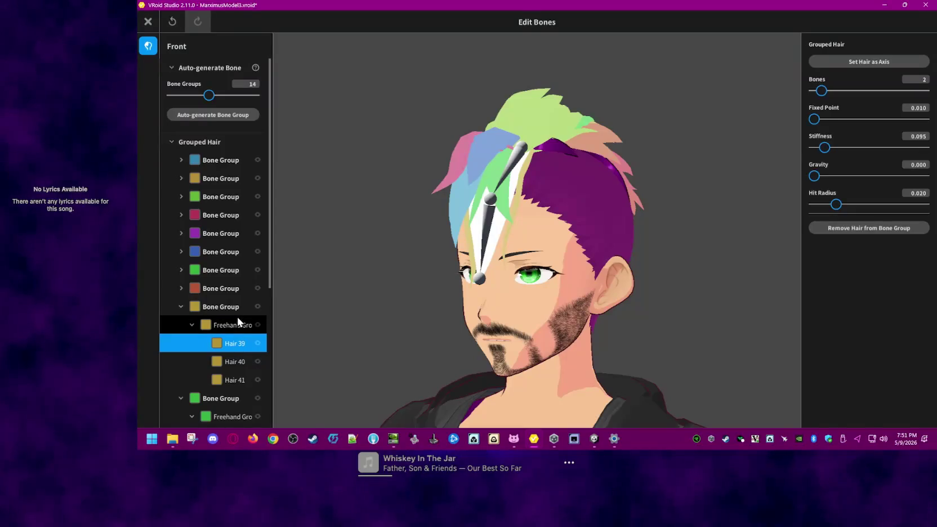
left_click(237, 320)
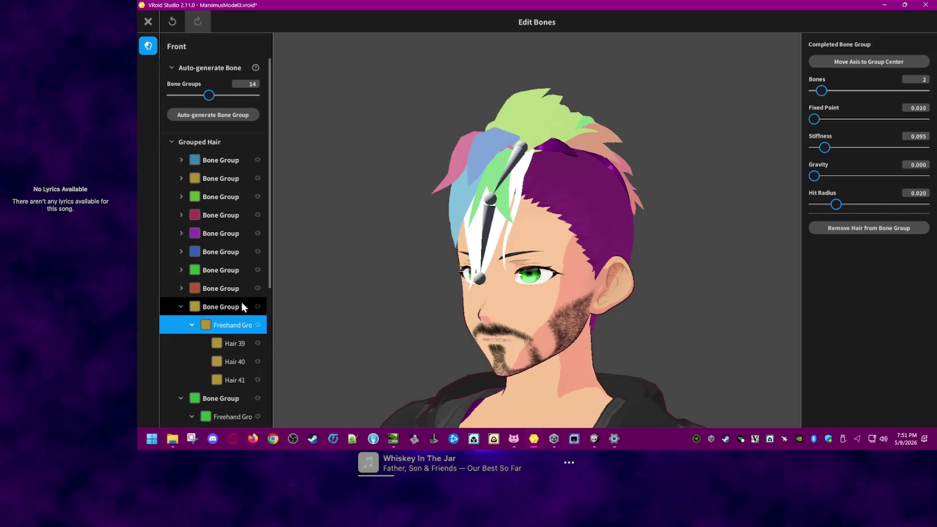
Step: Check Hair 39's settings (fixed point 0.010, stiffness 0.095) and exit the editor
right_click_drag(482, 238, 543, 242)
left_click(542, 239)
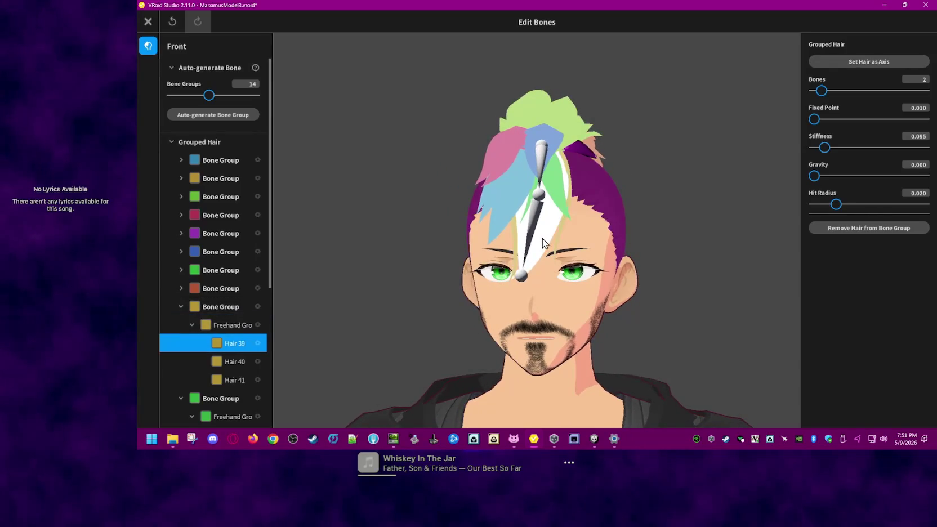
right_click_drag(315, 163, 368, 185)
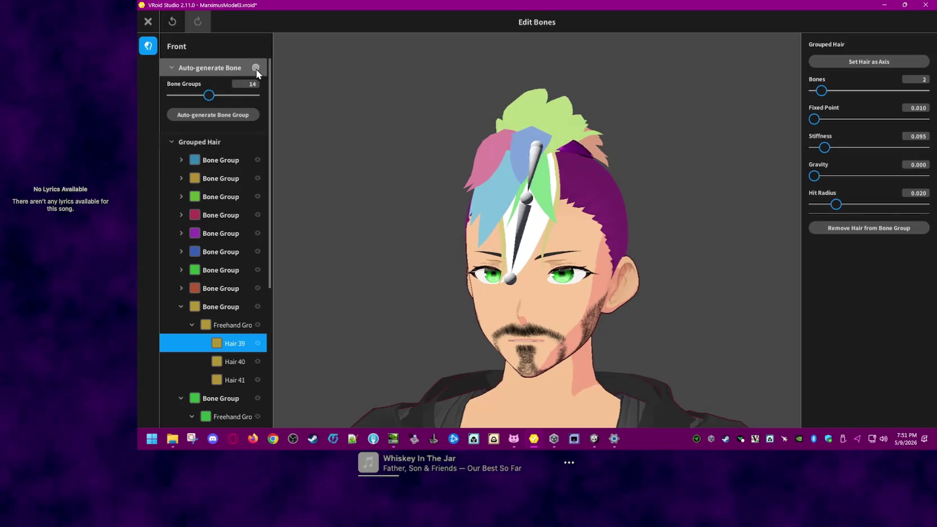
left_click(170, 67)
left_click(171, 67)
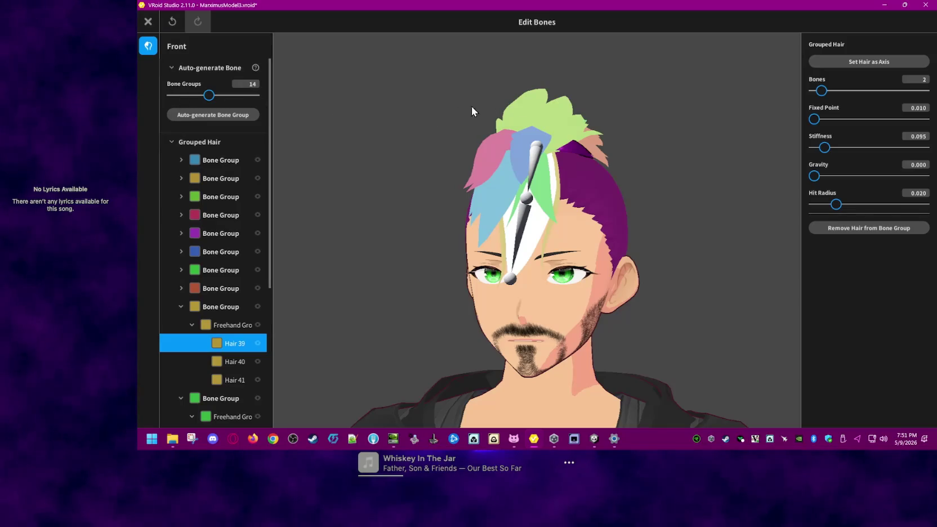
right_click_drag(647, 119, 632, 118)
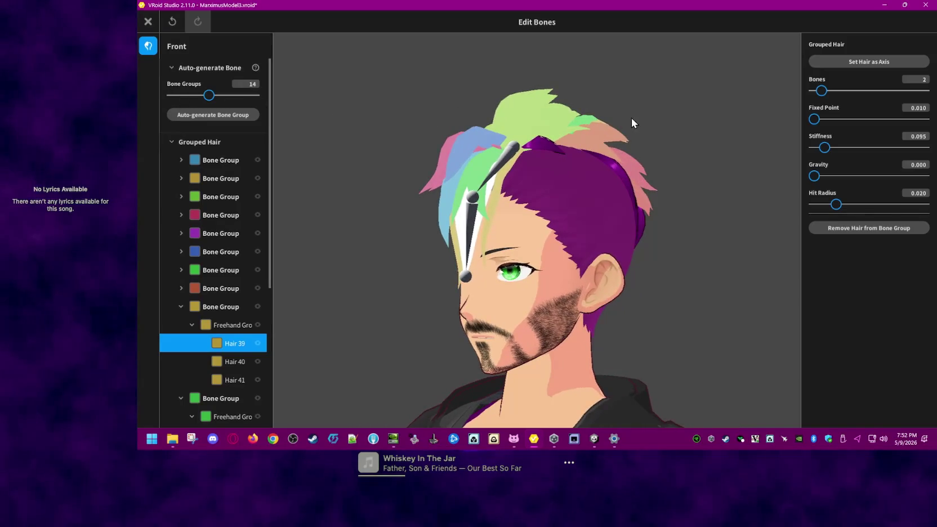
left_click(147, 22)
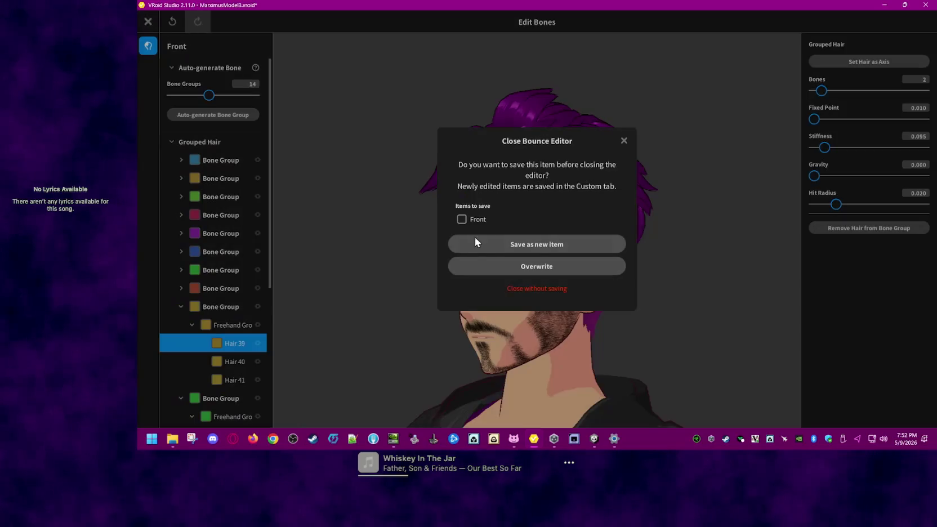
Step: Overwrite the Front hairstyle with the bounce edits and view a left profile in Photo Booth
left_click(528, 267)
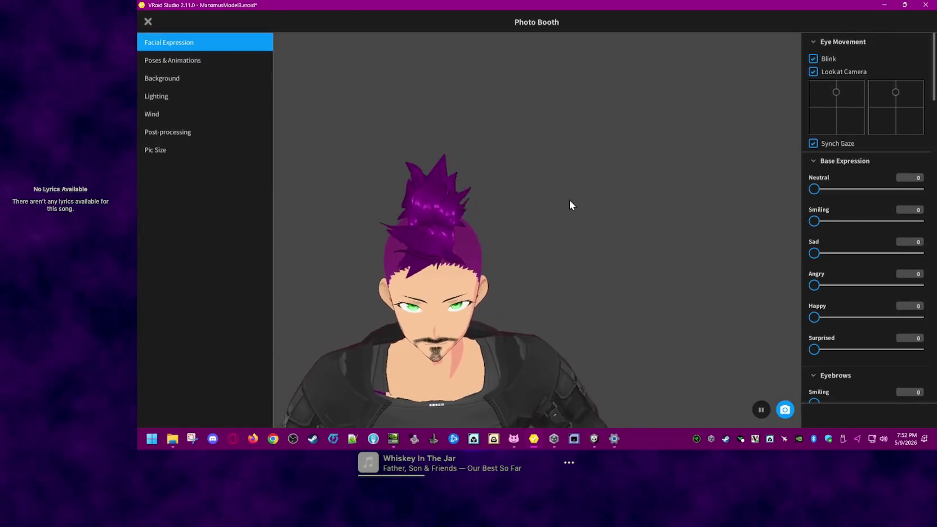
mouse_move(569, 200)
right_mouse_down()
mouse_move(543, 222)
mouse_move(451, 214)
mouse_move(390, 163)
mouse_move(415, 161)
mouse_move(460, 179)
mouse_move(436, 250)
right_mouse_up()
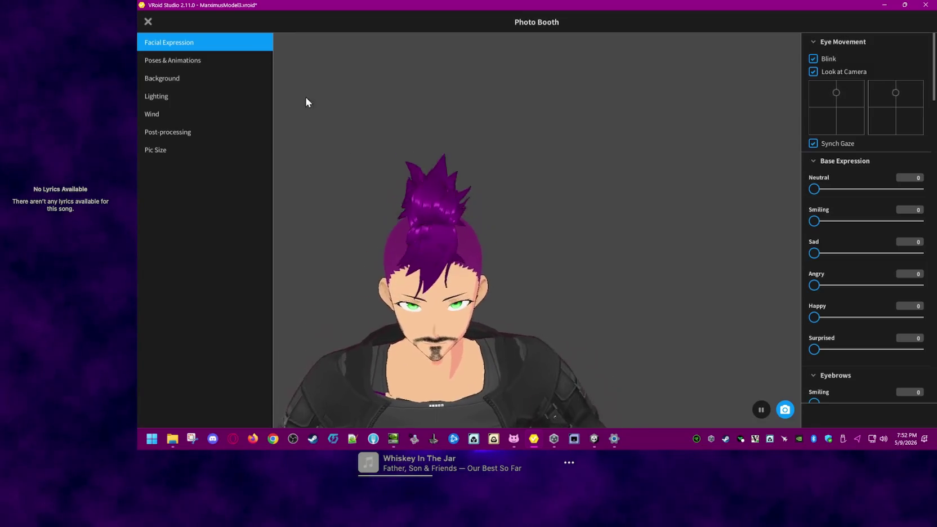
left_click(148, 22)
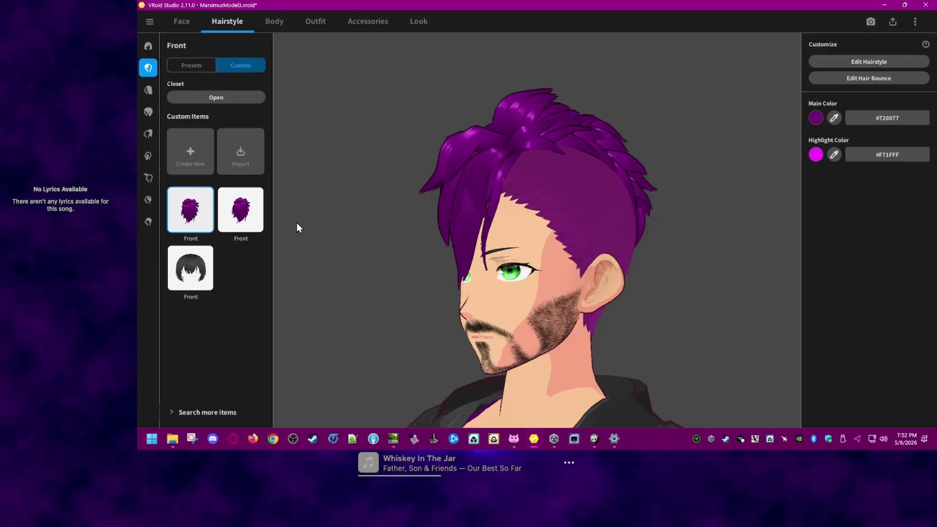
Step: Reopen the bounce editor and browse the first bone group and Bone Group 12's strands
left_click(905, 80)
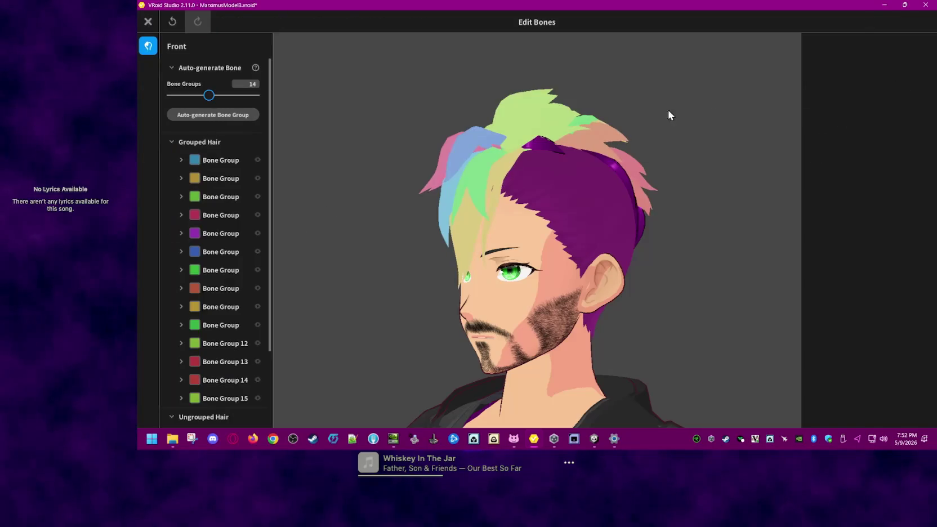
left_click(214, 161)
right_click(214, 162)
right_click_drag(634, 237, 618, 252)
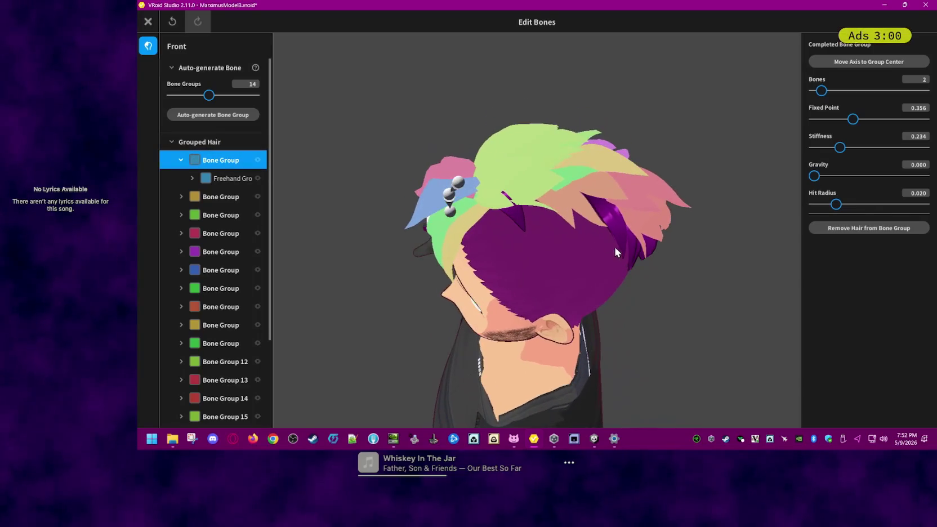
left_click(527, 156)
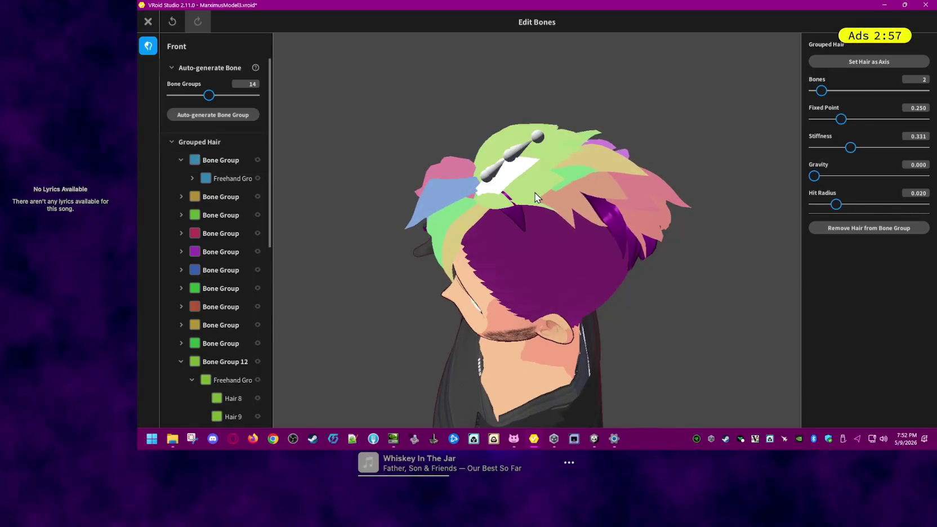
left_click(340, 260)
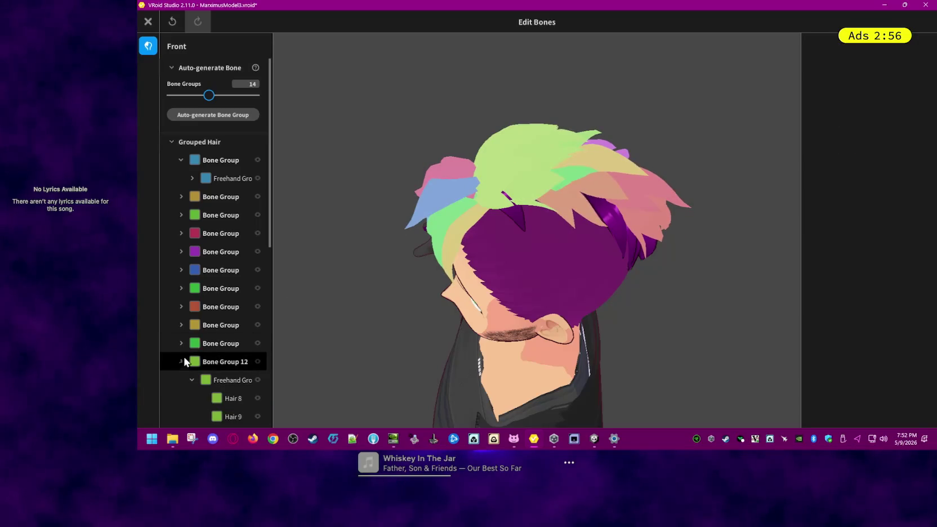
left_click(183, 361)
left_click(217, 159)
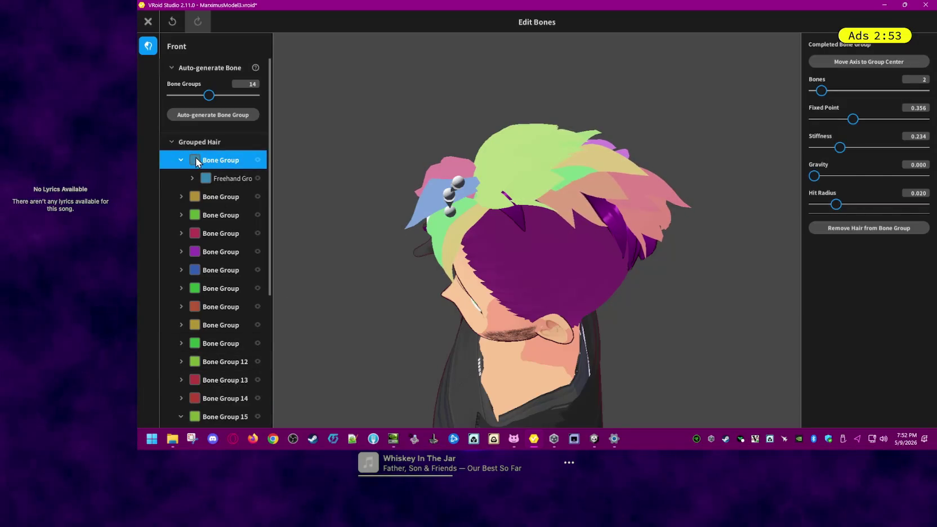
right_click(195, 158)
left_click(204, 239)
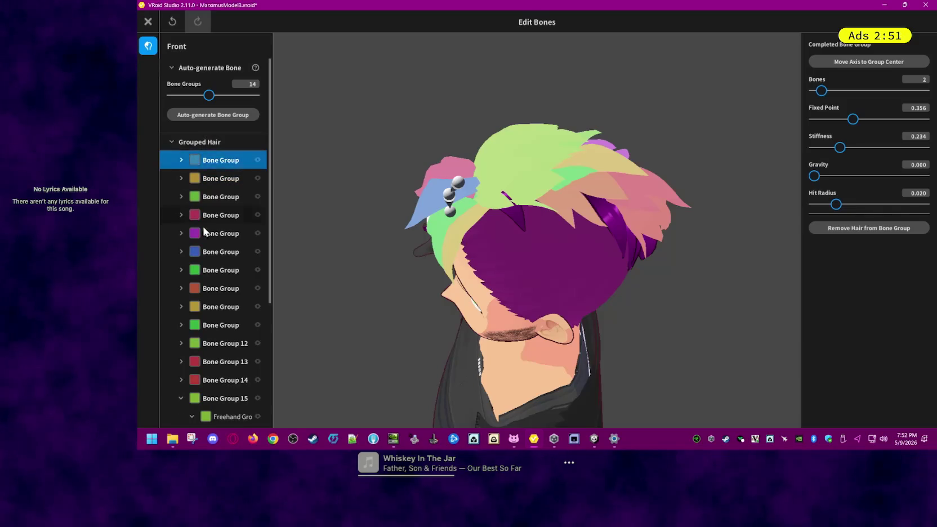
right_click_drag(363, 287, 445, 247)
Step: Raise Hair 39's fixed point to 0.092 and Hair 40's stiffness to 0.163
left_click(445, 247)
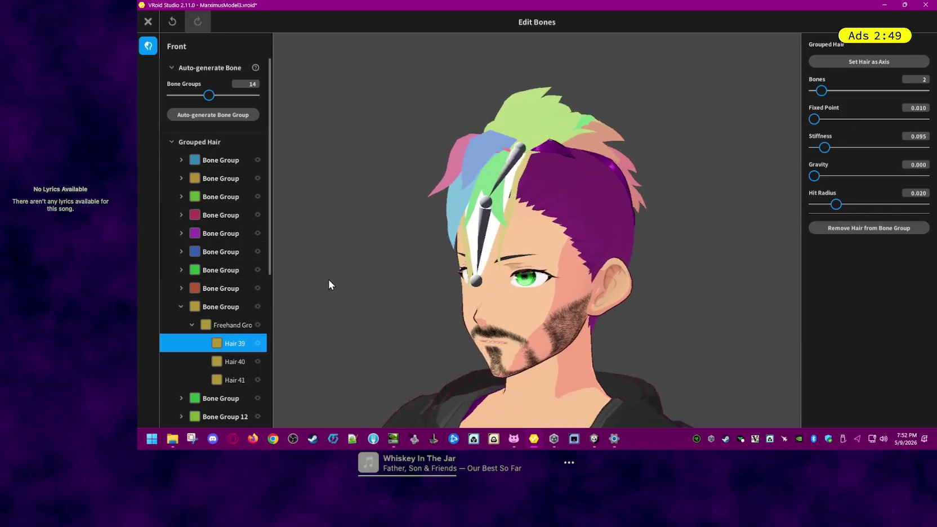
right_click_drag(329, 283, 334, 281)
right_click_drag(717, 214, 735, 199)
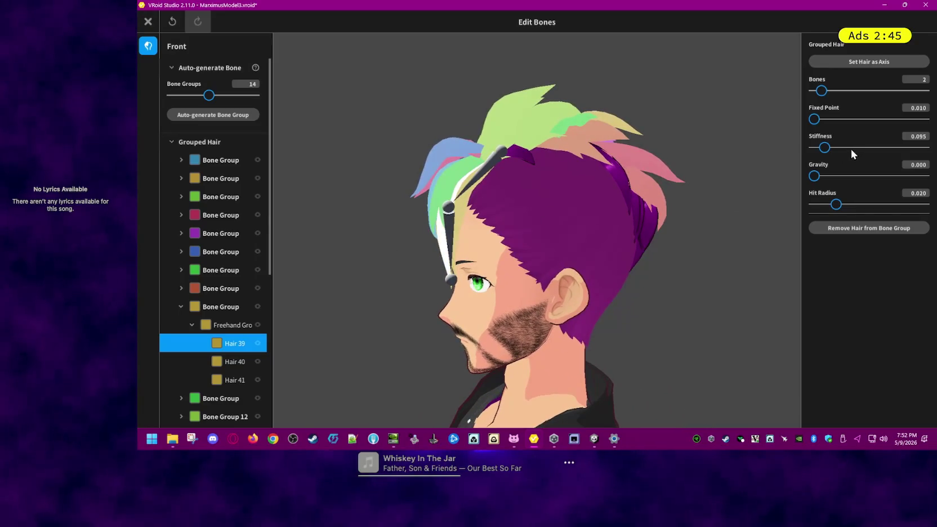
left_click_drag(815, 120, 821, 119)
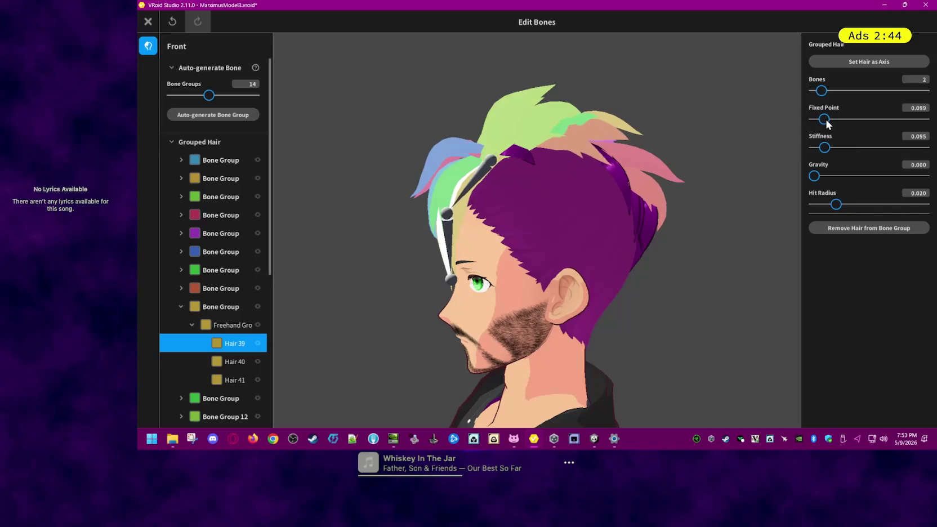
left_click(747, 153)
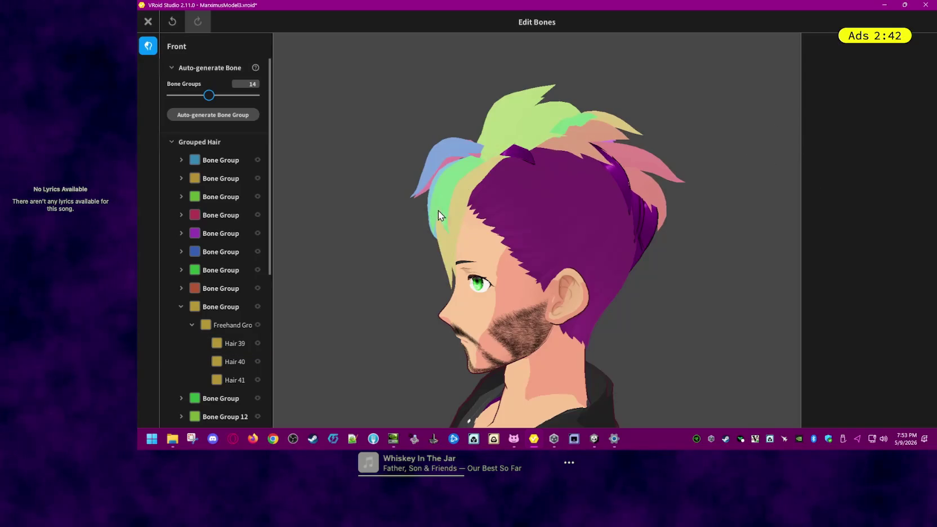
left_click(459, 219)
left_click_drag(825, 148, 832, 148)
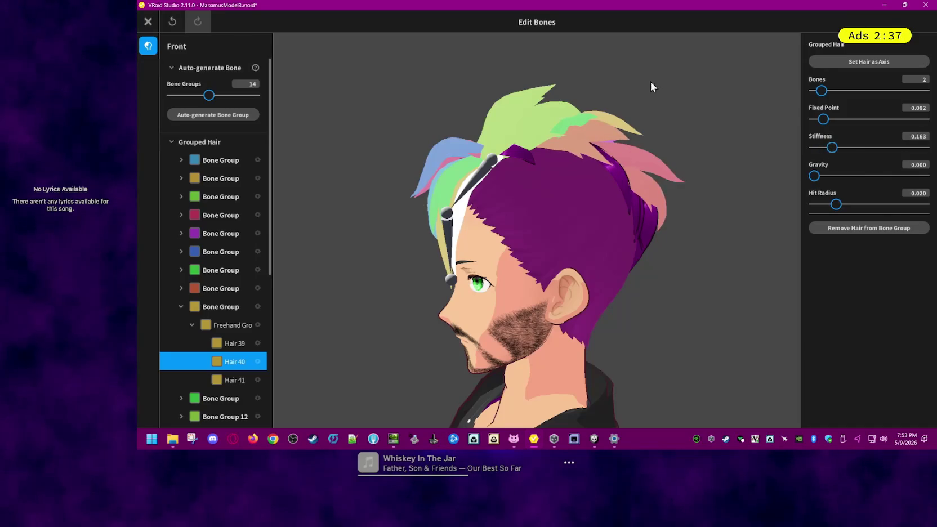
left_click(149, 22)
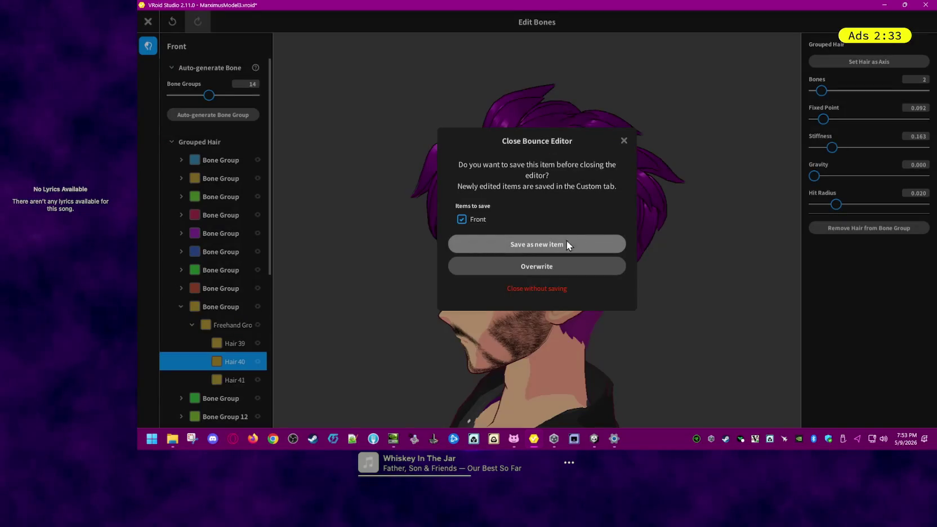
Step: Save the bounce edits as a new Front hairstyle item and orbit the avatar in Photo Booth
left_click(562, 245)
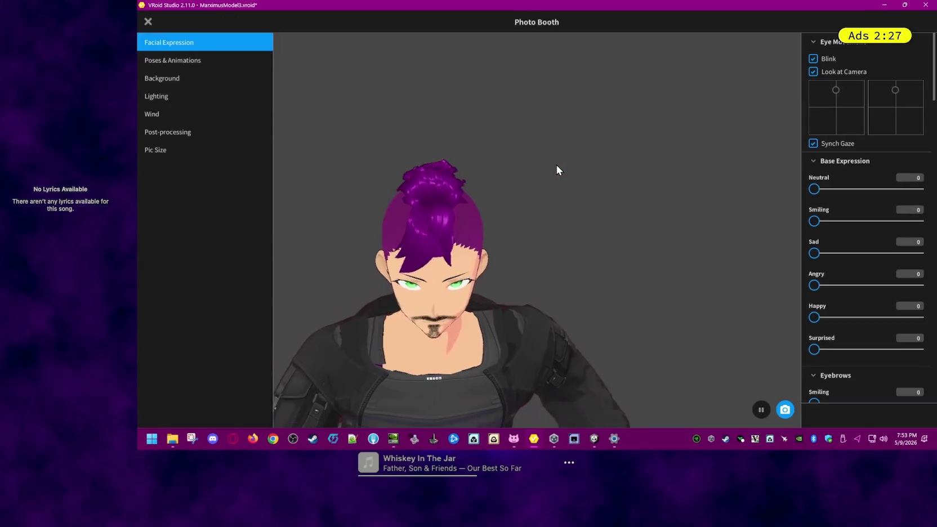
left_click_drag(579, 188, 567, 171)
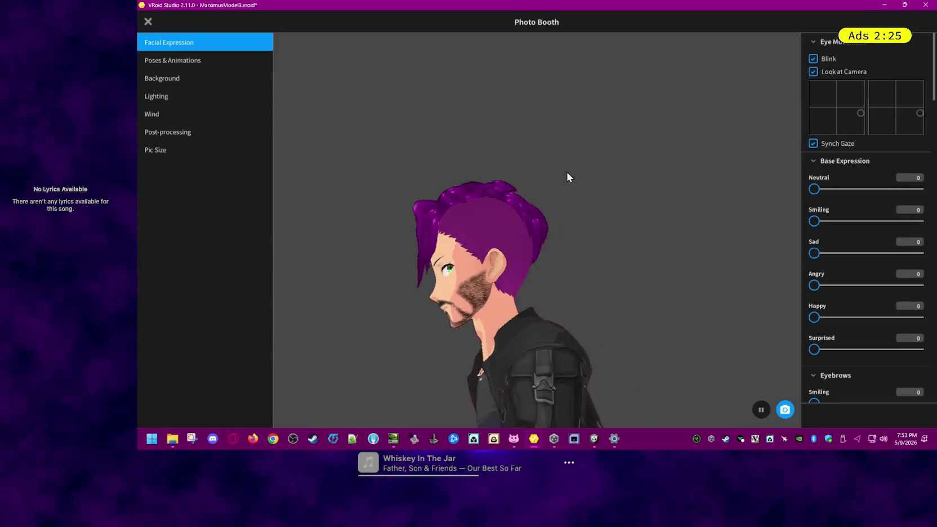
left_click_drag(566, 171, 509, 173)
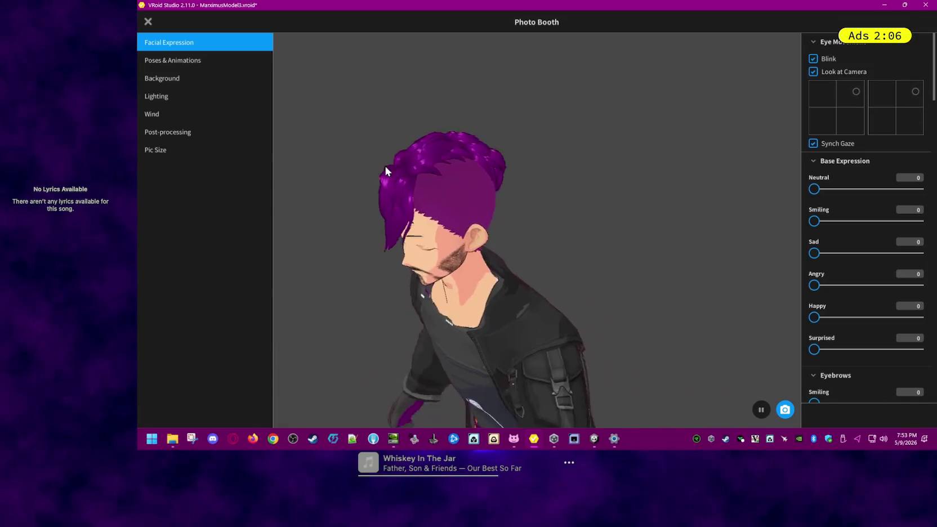
Step: Reopen bone editing and raise the yellow bone group's stiffness to 0.392
key("Escape")
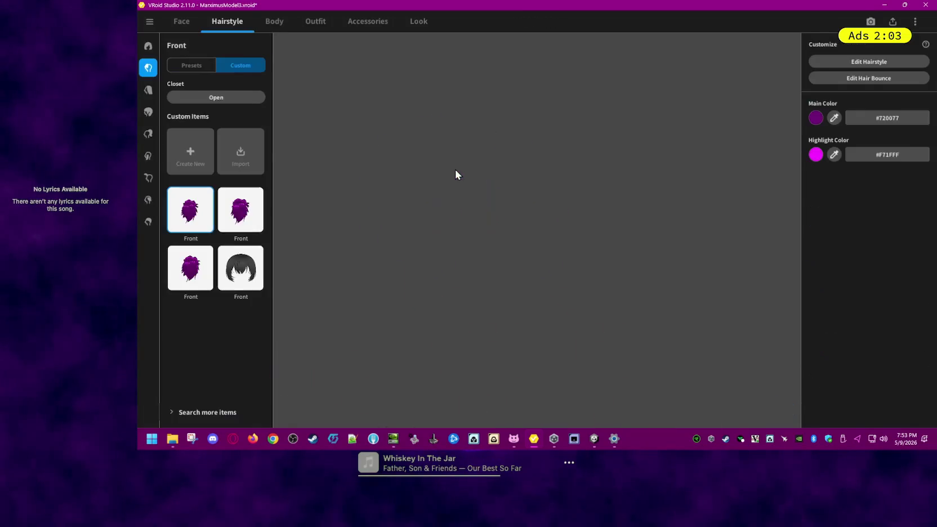
left_click(876, 77)
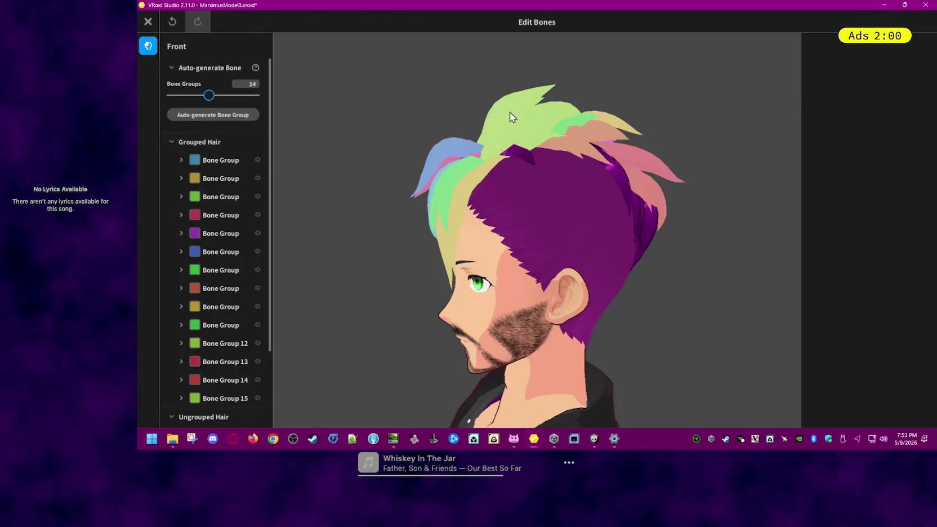
left_click(511, 115)
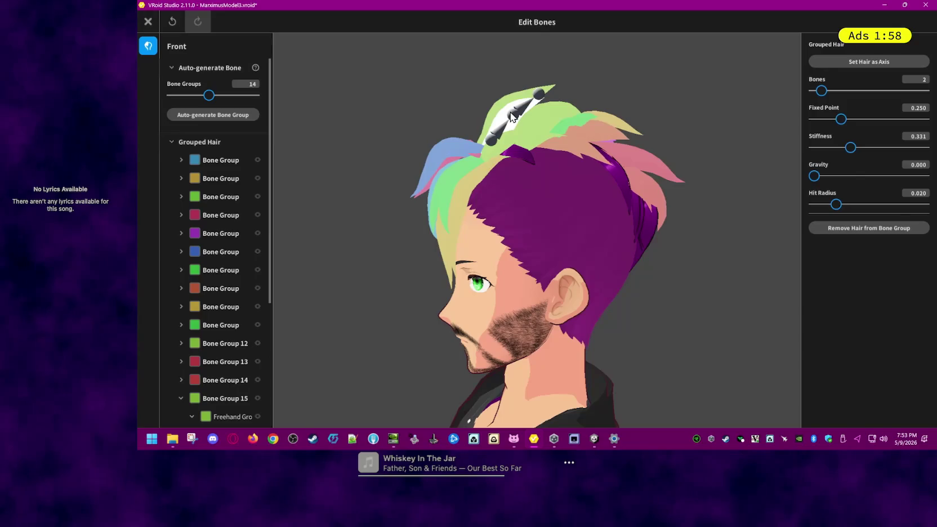
left_click(219, 160)
left_click(223, 180)
left_click(219, 160)
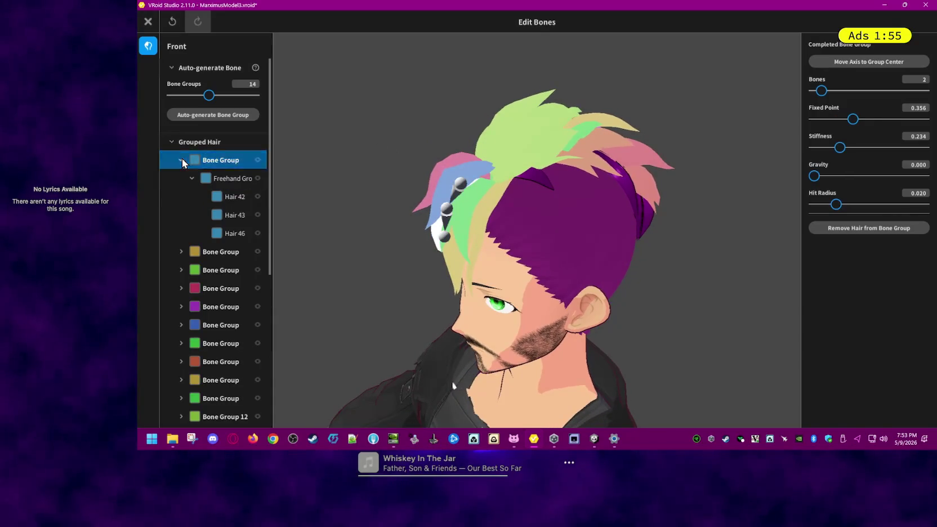
left_click(218, 179)
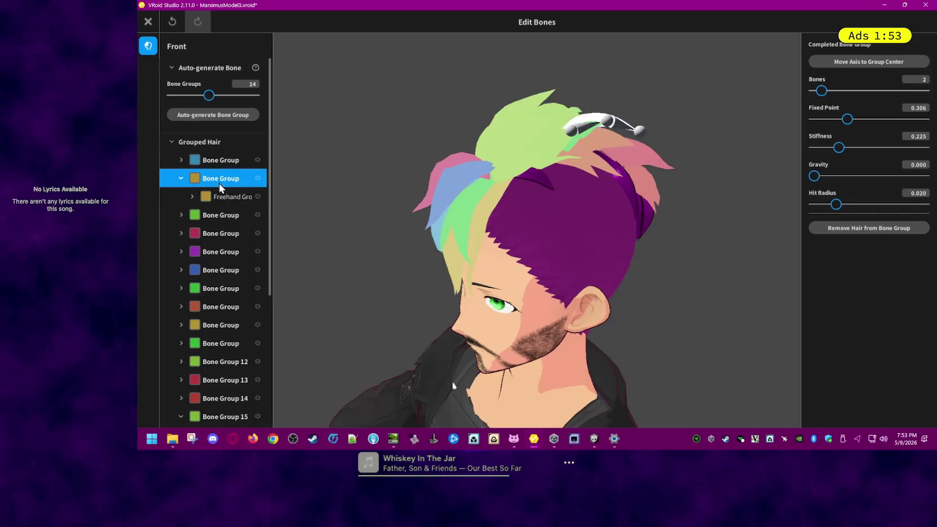
left_click_drag(839, 148, 857, 148)
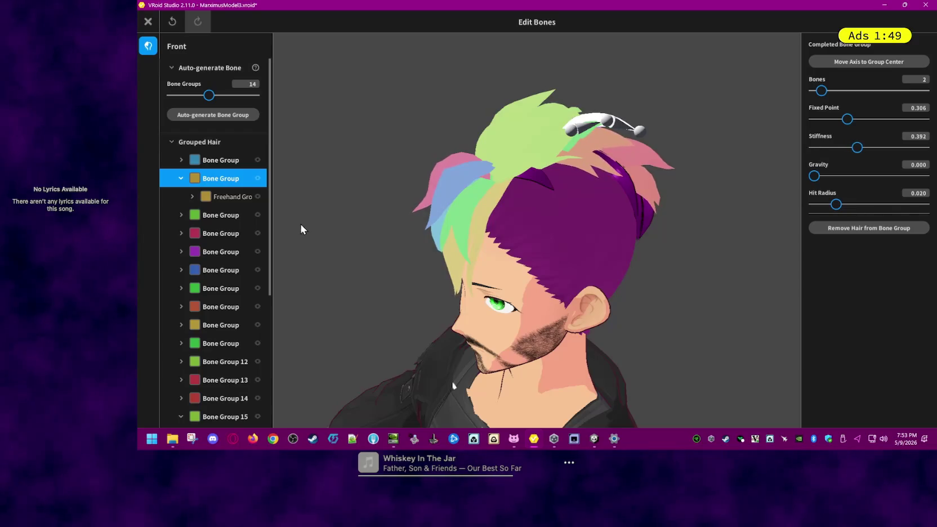
Step: Raise the purple, green and brown groups' stiffness to 0.502, about 0.48 and 0.480
left_click(208, 216)
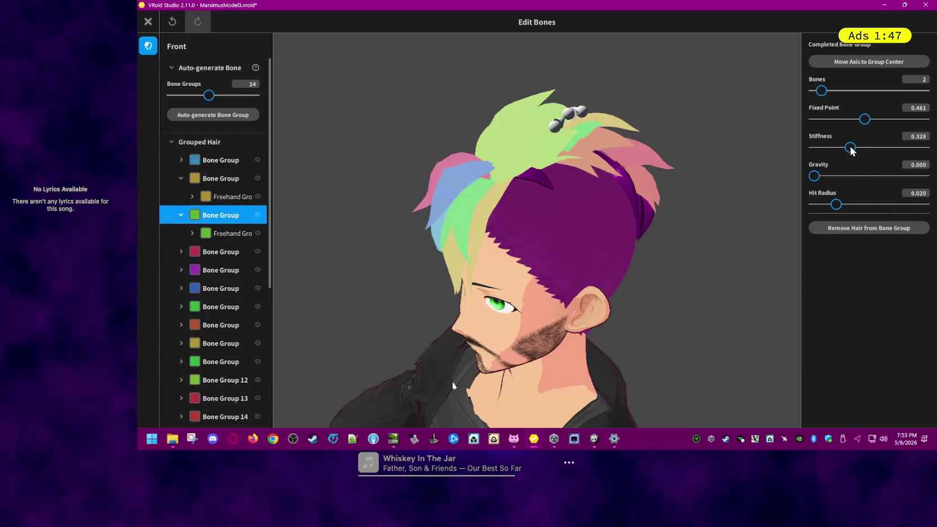
left_click(223, 250)
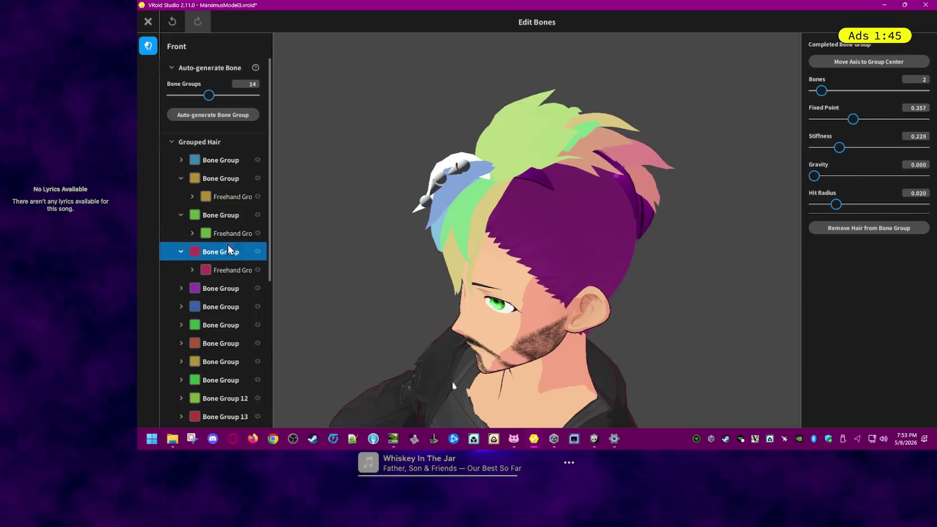
left_click(219, 289)
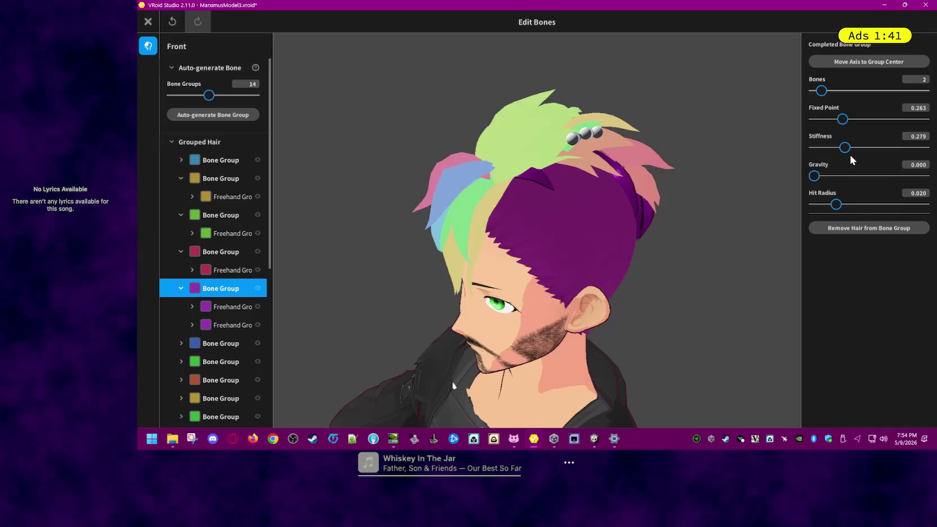
left_click_drag(846, 147, 870, 147)
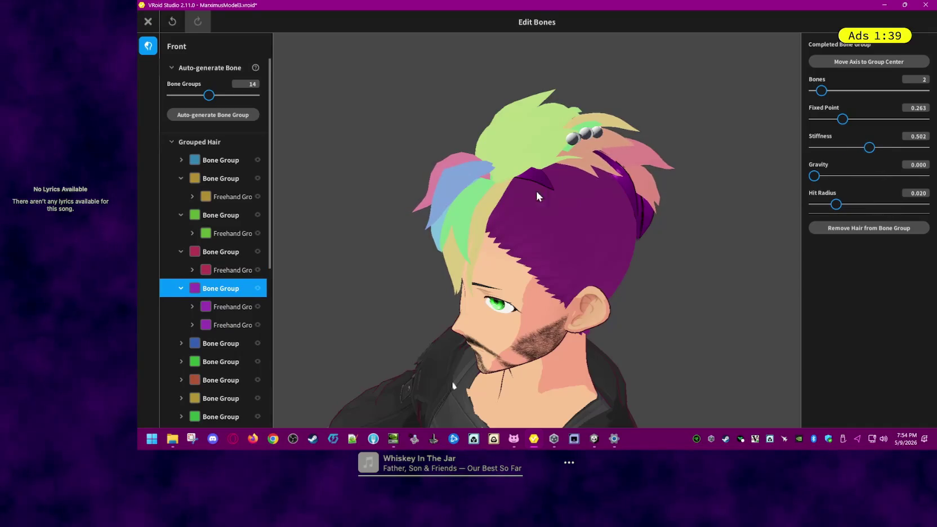
left_click(217, 343)
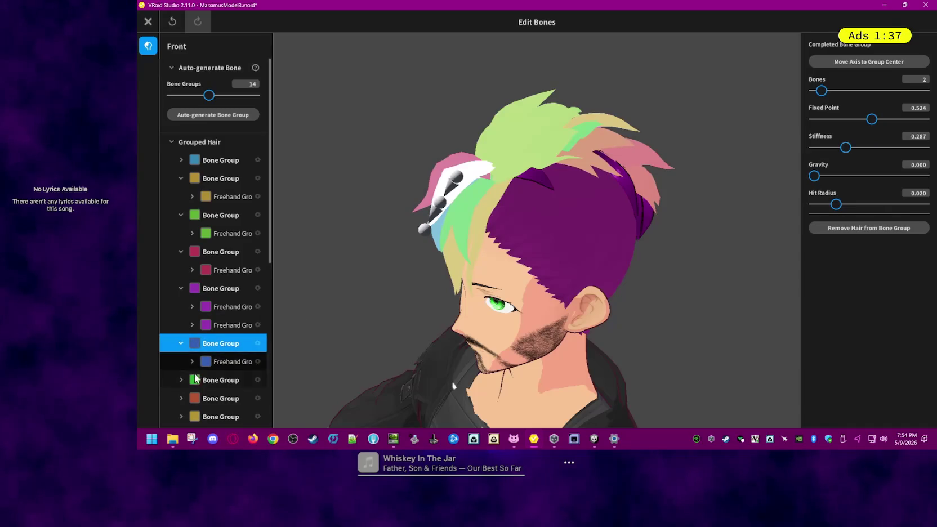
left_click(212, 381)
left_click_drag(843, 149, 869, 147)
scroll(206, 302, "down", 3)
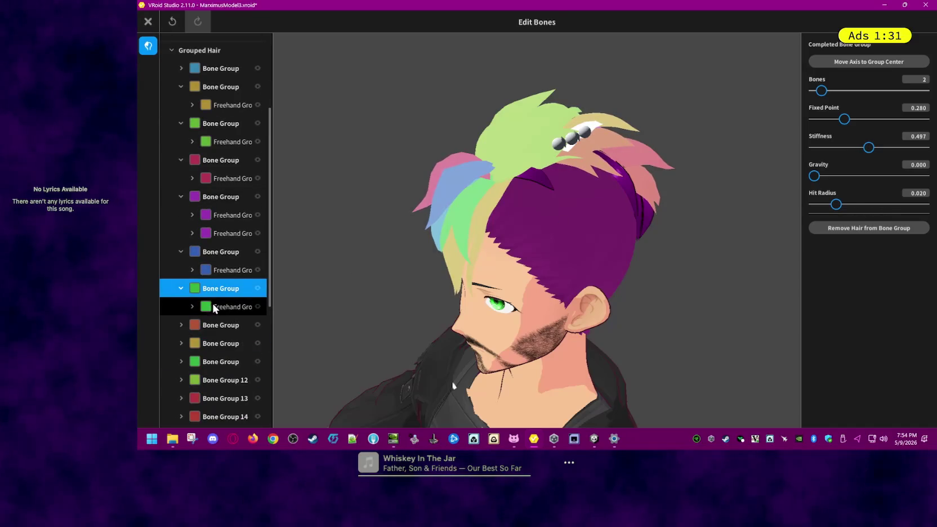
left_click(218, 324)
left_click_drag(839, 148, 867, 147)
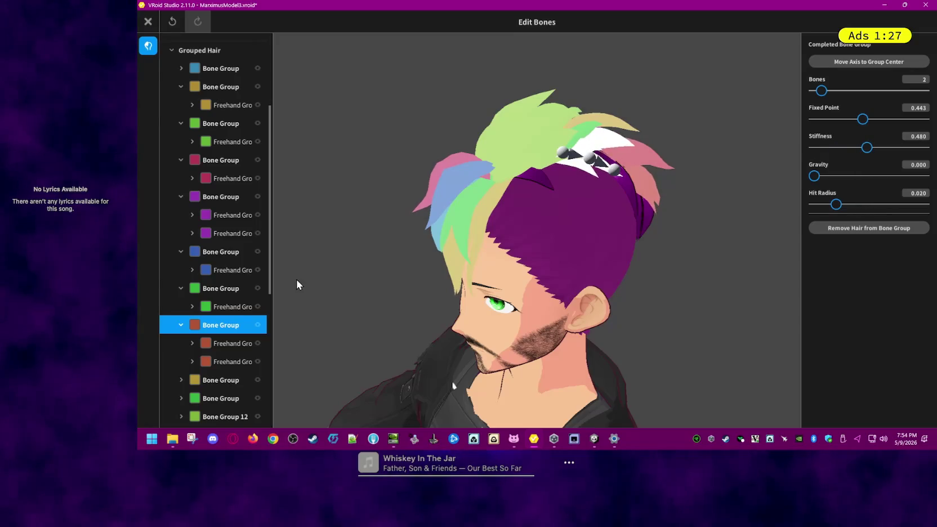
Step: Raise Bone Group 12's stiffness to about 0.35 and close the bounce editor
scroll(225, 293, "down", 4)
left_click(220, 266)
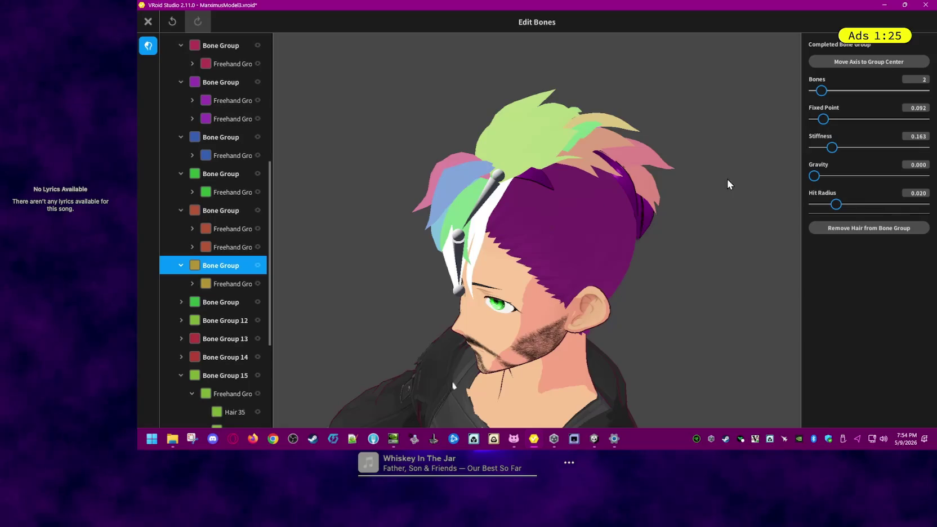
left_click(217, 301)
scroll(219, 319, "down", 2)
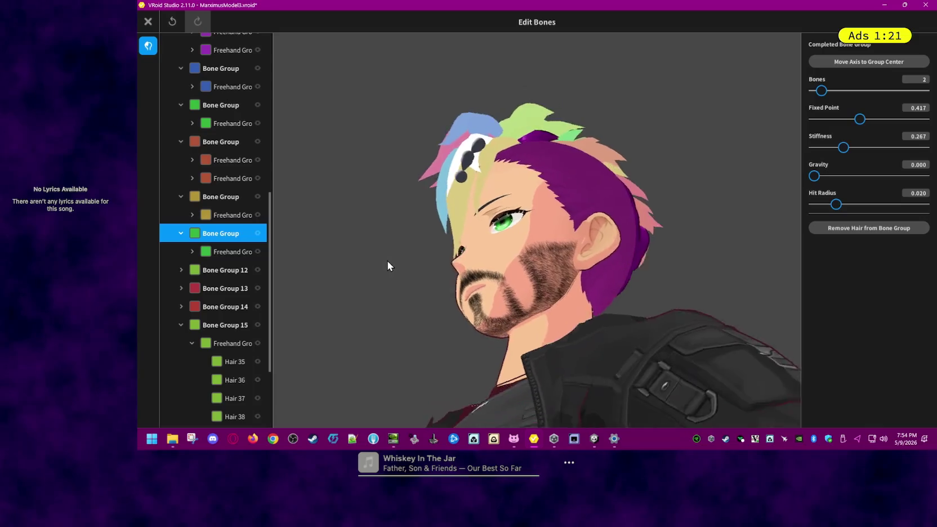
left_click(218, 270)
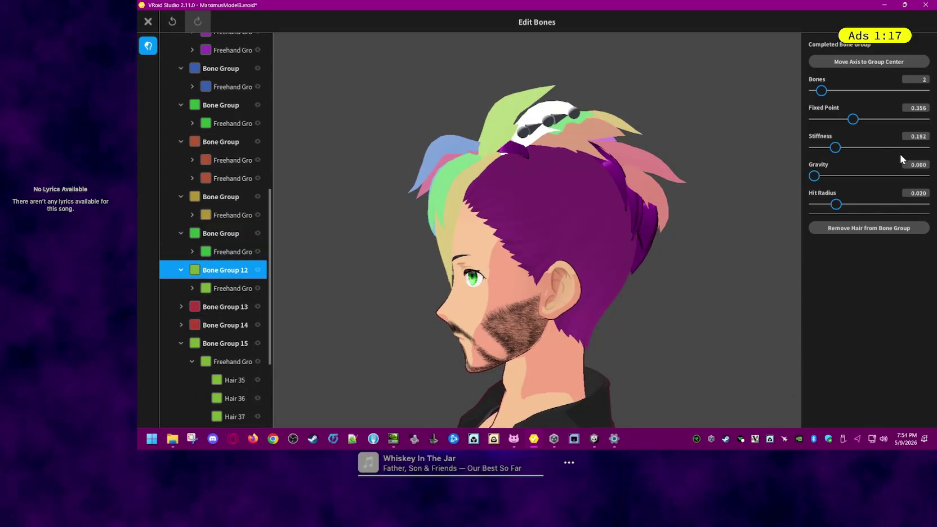
left_click_drag(836, 148, 854, 148)
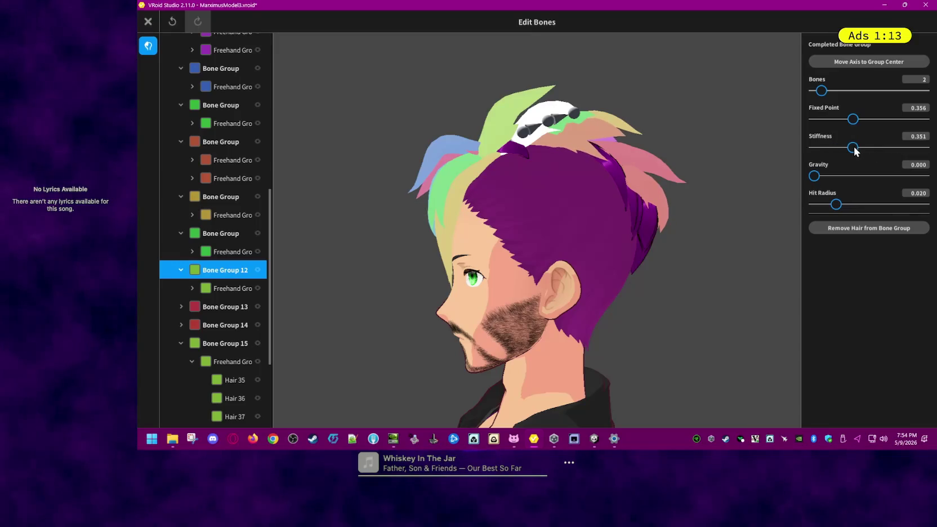
left_click(691, 113)
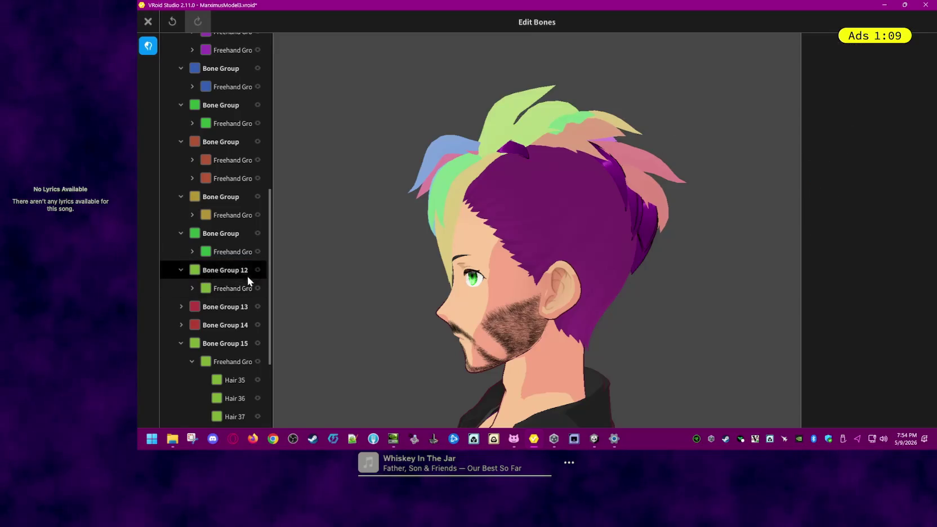
left_click(148, 22)
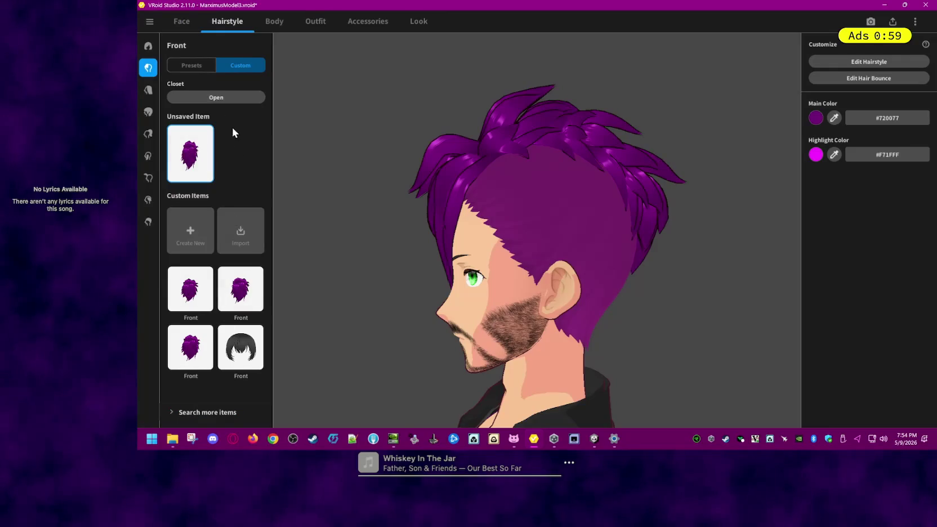
Step: Open bounce editing for the first saved Front hairstyle and select its first bone group
left_click(174, 297)
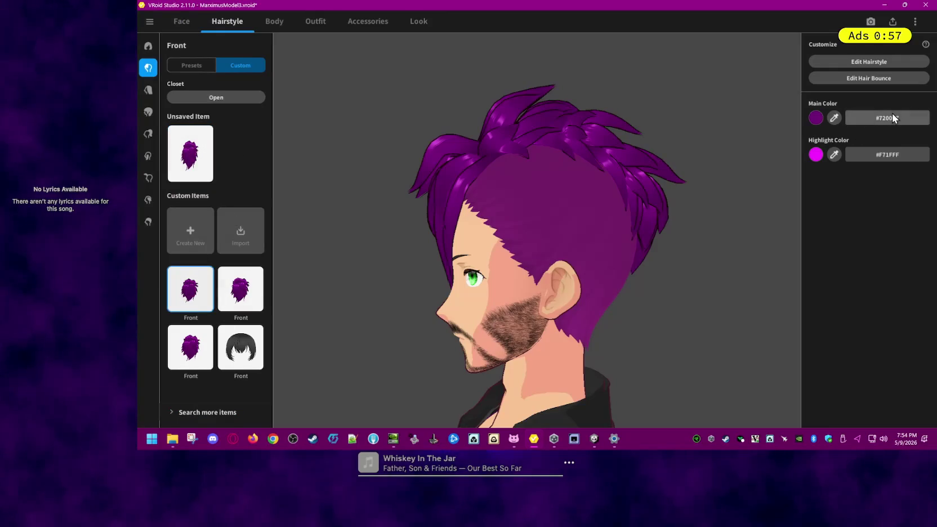
left_click(869, 79)
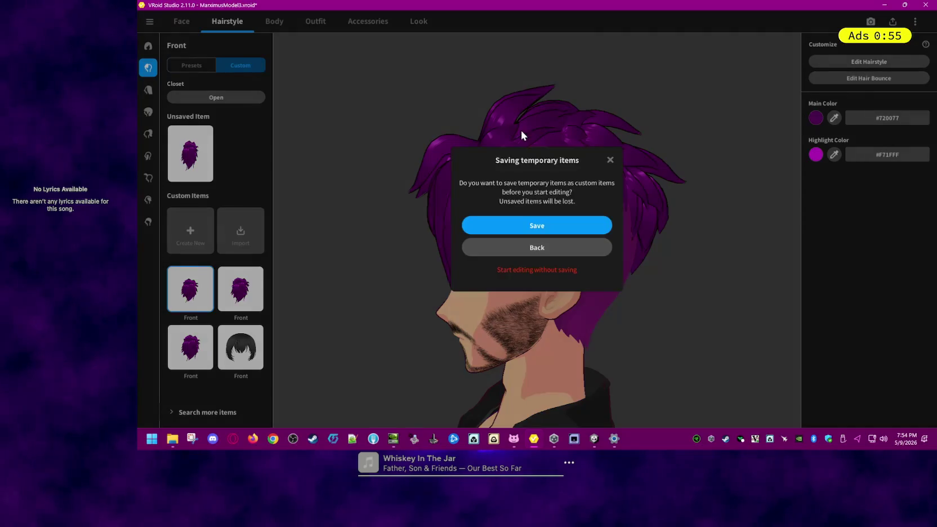
left_click(549, 270)
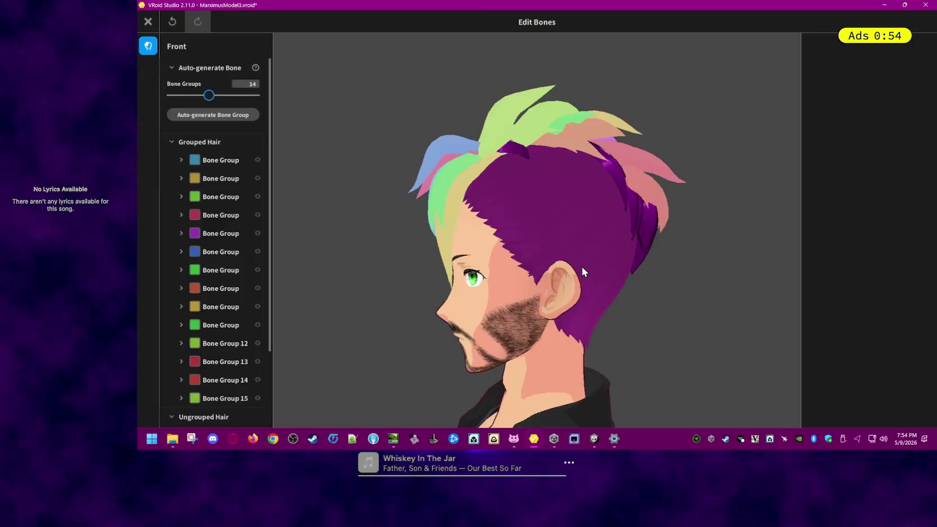
left_click(225, 161)
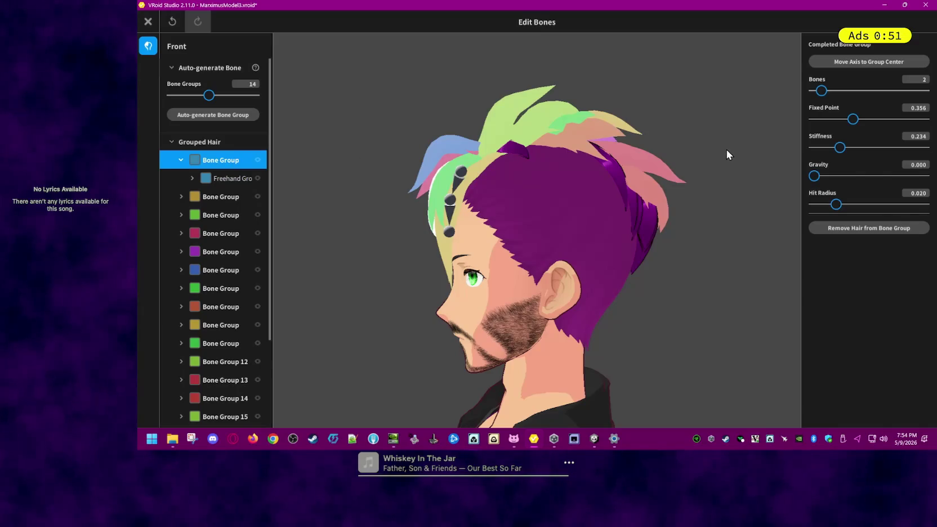
mouse_move(490, 206)
right_mouse_down()
mouse_move(557, 206)
mouse_move(503, 204)
right_mouse_up()
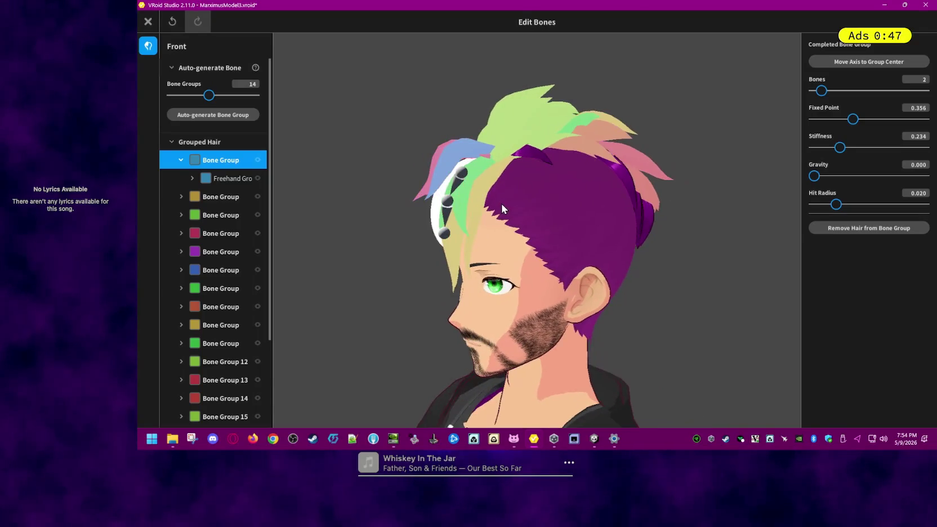
Step: Raise the Fixed Point of the second and green hair bone groups
left_click(215, 198)
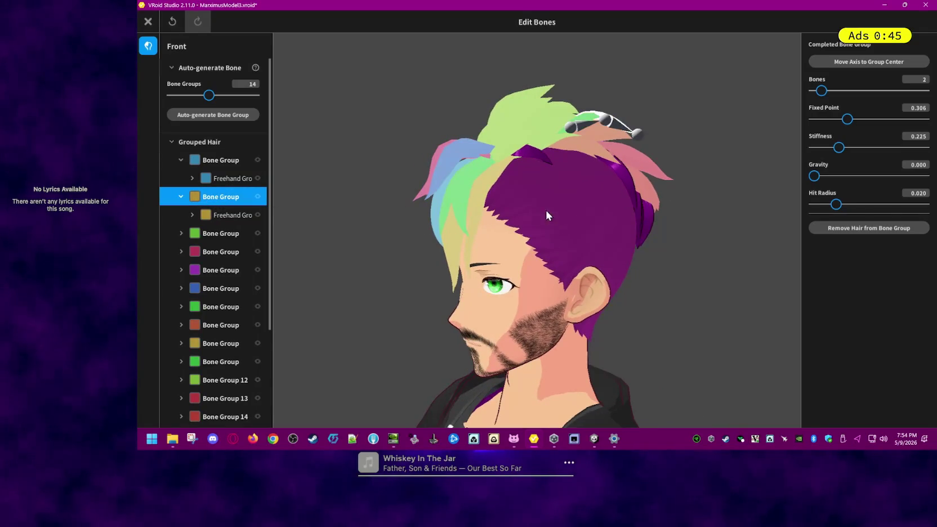
right_click_drag(544, 213, 585, 206)
mouse_move(723, 151)
right_mouse_down()
mouse_move(691, 152)
mouse_move(714, 155)
right_mouse_up()
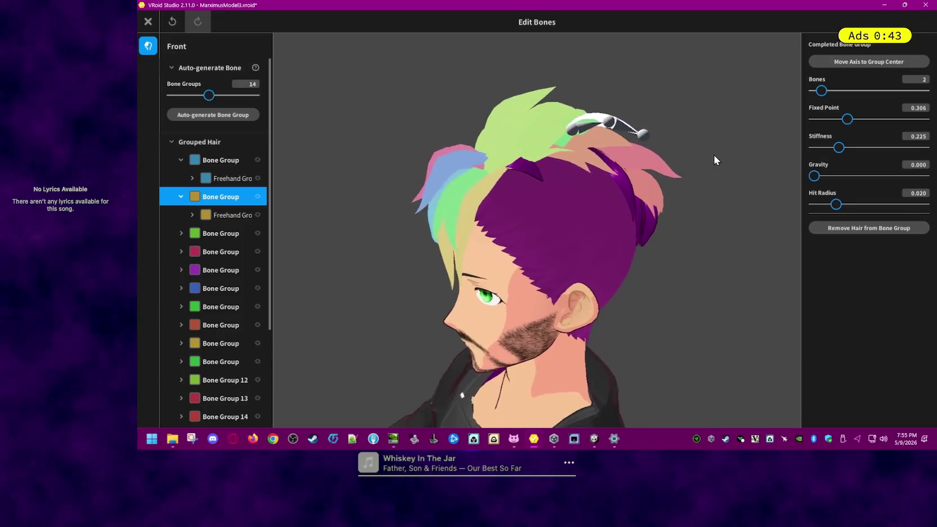
left_click_drag(848, 119, 874, 119)
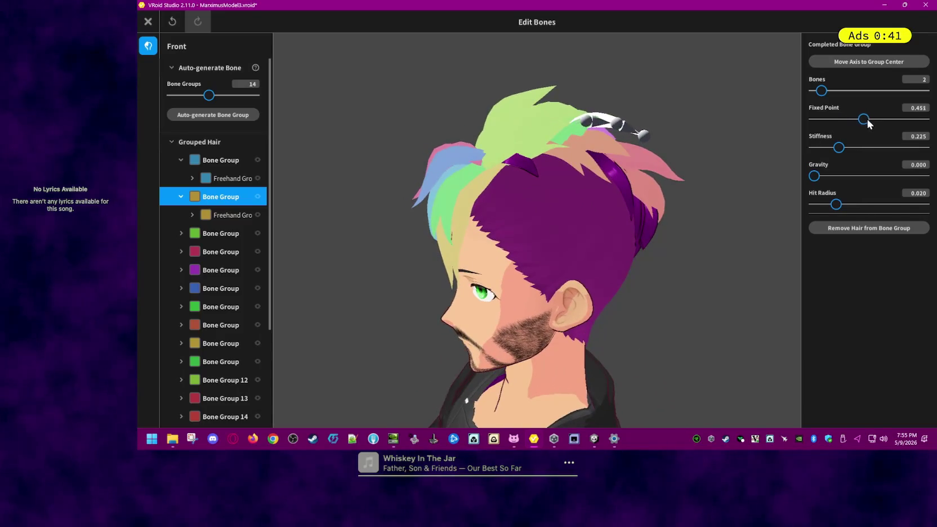
left_click(217, 234)
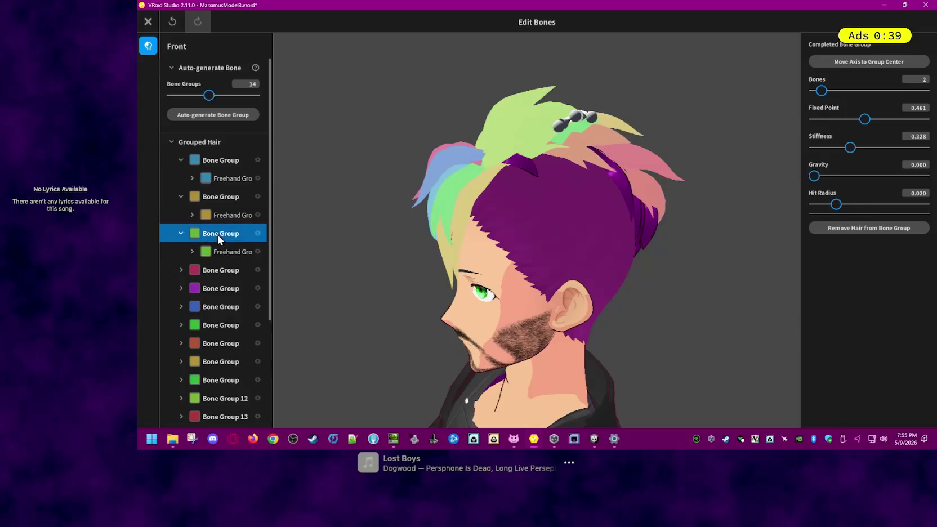
right_click_drag(576, 174, 493, 184)
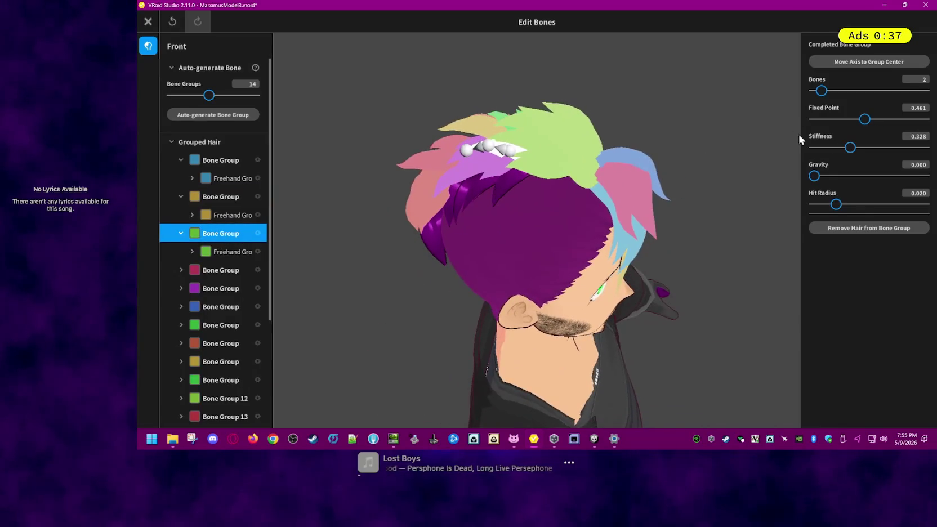
left_click_drag(865, 119, 883, 119)
Step: Raise the Fixed Point of the red and purple hair bone groups
left_click(192, 270)
mouse_move(480, 227)
right_mouse_down()
mouse_move(469, 220)
mouse_move(481, 219)
right_mouse_up()
mouse_move(338, 259)
right_mouse_down()
mouse_move(562, 220)
mouse_move(542, 220)
right_mouse_up()
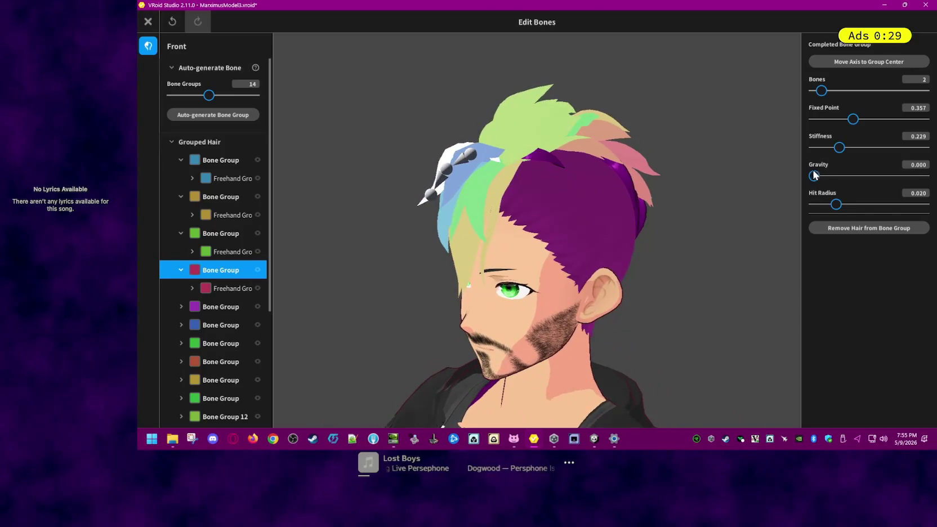
left_click_drag(854, 123, 855, 124)
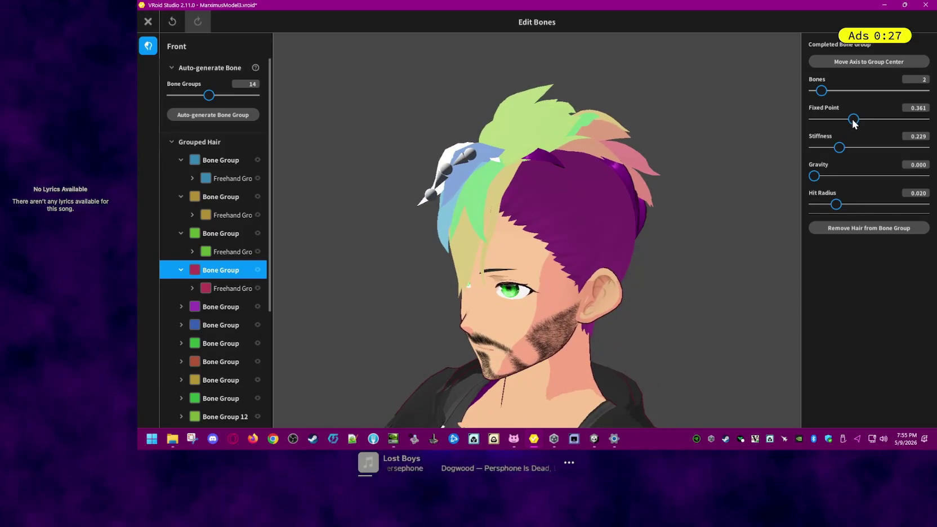
left_click(216, 306)
mouse_move(330, 273)
right_mouse_down()
mouse_move(577, 214)
mouse_move(559, 224)
mouse_move(551, 214)
right_mouse_up()
left_click_drag(844, 120, 863, 120)
Step: Nudge up the blue group's Fixed Point and raise the rust group's to 0.536
left_click(197, 363)
right_click_drag(409, 304, 473, 291)
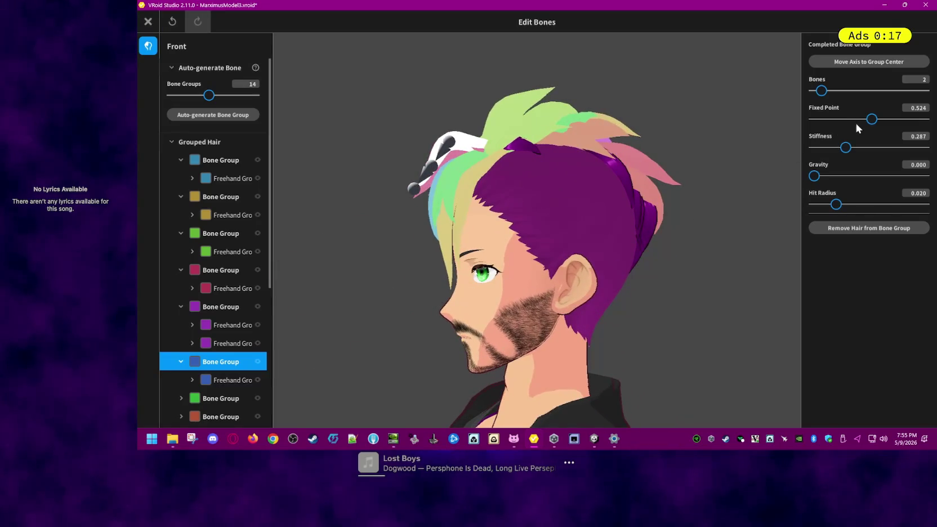
left_click_drag(873, 116, 873, 121)
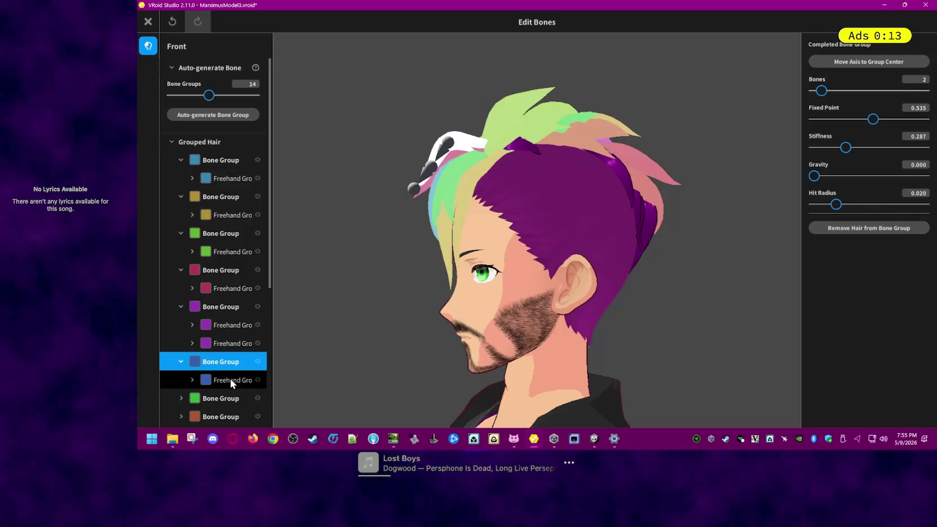
left_click(191, 398)
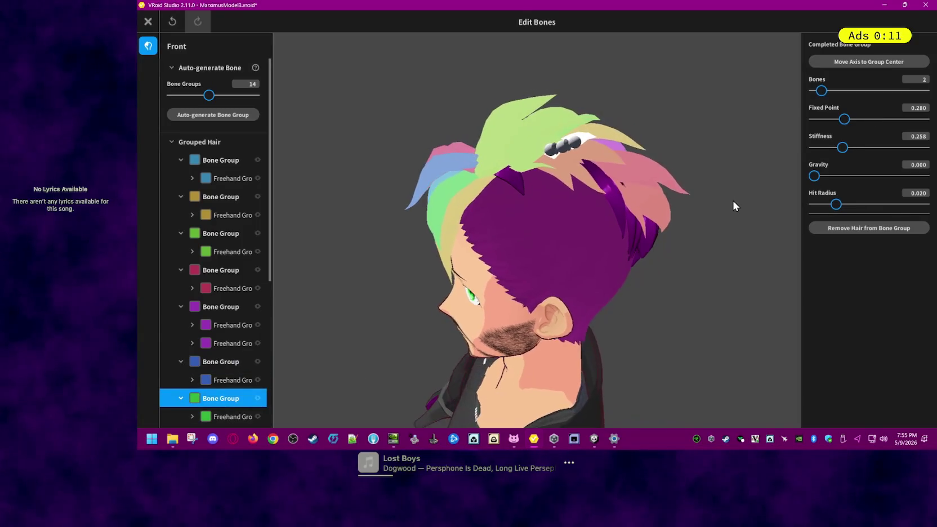
mouse_move(730, 186)
right_mouse_down()
mouse_move(641, 207)
mouse_move(665, 212)
right_mouse_up()
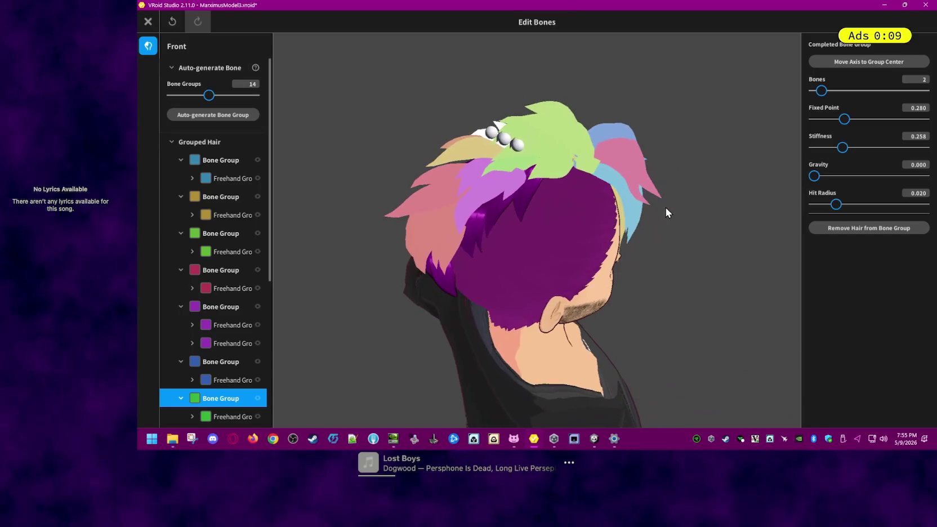
right_click_drag(510, 229, 537, 222)
scroll(231, 332, "down", 2)
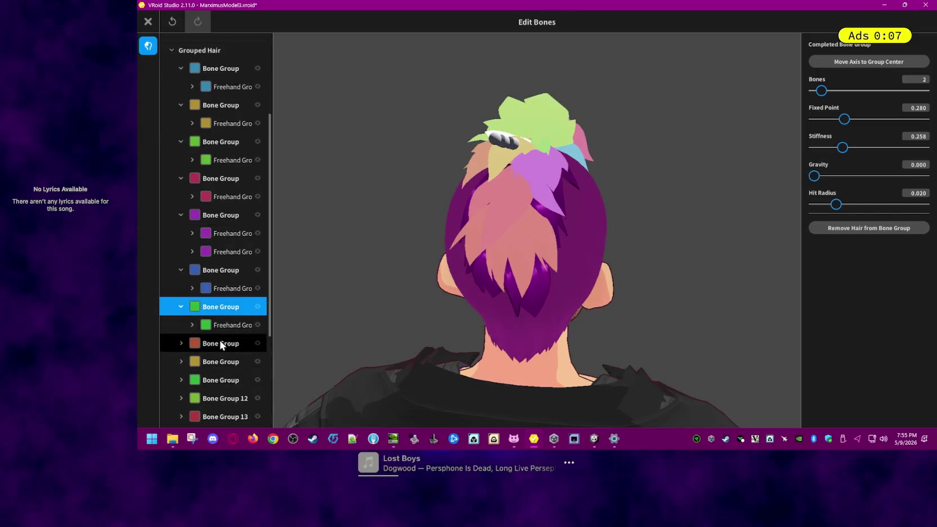
left_click(218, 342)
right_click_drag(450, 279, 504, 274)
right_click_drag(513, 272, 530, 273)
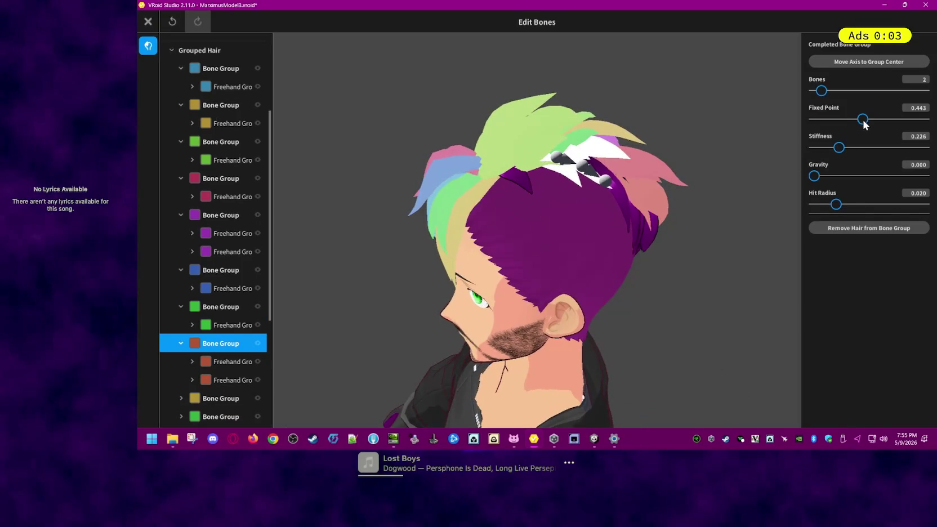
left_click_drag(864, 124, 875, 124)
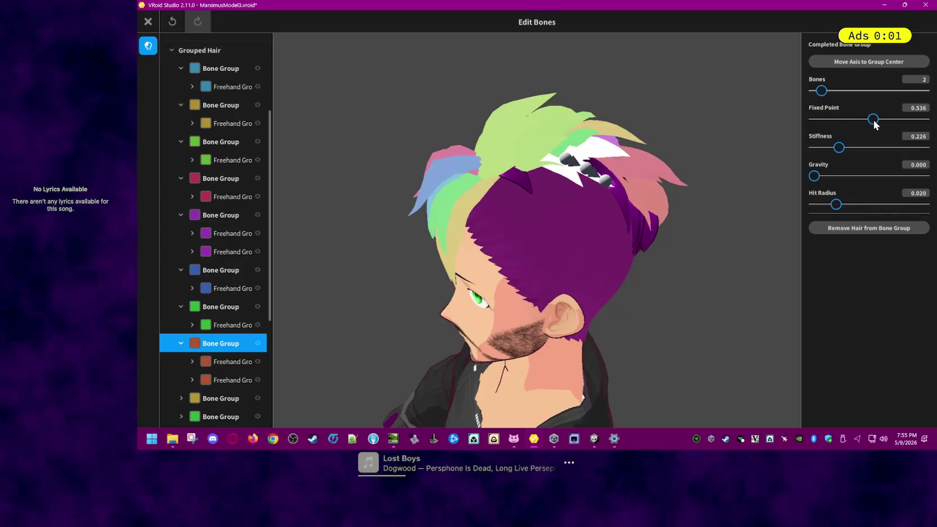
Step: Step through the gold and green groups and raise Bone Group 12's Fixed Point to 0.523
left_click(213, 398)
right_click_drag(668, 269, 667, 260)
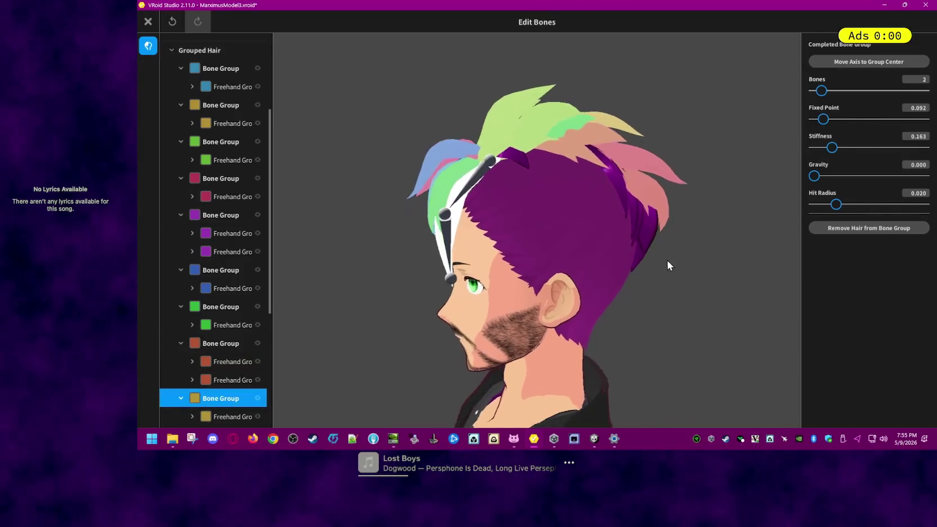
scroll(205, 345, "down", 3)
left_click(217, 342)
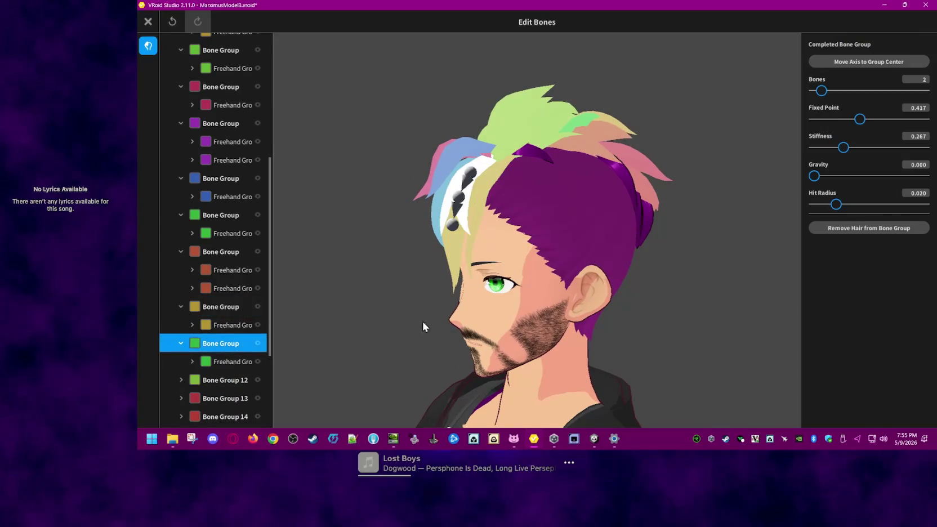
scroll(222, 320, "down", 3)
left_click(225, 288)
mouse_move(653, 256)
right_mouse_down()
mouse_move(635, 255)
mouse_move(694, 224)
right_mouse_up()
left_click_drag(861, 117, 872, 119)
Step: Raise the Fixed Points of Bone Groups 13 and 14
right_click_drag(777, 169, 452, 239)
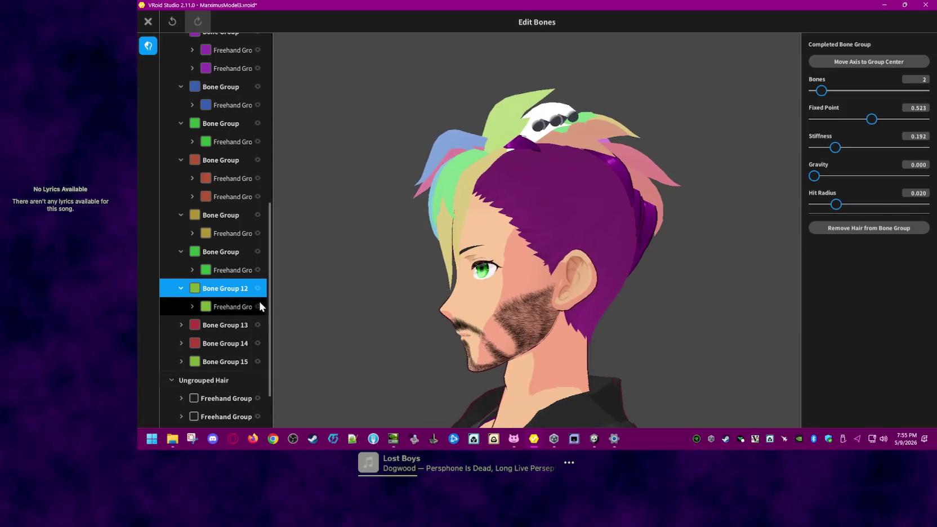
left_click(223, 325)
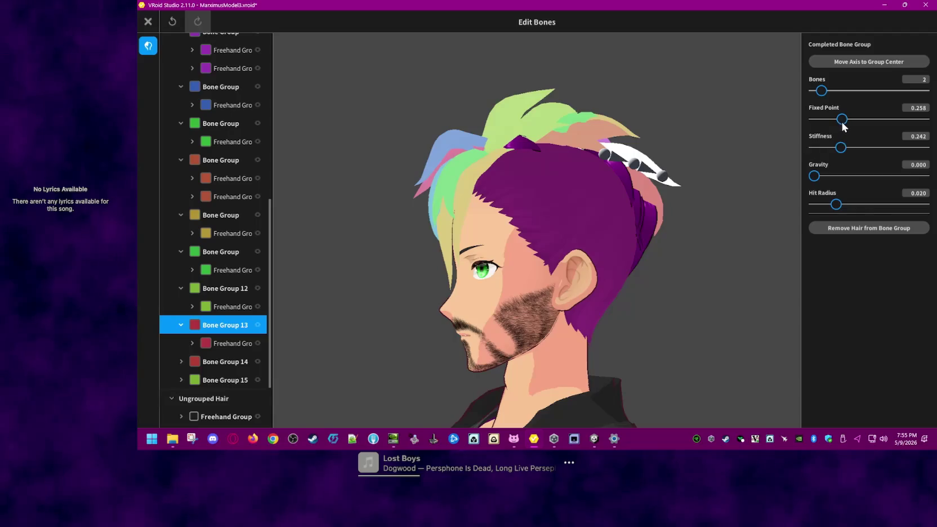
left_click_drag(843, 121, 864, 120)
left_click(224, 362)
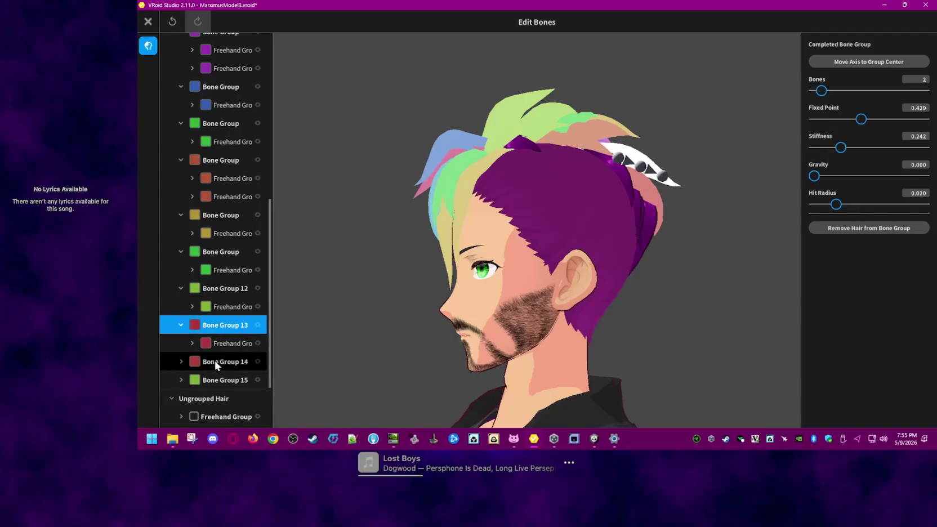
right_click_drag(435, 329, 655, 272)
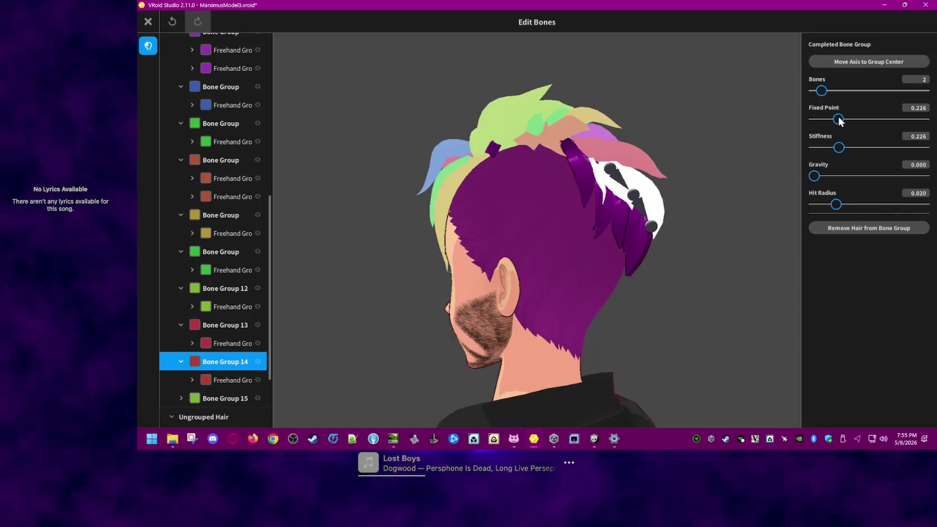
left_click_drag(839, 121, 860, 120)
Step: Raise Bone Group 15's Fixed Point to 0.495 and close the bounce editor
left_click(215, 401)
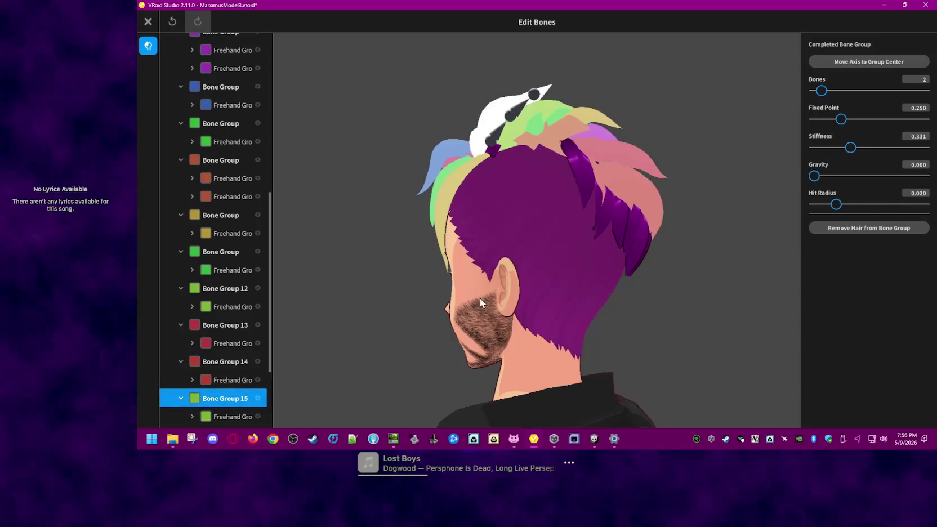
right_click_drag(459, 306, 533, 286)
left_click_drag(842, 119, 869, 119)
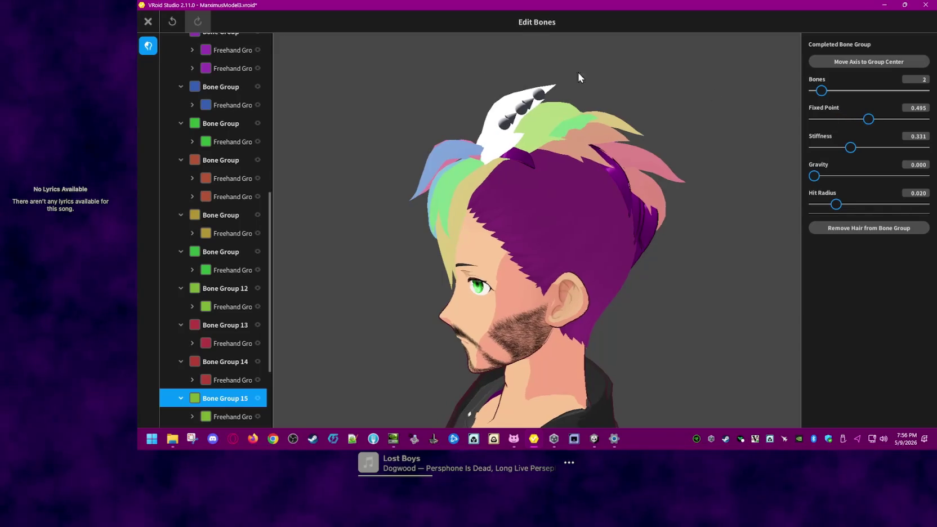
left_click(148, 22)
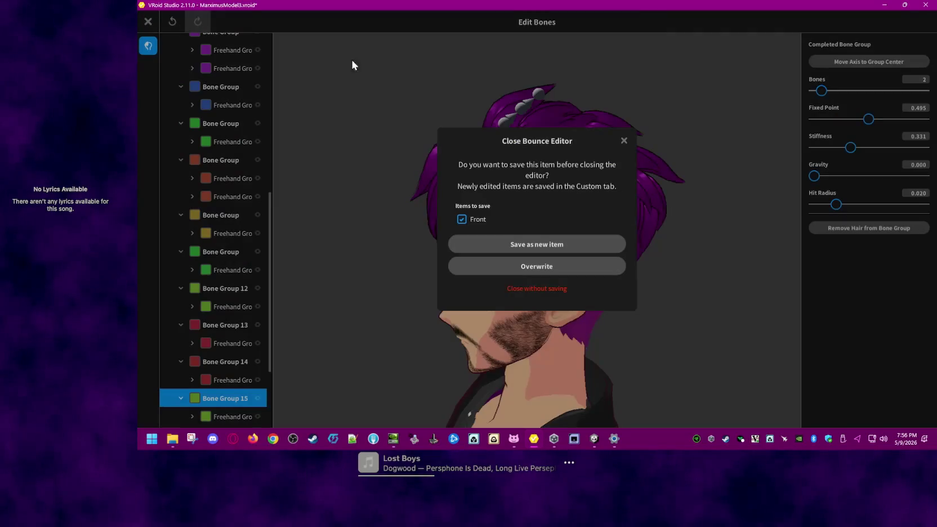
Step: Save the retuned bounce as a new Front hair item and preview it in Photo Booth
left_click(504, 243)
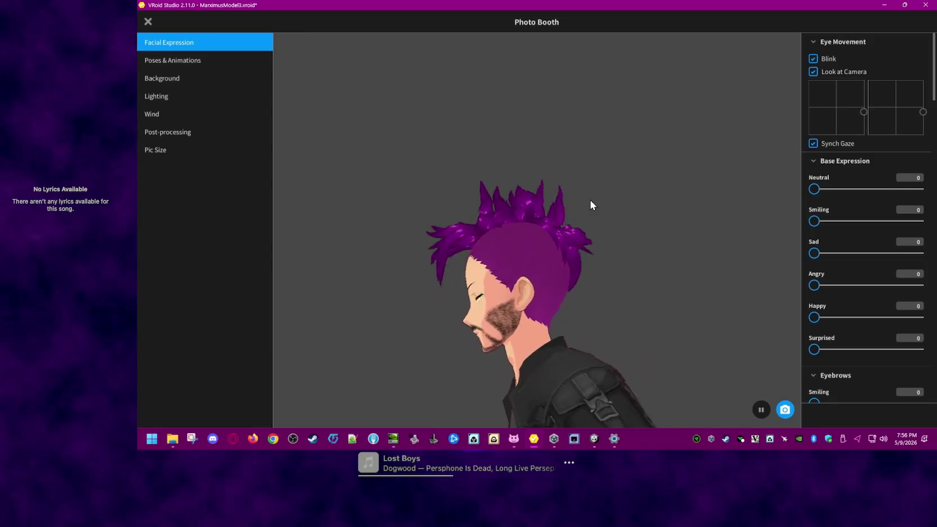
left_click_drag(590, 200, 592, 210)
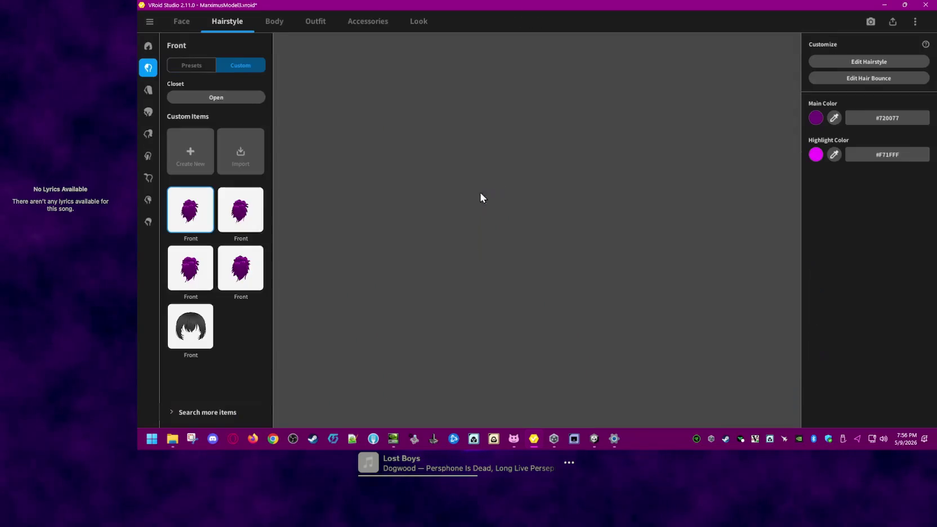
Step: Check the front hair items' options and switch between the first two custom pieces
right_click(251, 283)
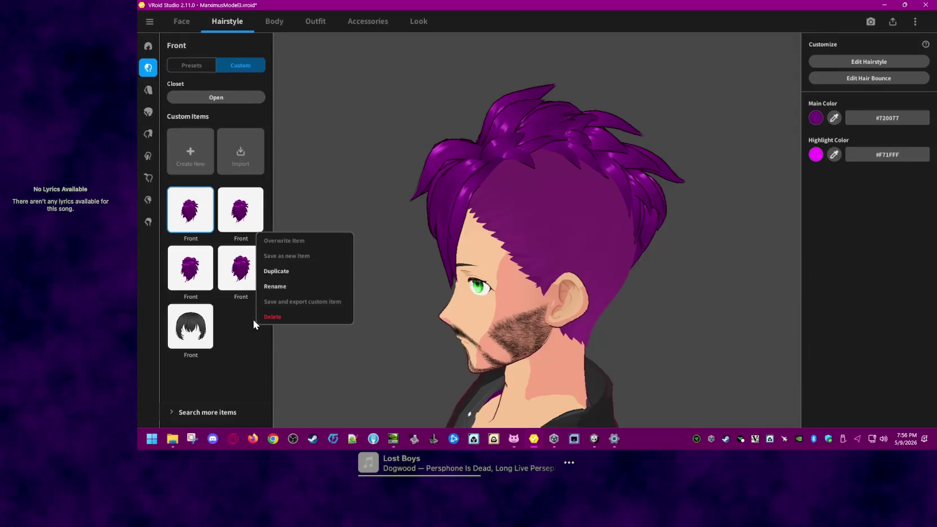
left_click(237, 325)
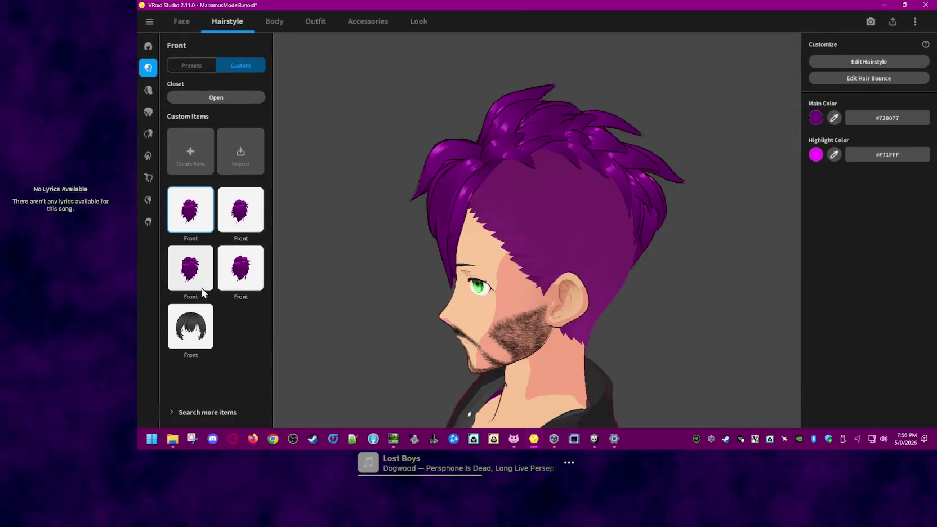
right_click(207, 224)
left_click(242, 224)
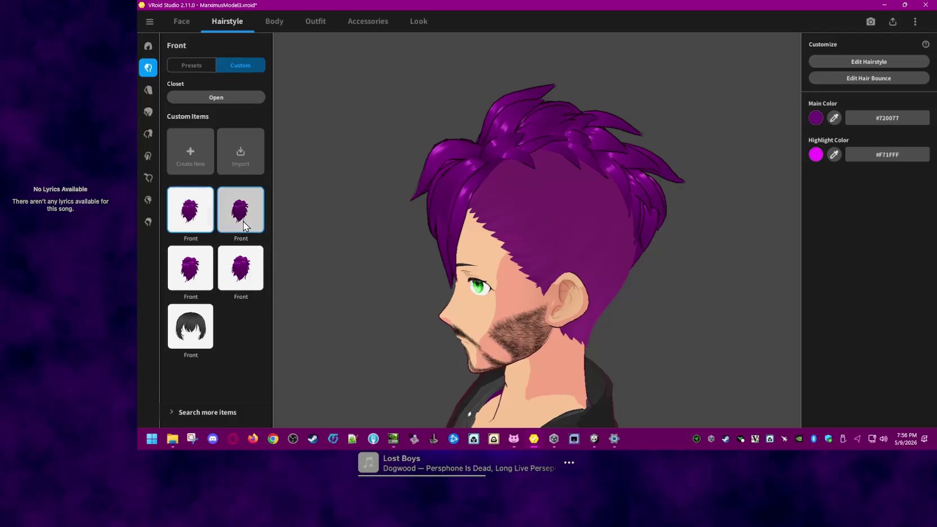
left_click(243, 225)
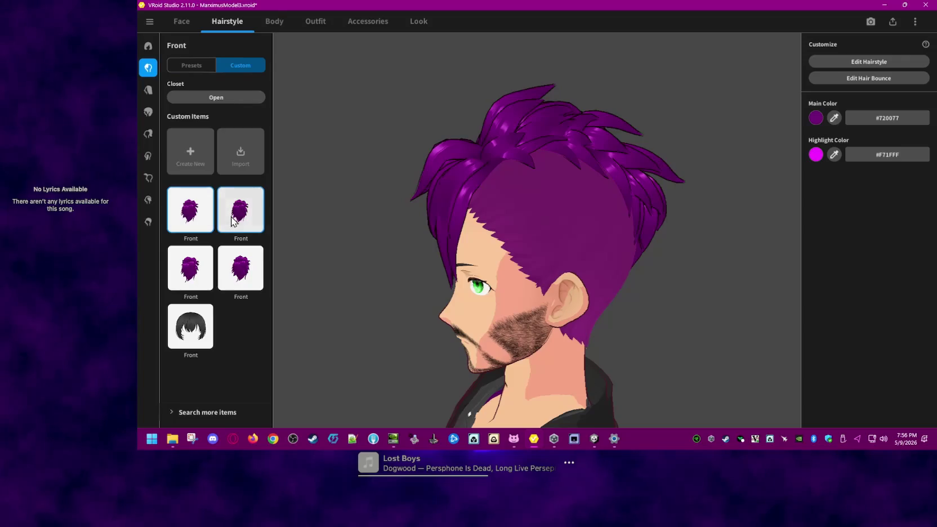
left_click(186, 228)
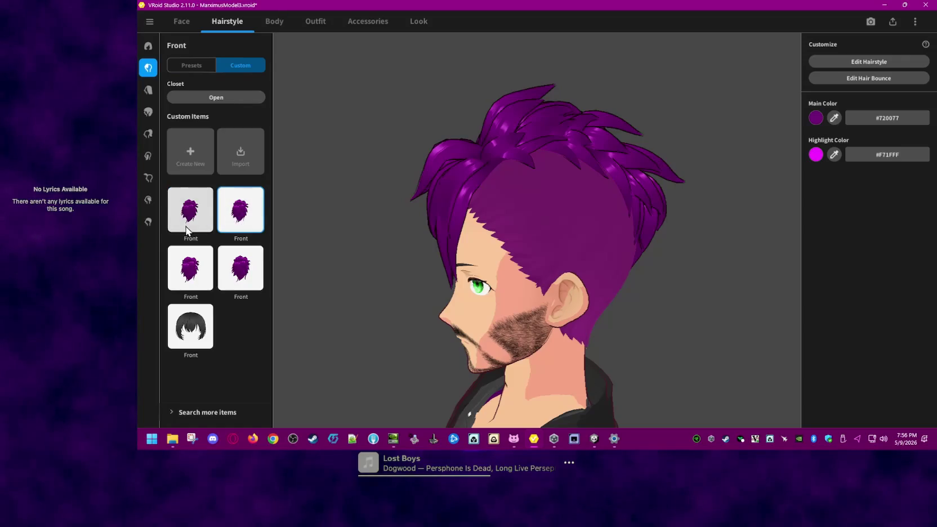
Step: Compare the four custom front hair pieces, settle on the first, and close Photo Booth
left_click(258, 221)
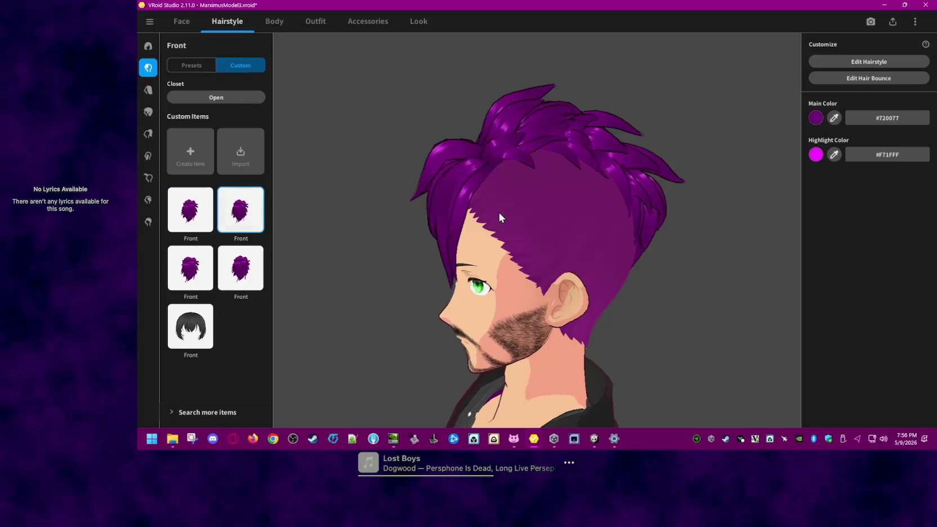
left_click(198, 267)
left_click(244, 269)
left_click(252, 214)
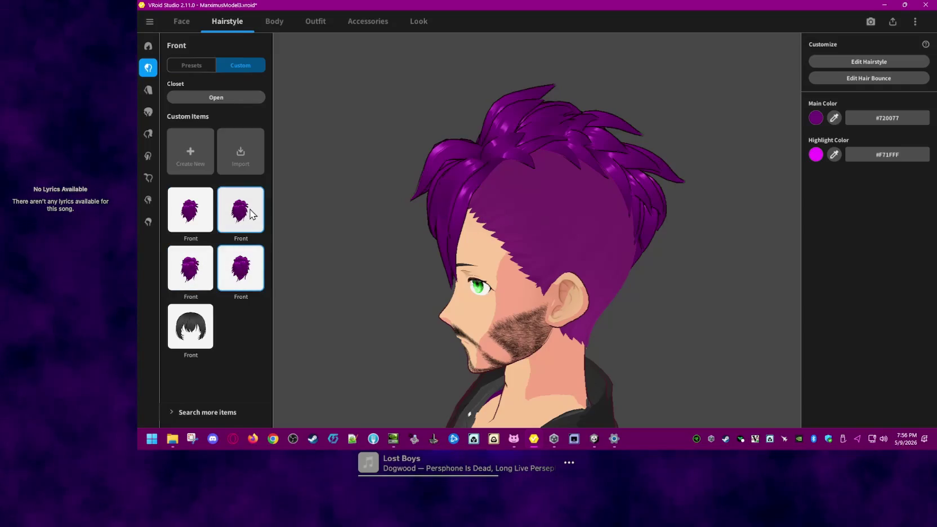
left_click(207, 219)
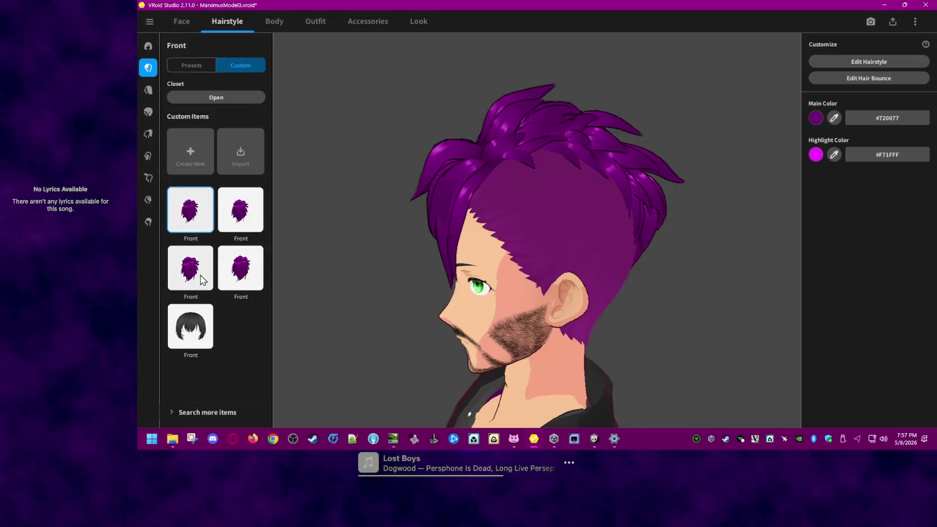
right_click(200, 283)
left_click(189, 290)
left_click(191, 282)
left_click(199, 219)
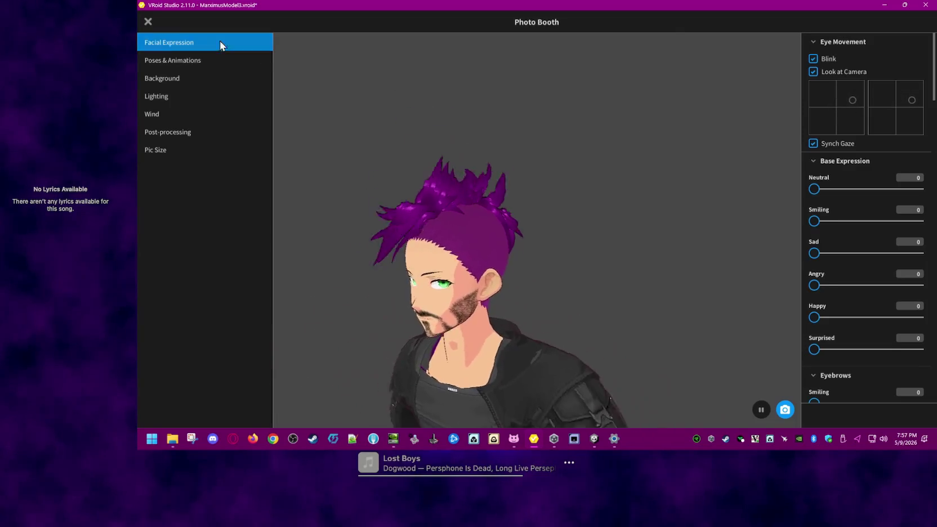
key("Escape")
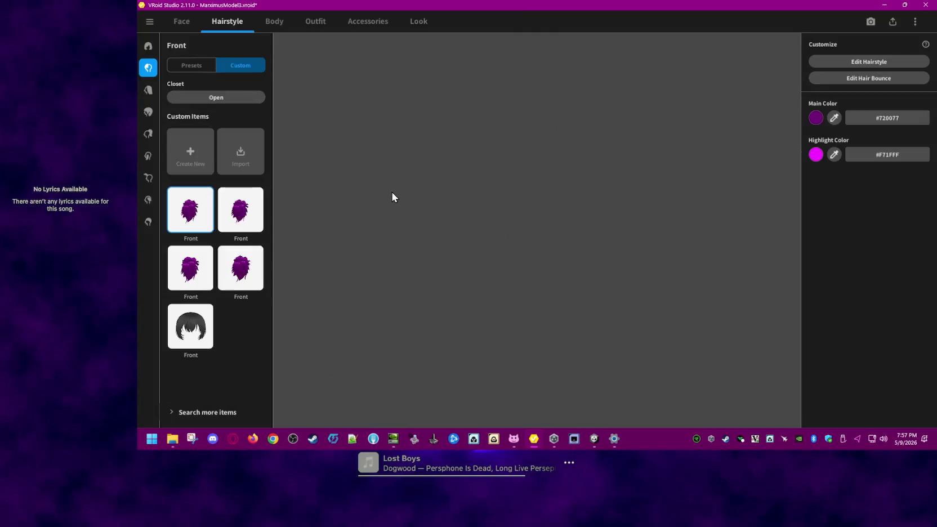
Step: Delete the three duplicate front hair items, keeping one purple piece and the default
left_click(242, 219)
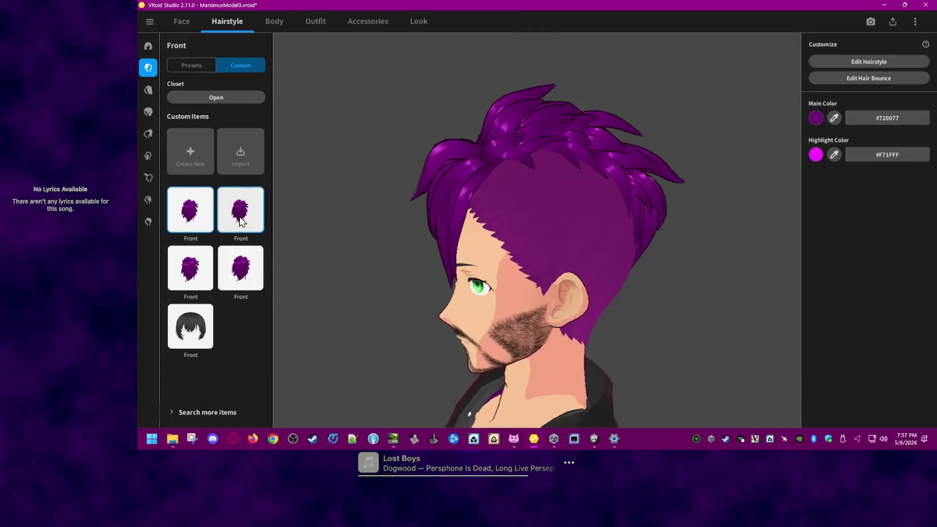
right_click(244, 222)
left_click(295, 256)
left_click(243, 293)
right_click(245, 296)
left_click(287, 329)
left_click(242, 290)
right_click(243, 295)
left_click(286, 327)
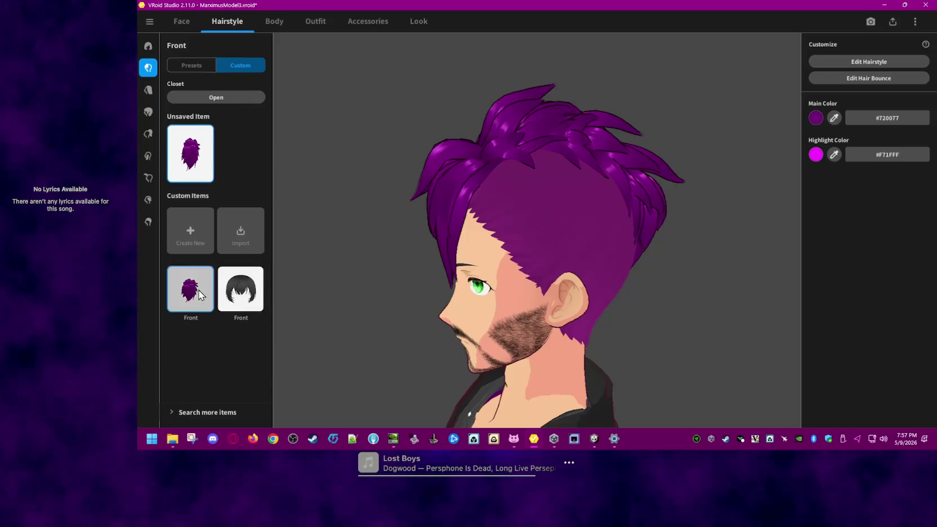
left_click(844, 79)
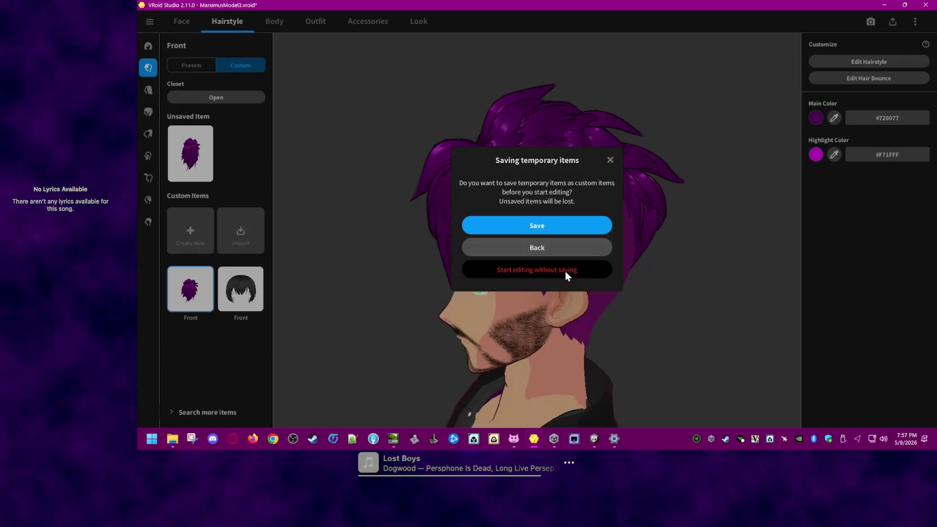
Step: Inspect the second bone group and a green strand's bones, then close the editor and Photo Booth
left_click(564, 269)
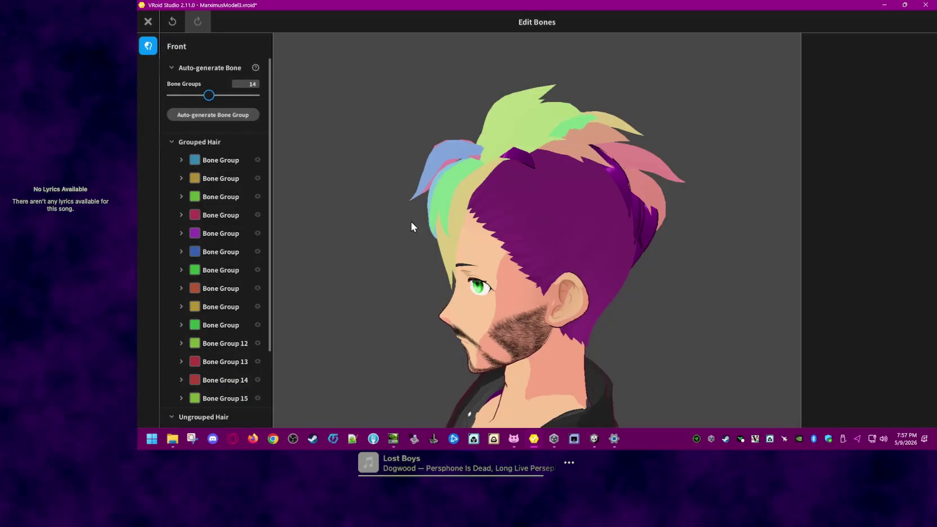
left_click(217, 176)
left_click(524, 120)
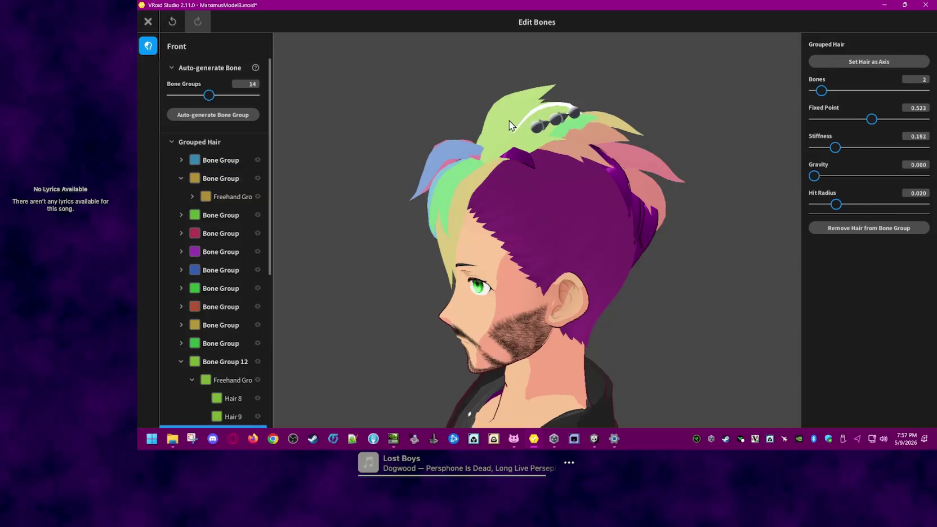
left_click(148, 21)
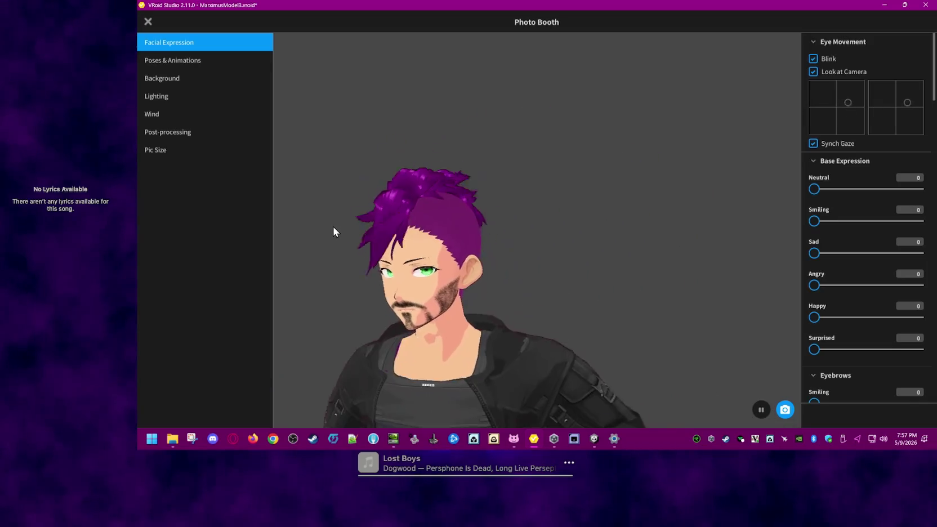
key("Escape")
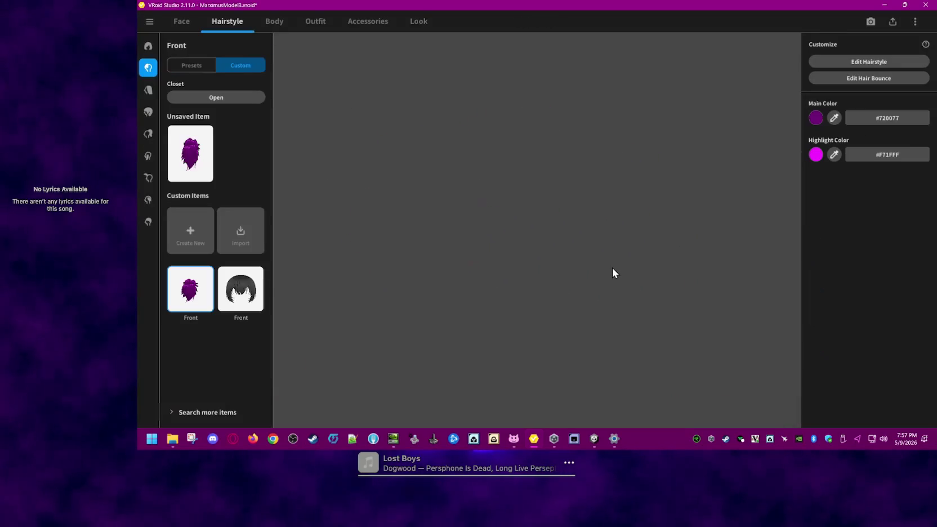
left_click(186, 20)
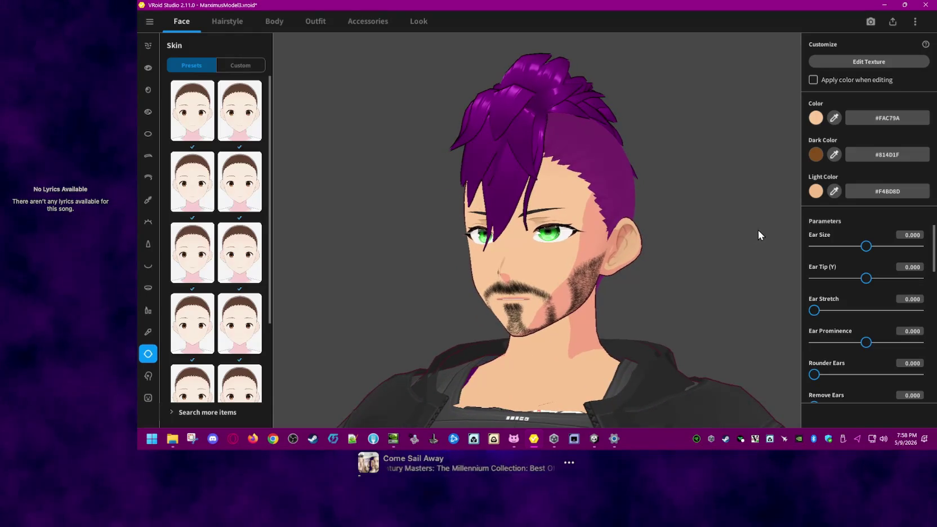
Step: Lighten the base skin colour to #F4D2B5
left_click(820, 118)
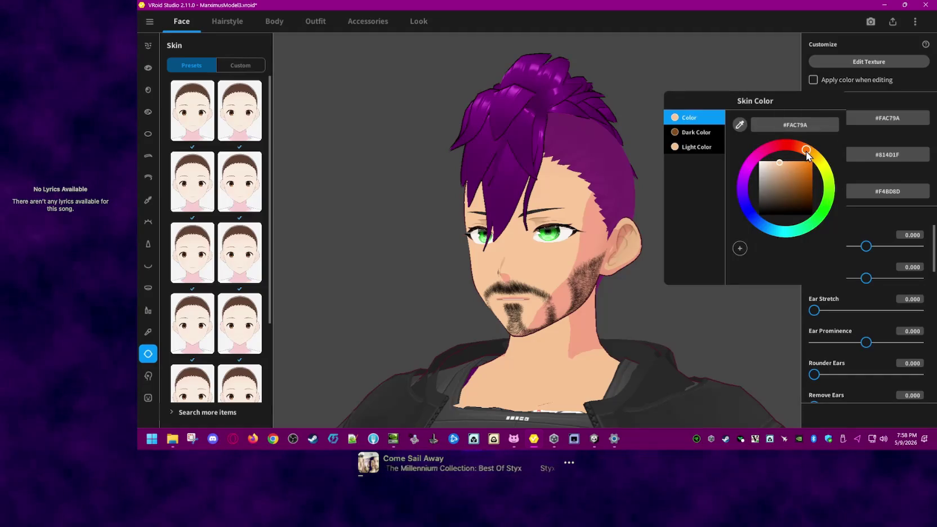
left_click_drag(780, 164, 774, 164)
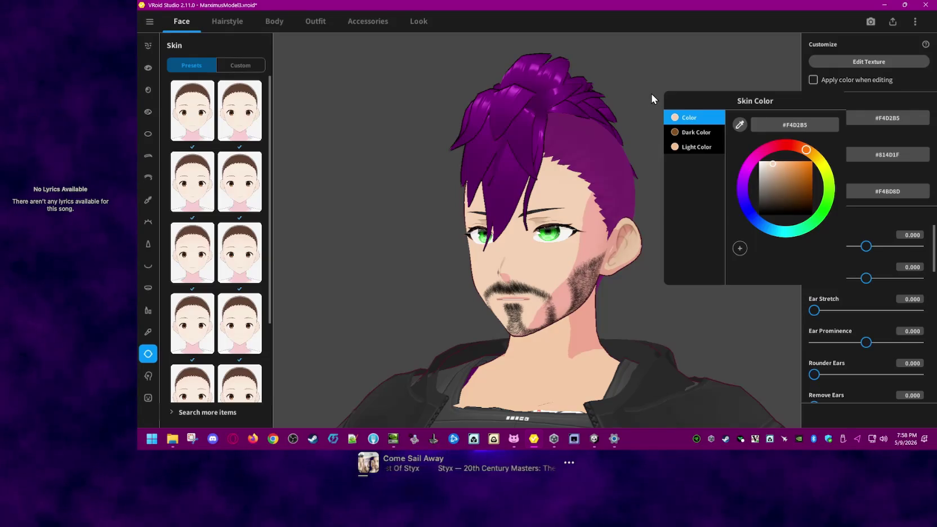
double_click(805, 127)
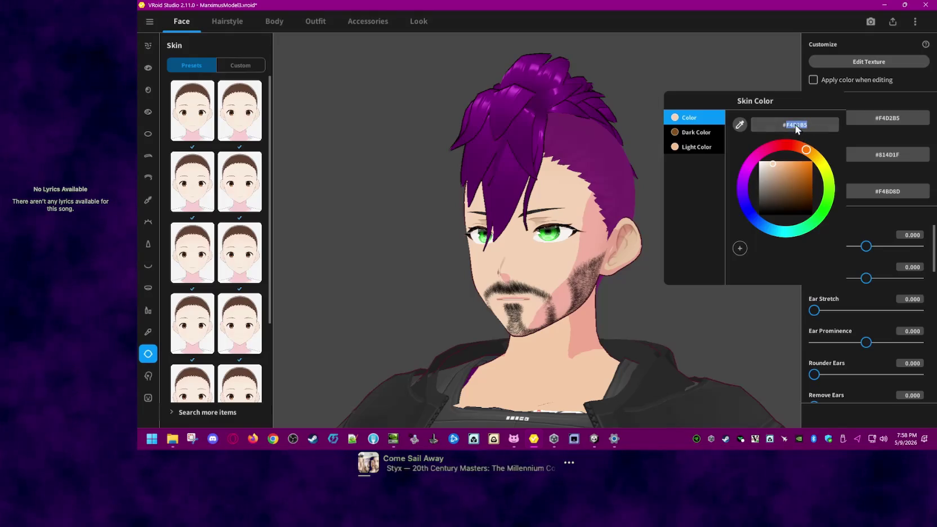
left_click(670, 67)
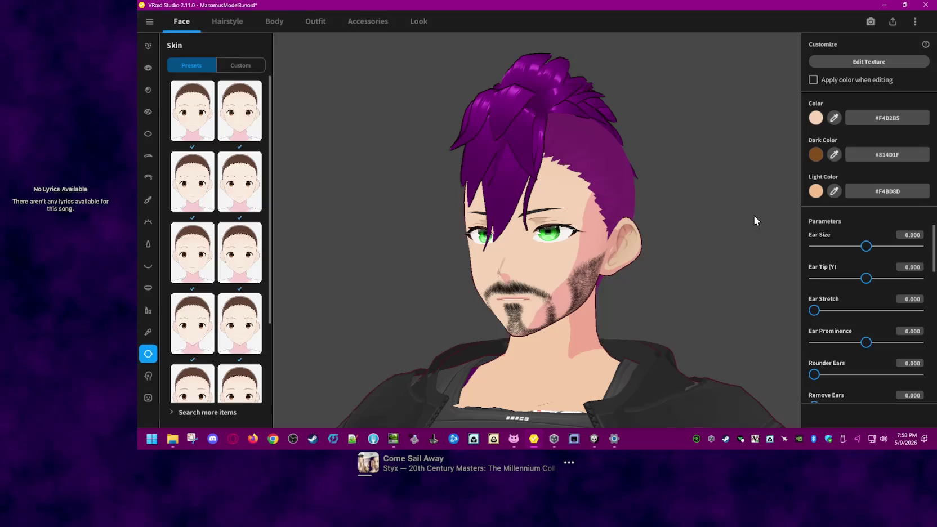
right_click_drag(755, 205, 727, 254)
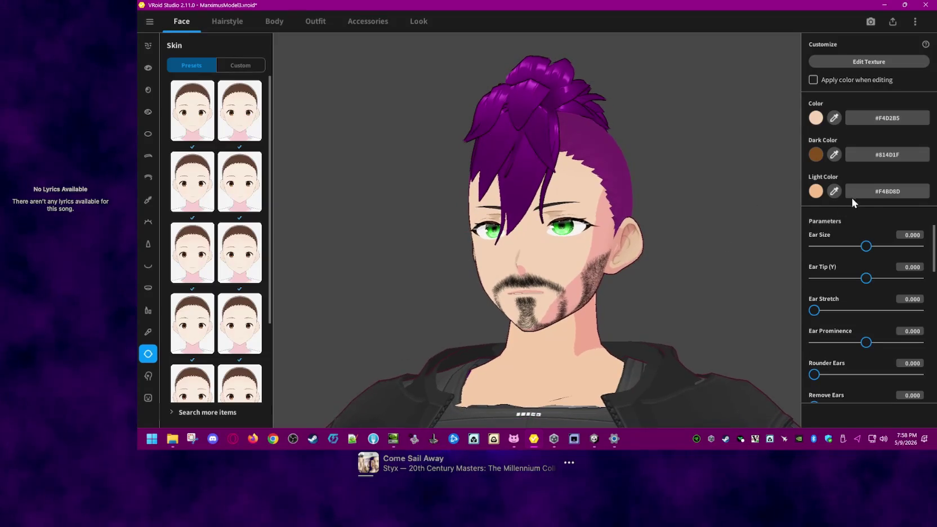
Step: Set the skin's light shade to #E4B994 and check the face from several angles
double_click(887, 191)
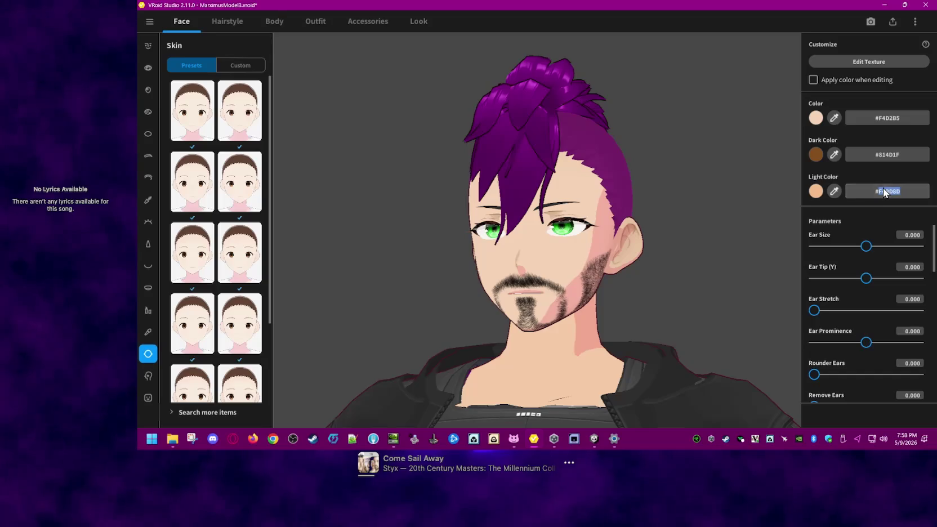
left_click(815, 191)
left_click_drag(774, 237, 778, 240)
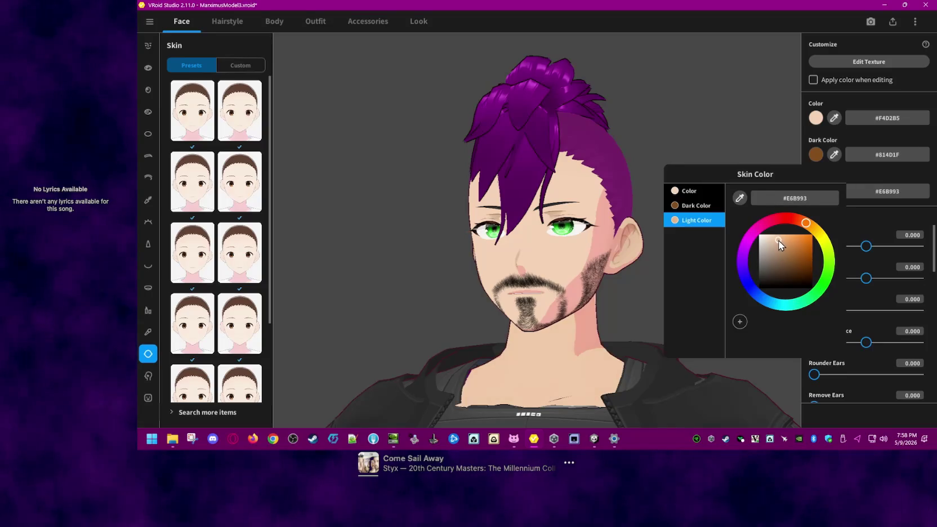
left_click(719, 110)
mouse_move(719, 125)
left_mouse_down()
mouse_move(719, 200)
mouse_move(744, 202)
mouse_move(683, 203)
mouse_move(717, 203)
left_mouse_up()
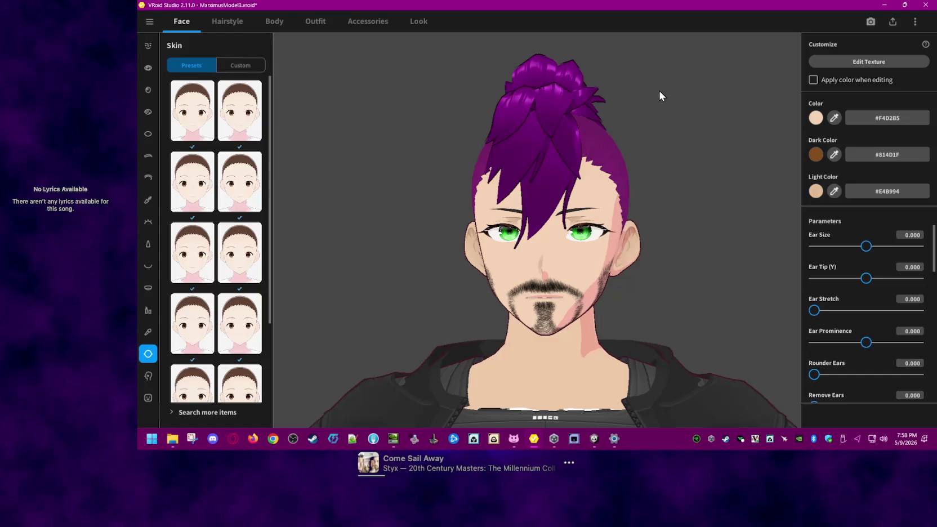
mouse_move(633, 267)
left_mouse_down()
mouse_move(666, 265)
mouse_move(611, 265)
mouse_move(649, 286)
mouse_move(641, 274)
mouse_move(682, 287)
left_mouse_up()
scroll(650, 264, "up", 3)
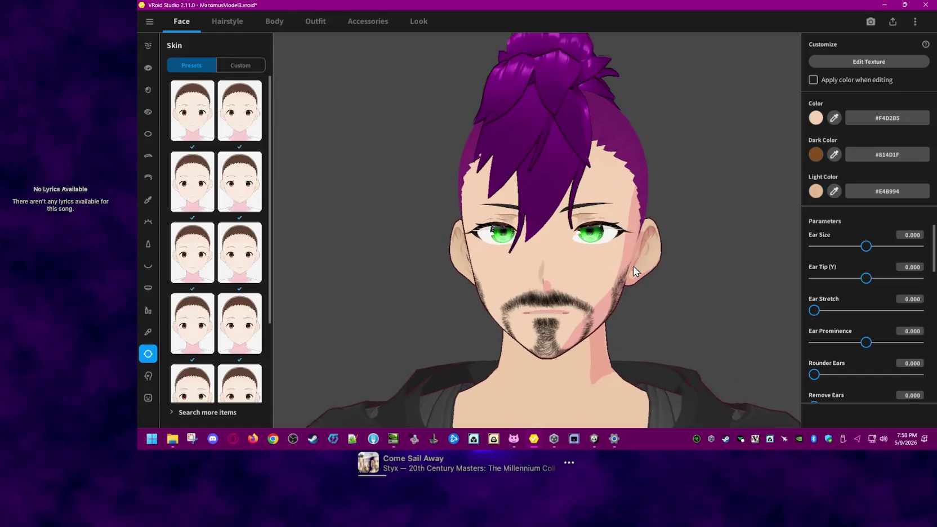
scroll(633, 286, "up", 2)
mouse_move(688, 291)
left_mouse_down()
mouse_move(697, 286)
mouse_move(661, 285)
mouse_move(674, 291)
left_mouse_up()
scroll(675, 290, "down", 3)
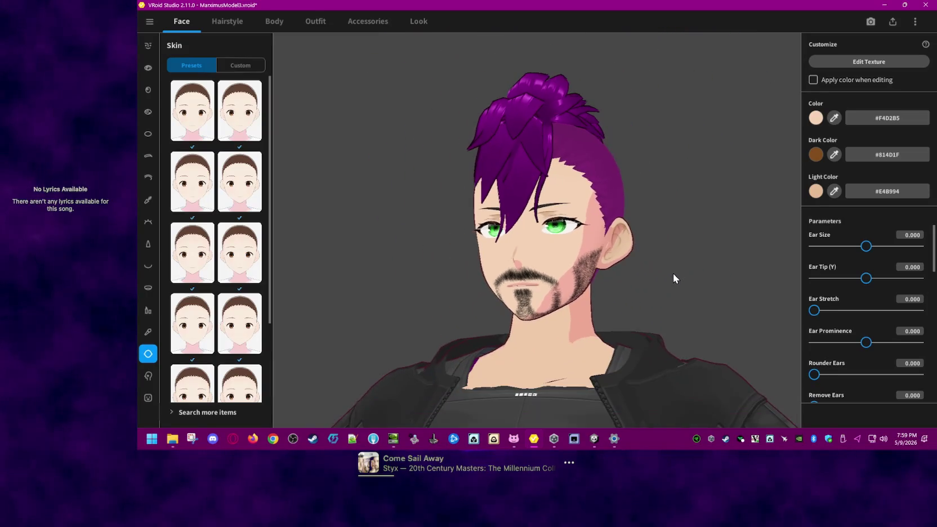
left_click(148, 376)
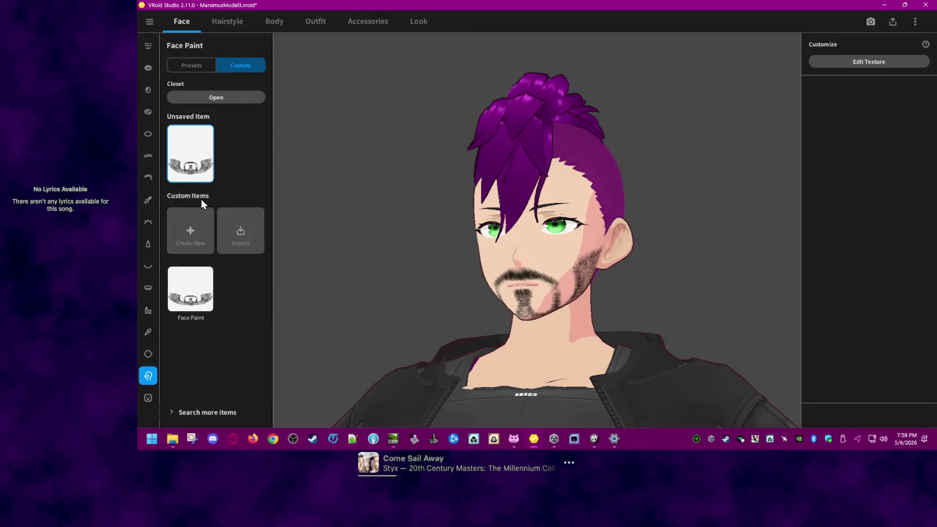
Step: In the custom face paint's texture editor, enable colour calibration with red #FF0101
left_click(198, 297)
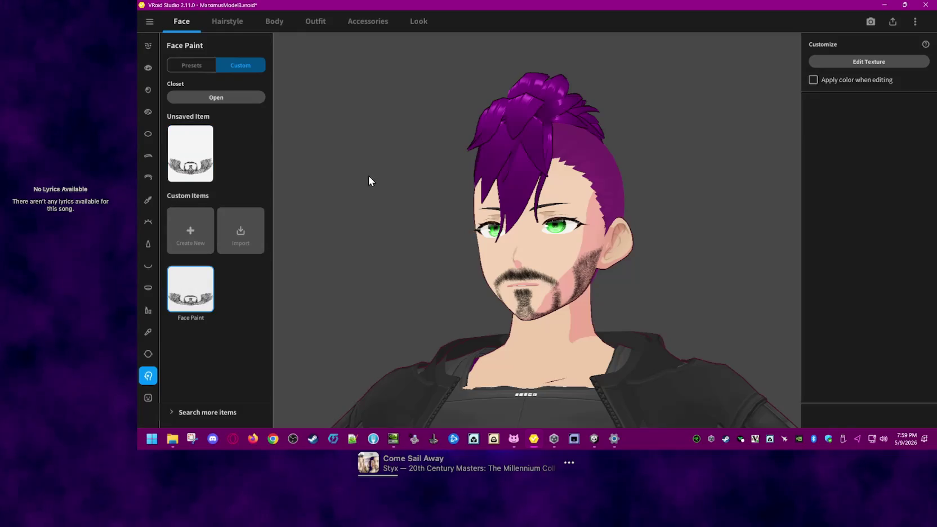
left_click(847, 60)
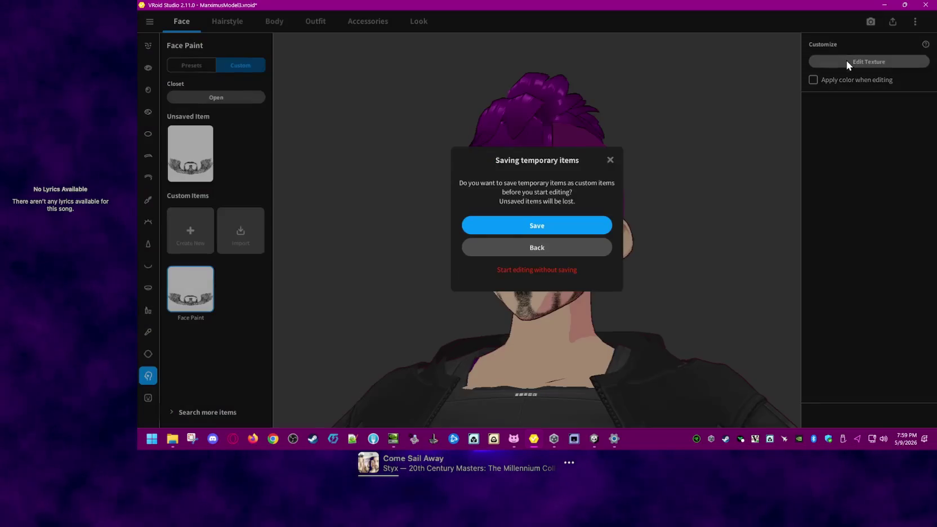
left_click(567, 272)
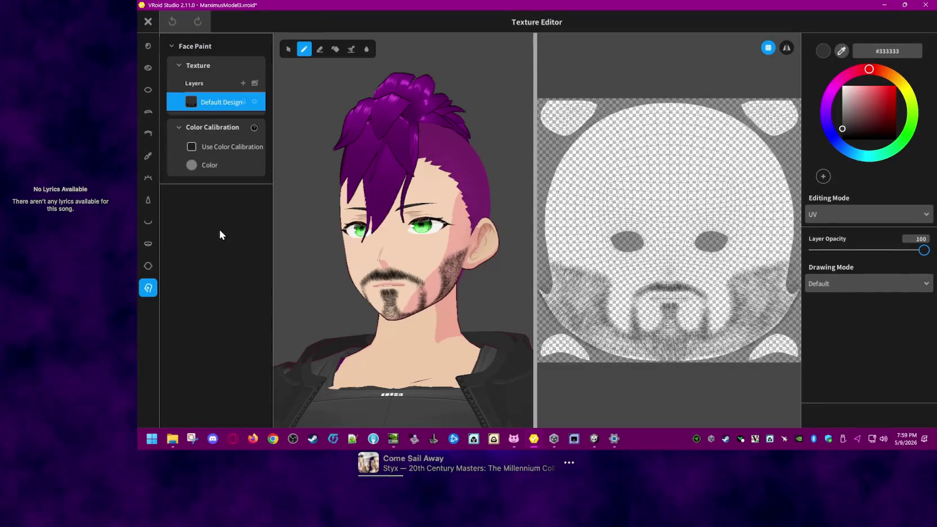
left_click(191, 164)
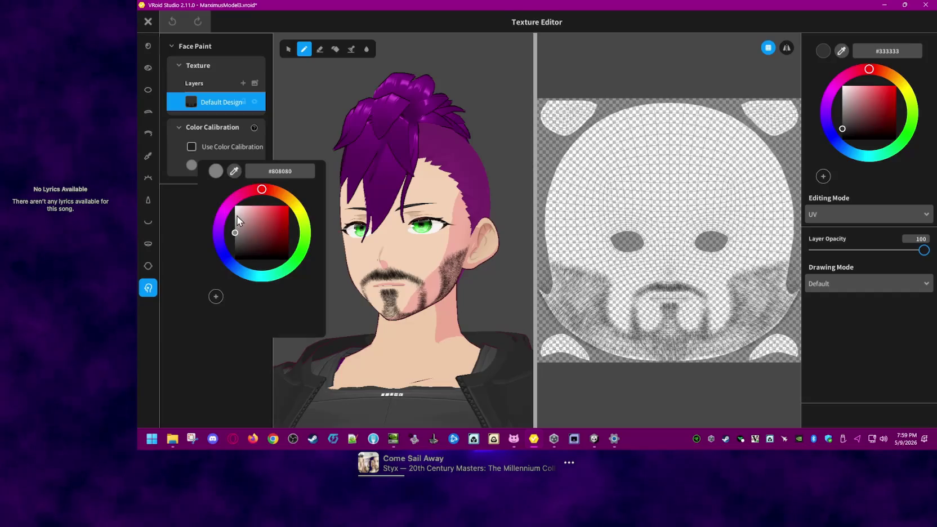
left_click(192, 146)
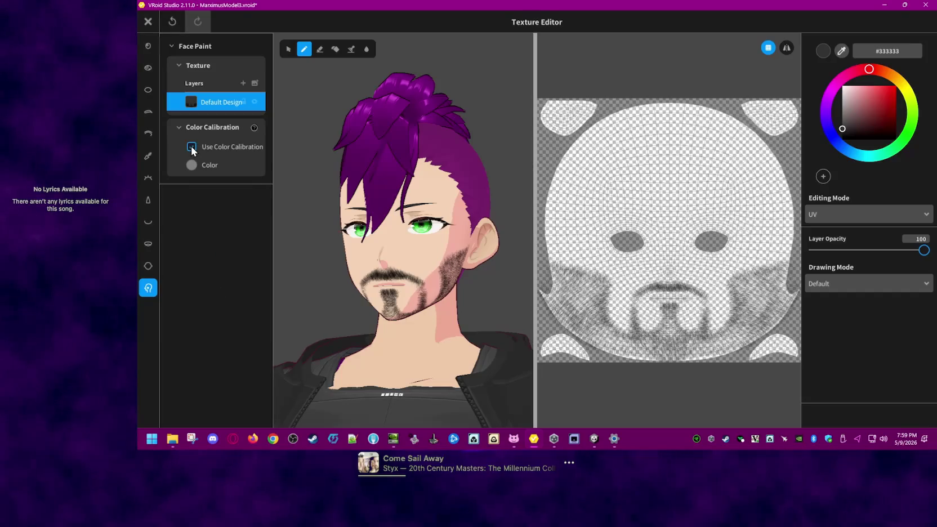
left_click(195, 162)
mouse_move(268, 206)
left_mouse_down()
mouse_move(236, 208)
mouse_move(290, 208)
left_mouse_up()
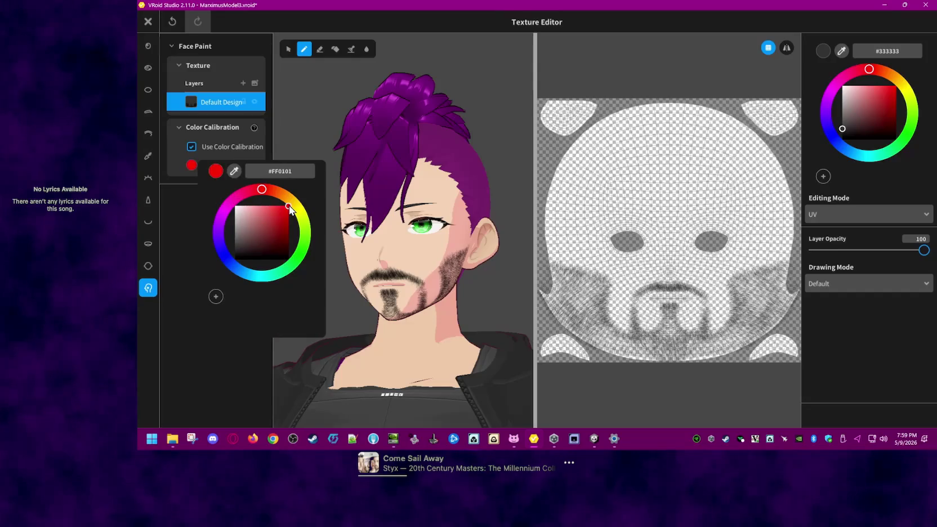
left_click(240, 338)
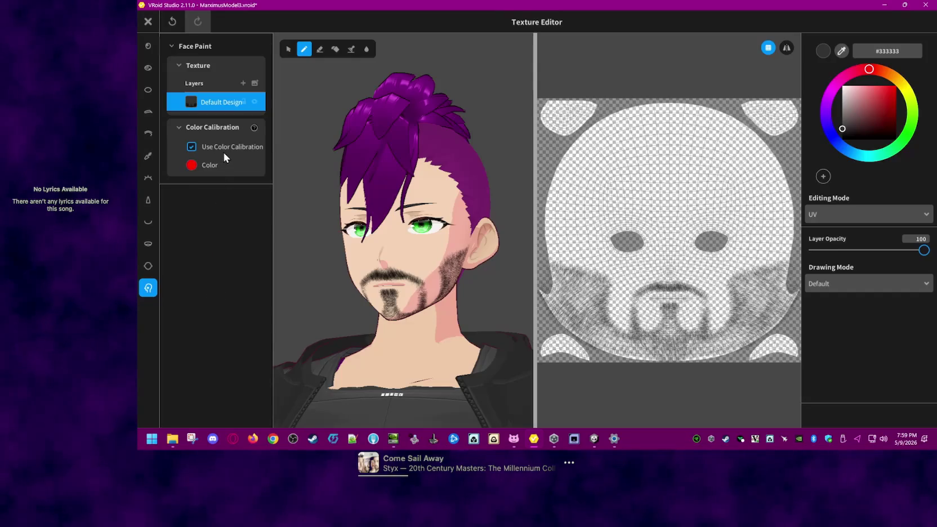
Step: Check the Default Design layer's options, then close the texture editor without saving
right_click(230, 108)
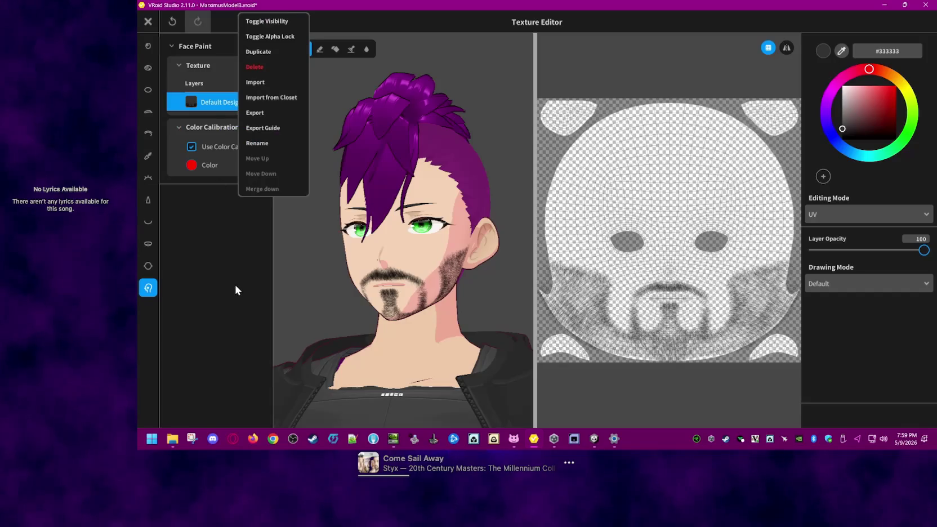
left_click(235, 289)
right_click(226, 103)
left_click(213, 290)
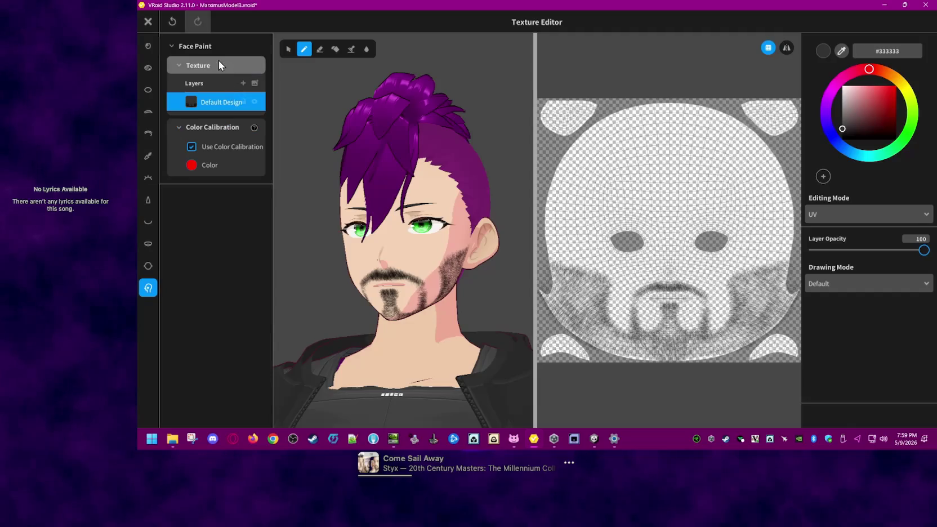
right_click(215, 105)
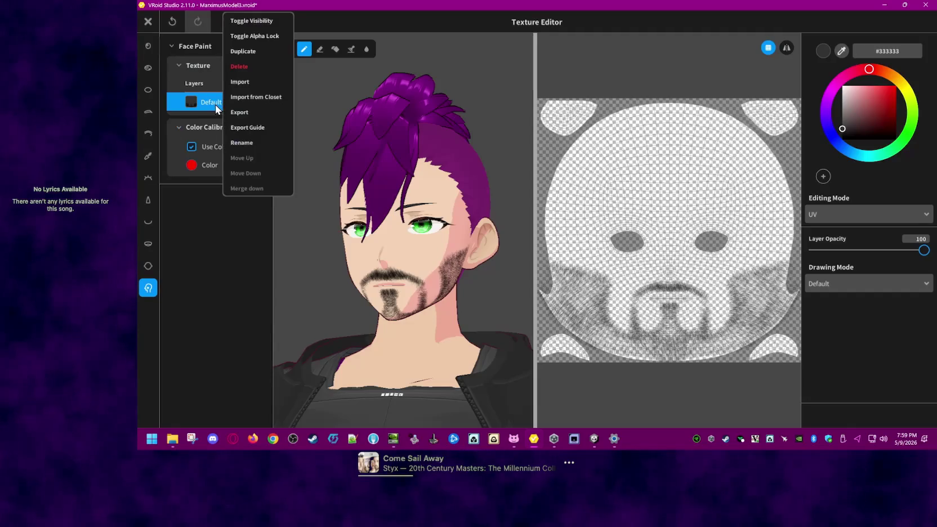
left_click(215, 165)
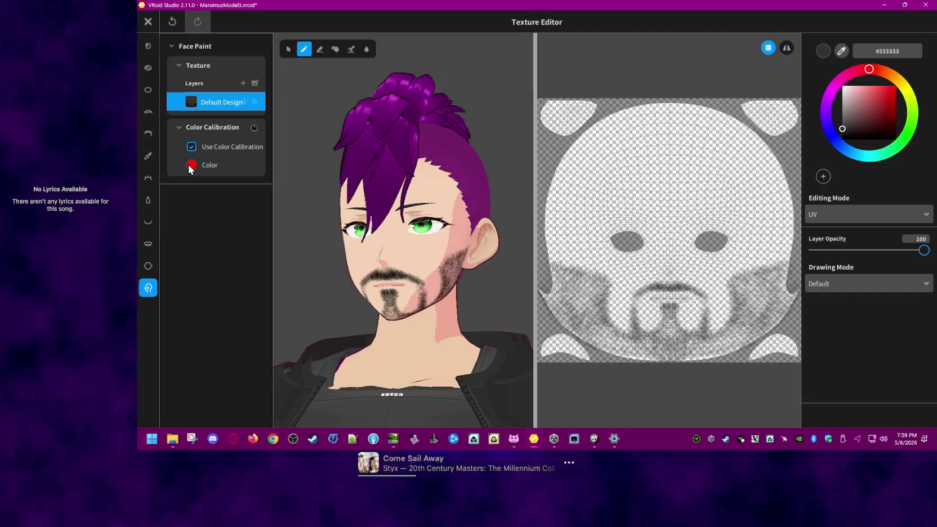
left_click(147, 21)
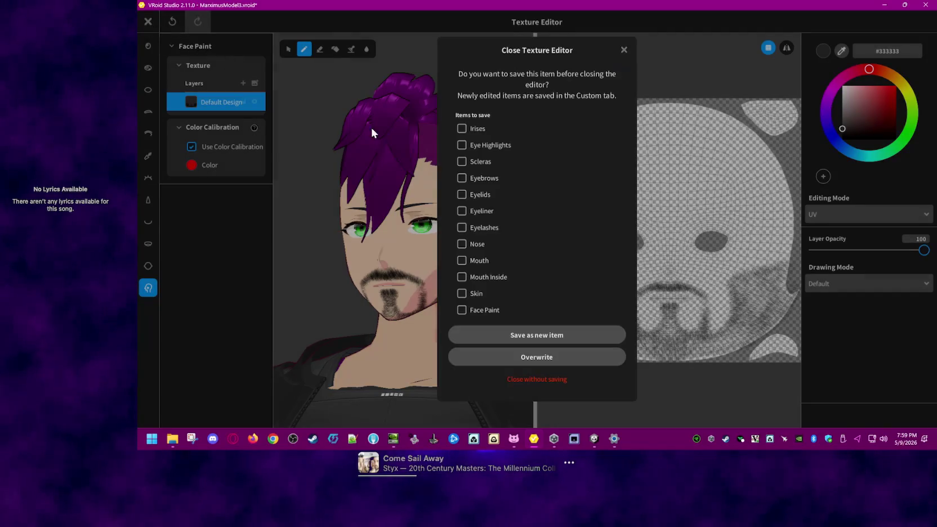
left_click(548, 379)
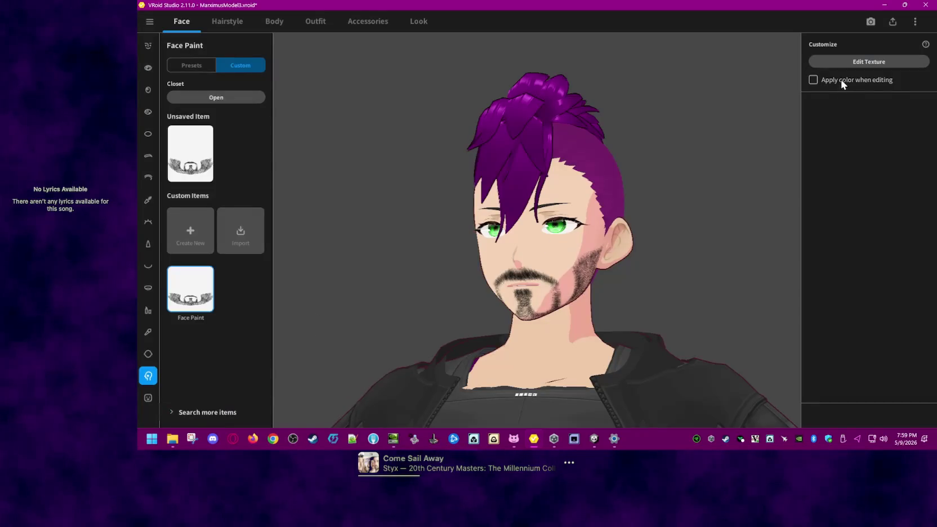
Step: Enable Apply color when editing and save the temporary face paint as a custom item
left_click(853, 62)
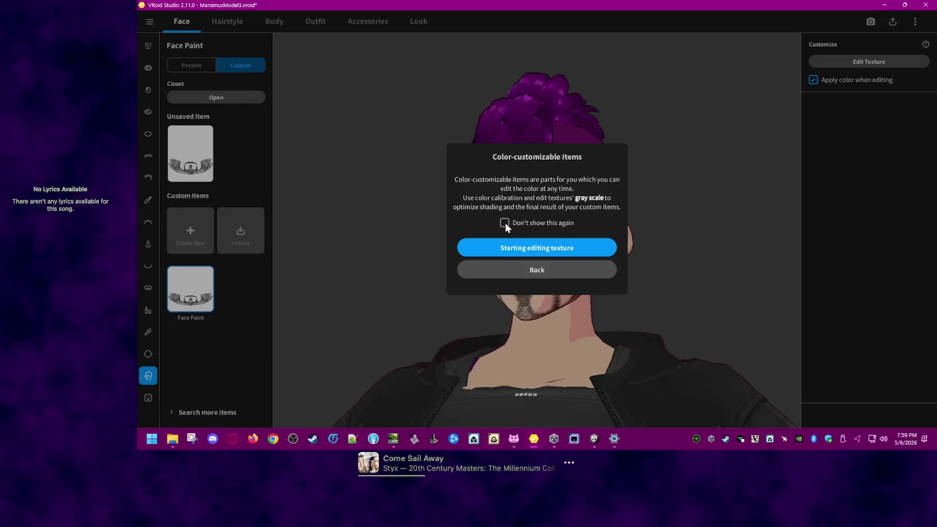
left_click(517, 246)
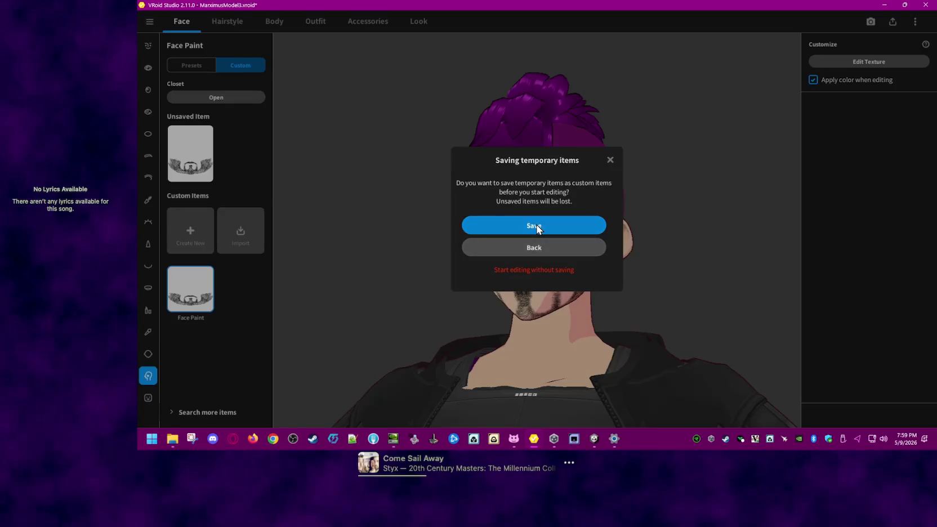
left_click(534, 272)
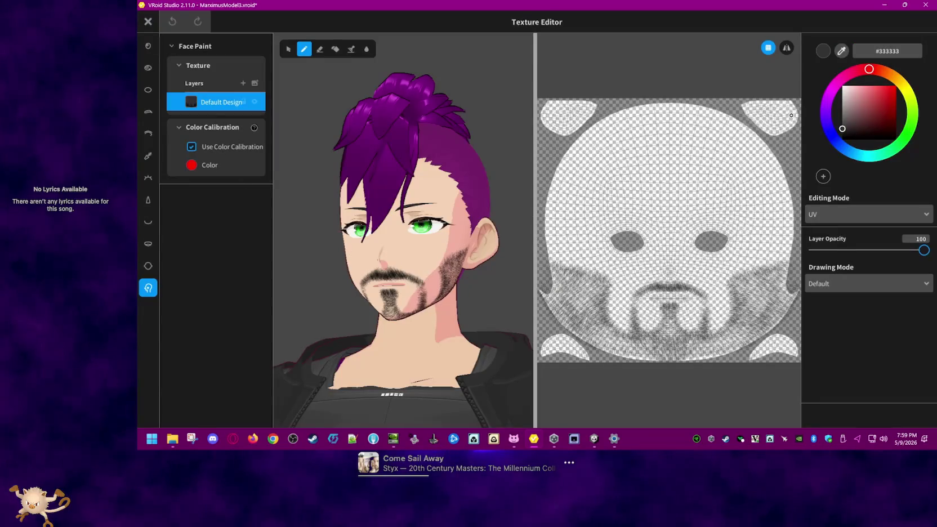
Step: Paint test strokes on the jaw and cheek, undo them all, and check the Default Design layer
left_click_drag(573, 291, 785, 287)
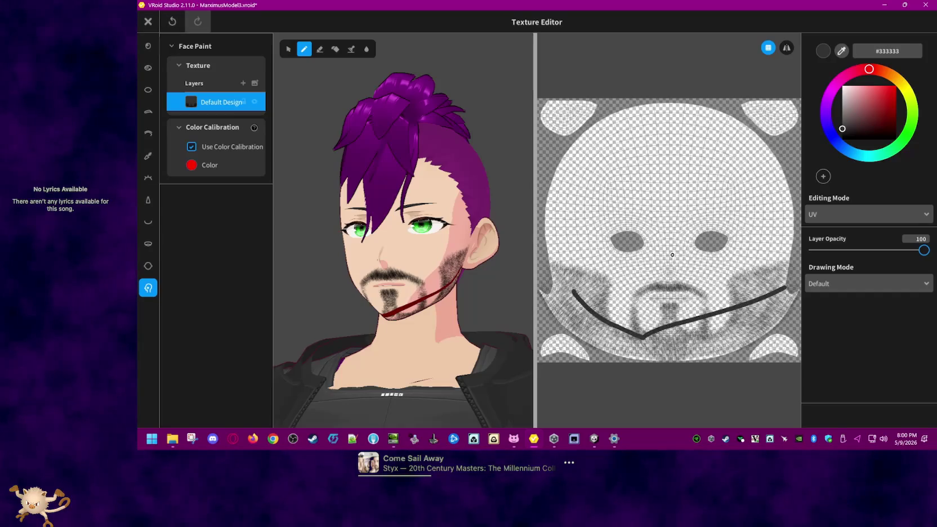
key("ctrl+z")
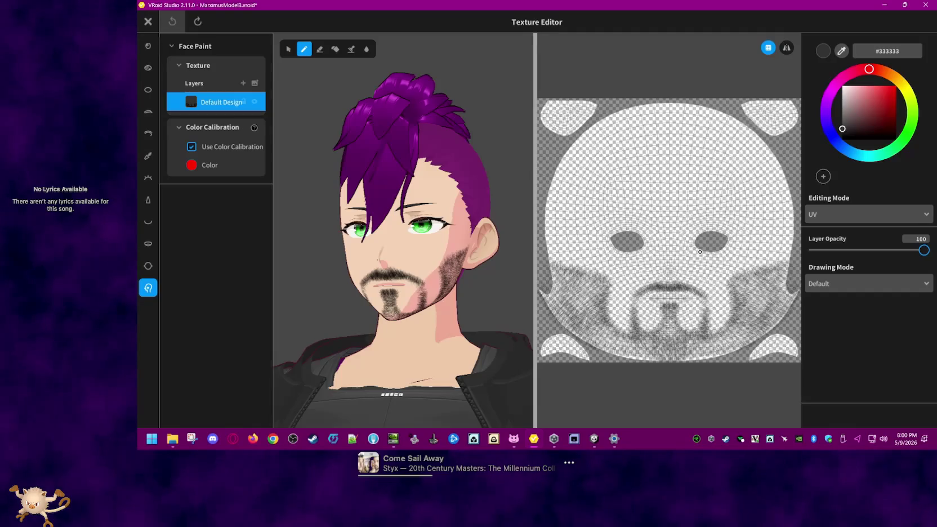
mouse_move(772, 272)
left_mouse_down()
mouse_move(731, 309)
mouse_move(715, 265)
mouse_move(625, 307)
mouse_move(658, 337)
mouse_move(576, 297)
mouse_move(620, 259)
mouse_move(661, 148)
mouse_move(632, 163)
mouse_move(557, 281)
mouse_move(782, 250)
mouse_move(552, 270)
mouse_move(780, 228)
left_mouse_up()
key("ctrl+z")
key("ctrl+z")
key("ctrl+z")
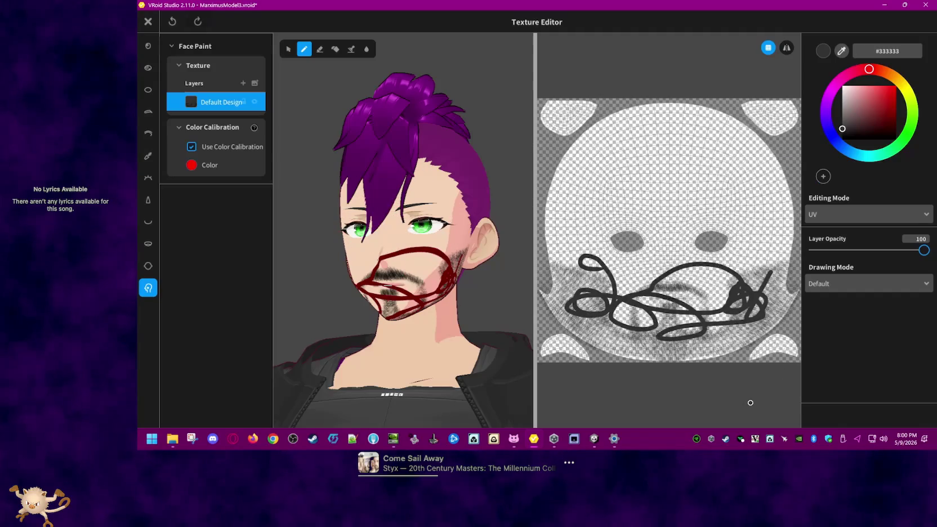
key("ctrl+z")
key("ctrl+z")
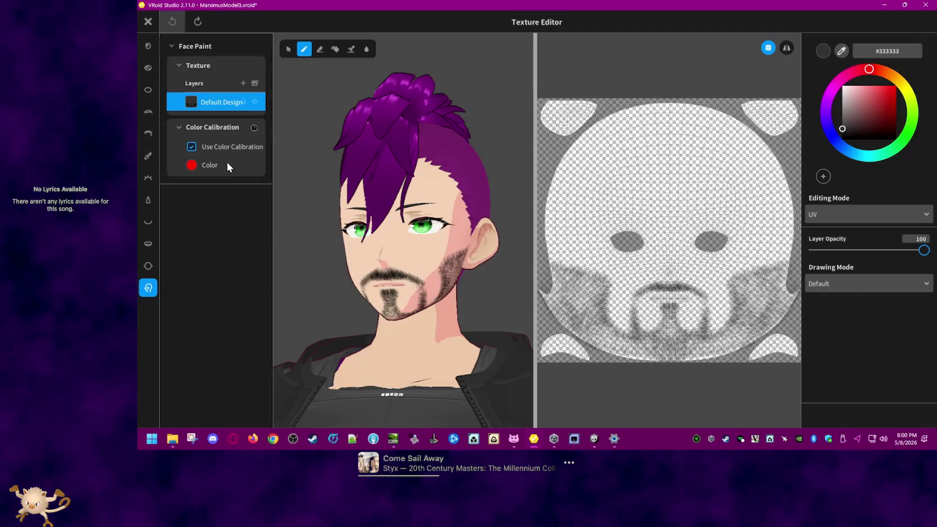
right_click(223, 104)
left_click(224, 88)
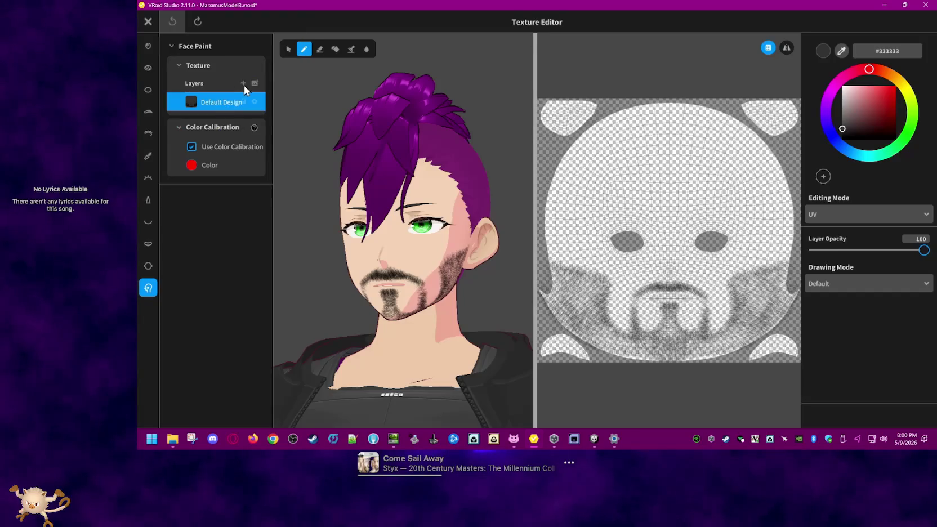
Step: Add a new empty paint layer, turn off colour calibration, and test-paint then undo strokes on cheek and jaw
left_click(252, 84)
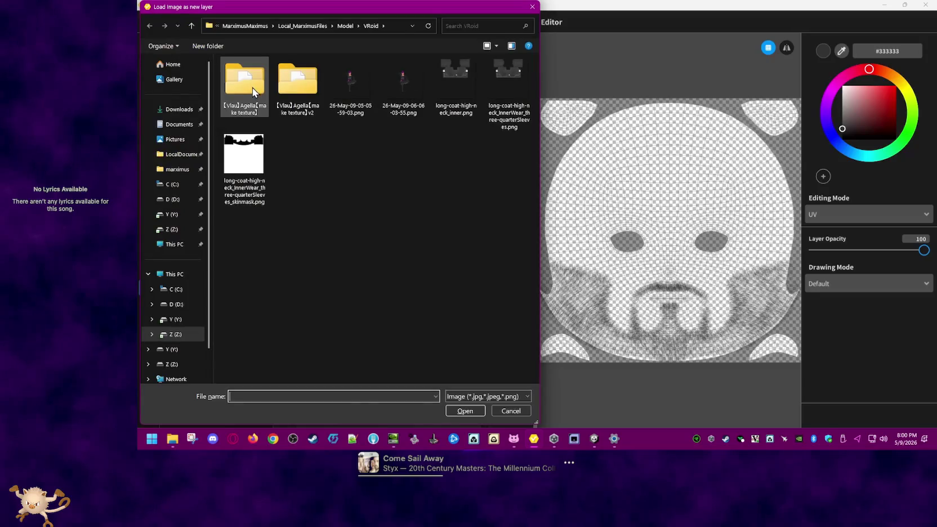
key("Escape")
left_click(243, 83)
right_click(218, 101)
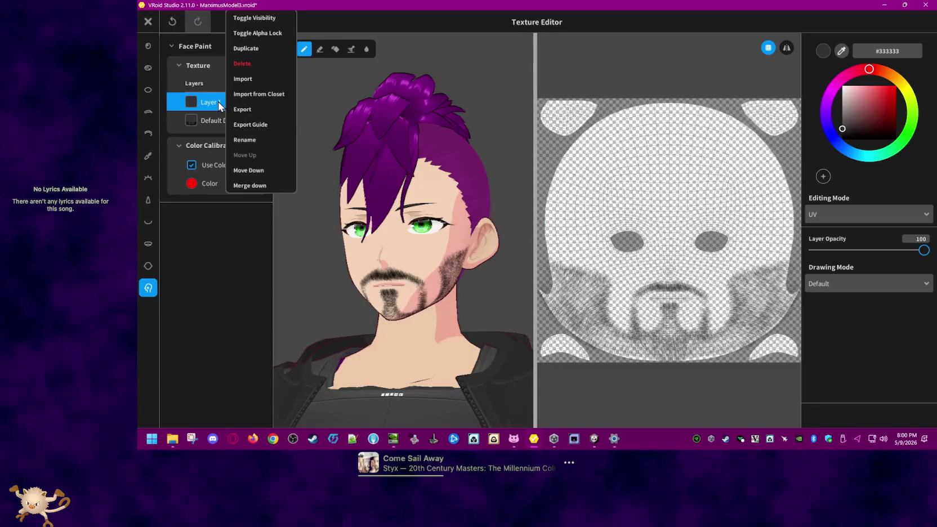
left_click(647, 243)
left_click_drag(449, 275, 397, 309)
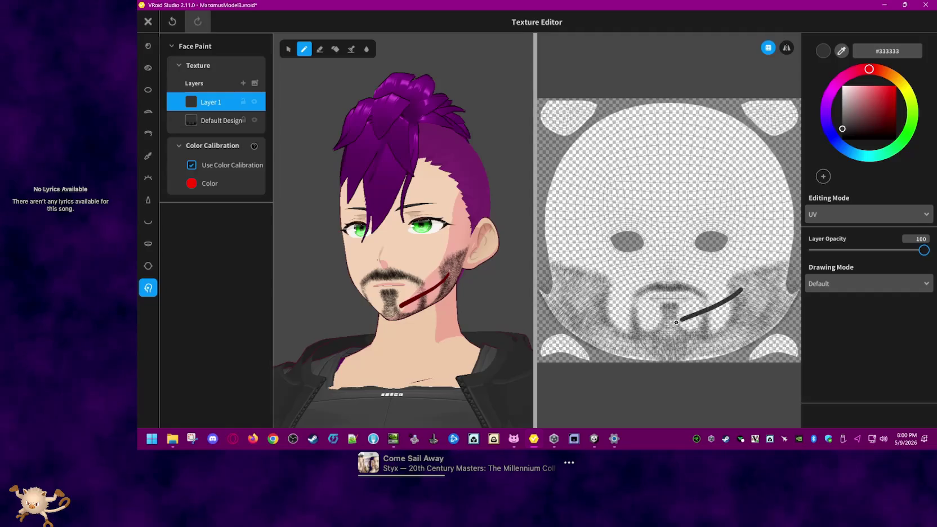
key("ctrl+z")
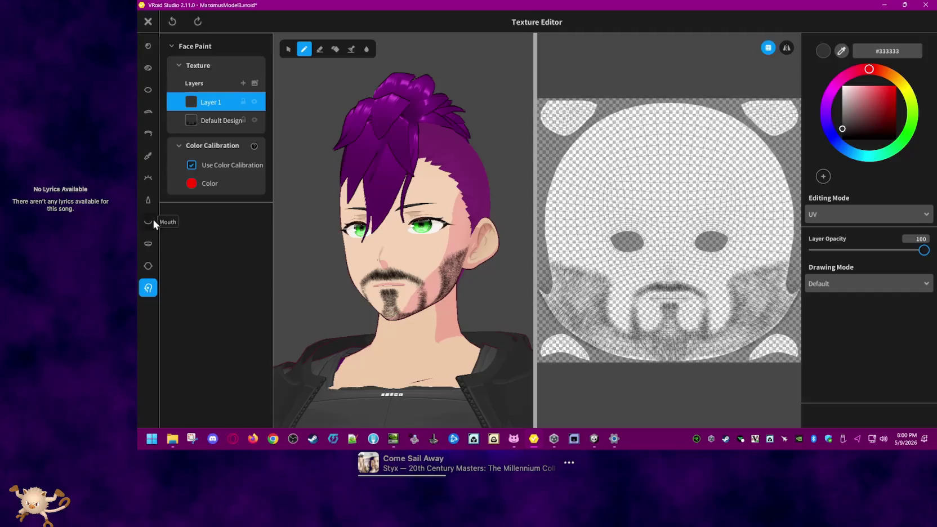
left_click(192, 165)
left_click_drag(769, 254, 615, 326)
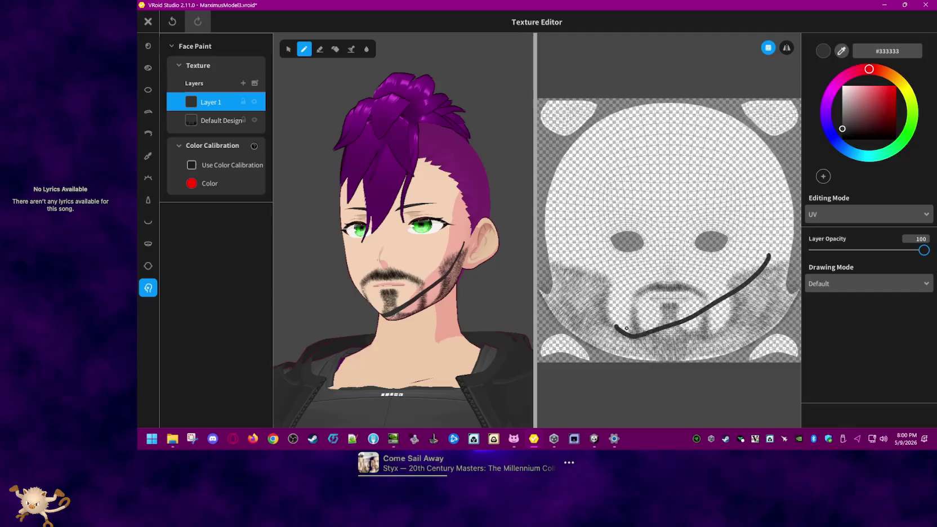
key("ctrl+z")
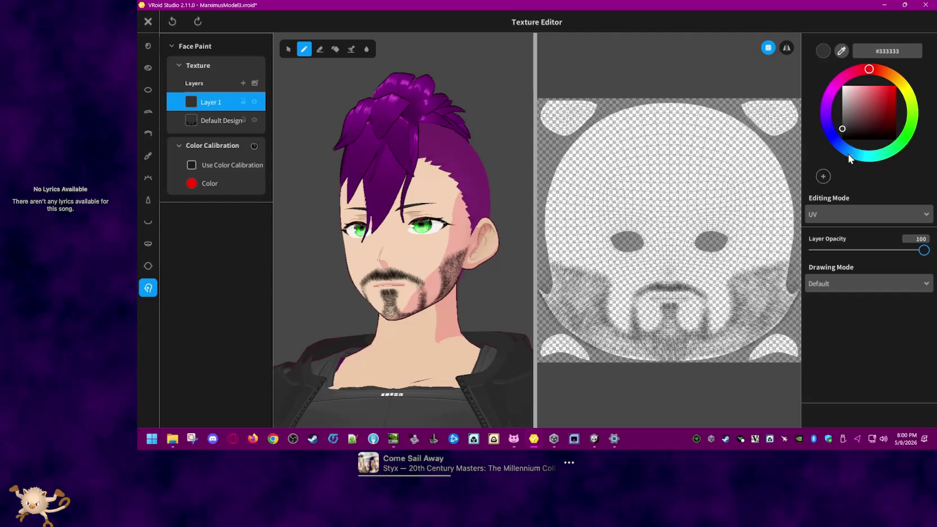
Step: Keep UV editing mode, set the drawing mode to Multiply, and paint a red stroke on the right jaw
left_click(883, 213)
left_click(873, 234)
left_click(866, 283)
scroll(854, 332, "down", 1)
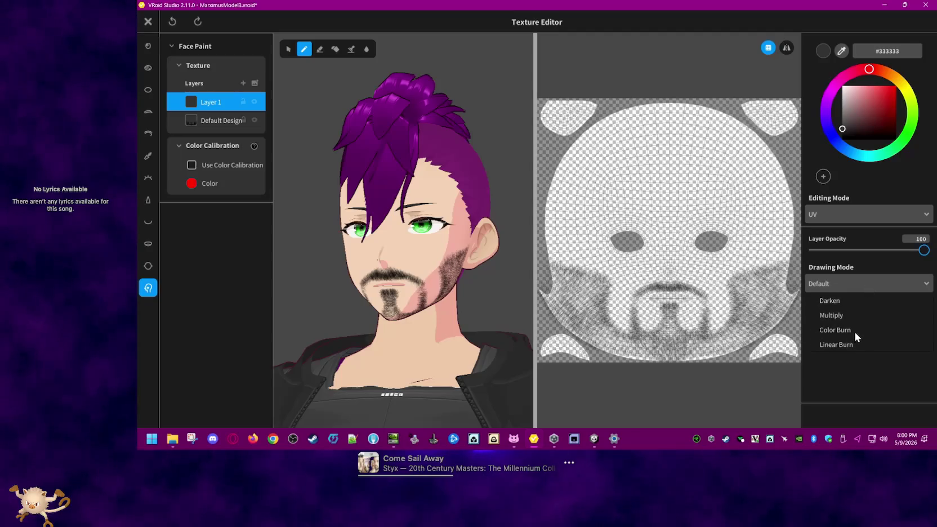
left_click(851, 318)
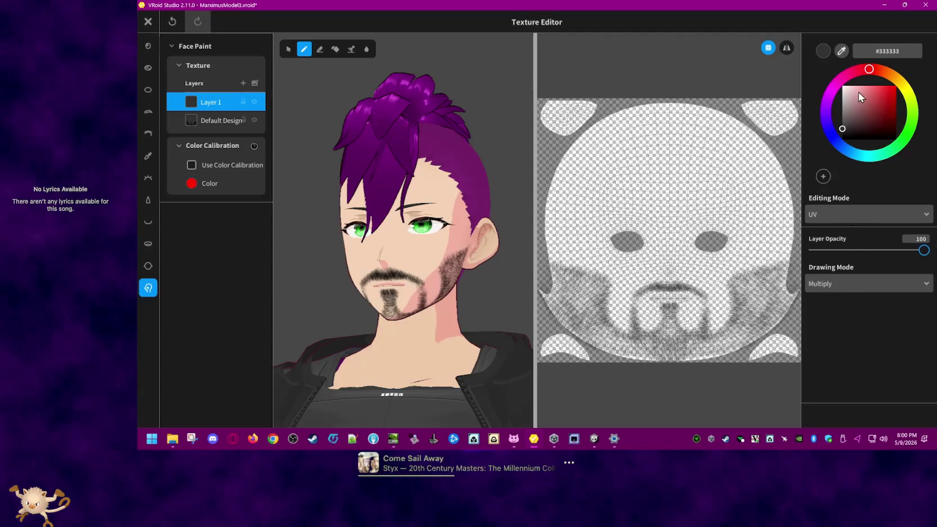
mouse_move(662, 303)
left_mouse_down()
mouse_move(723, 339)
mouse_move(763, 277)
mouse_move(745, 262)
left_mouse_up()
key("ctrl+z")
left_click(894, 87)
right_click_drag(460, 315, 451, 309)
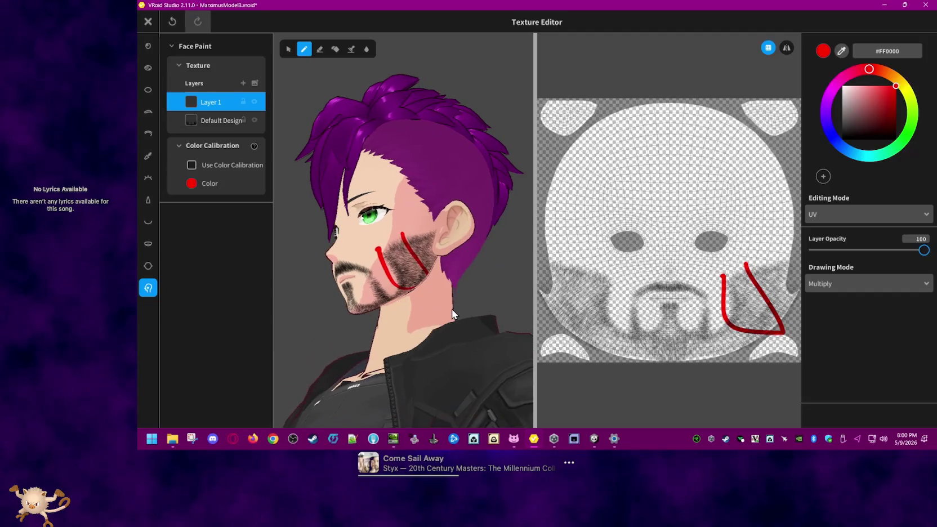
Step: Try the Color Burn, Darker Color and Lighten drawing modes on the red strokes
left_click(853, 278)
left_click(850, 344)
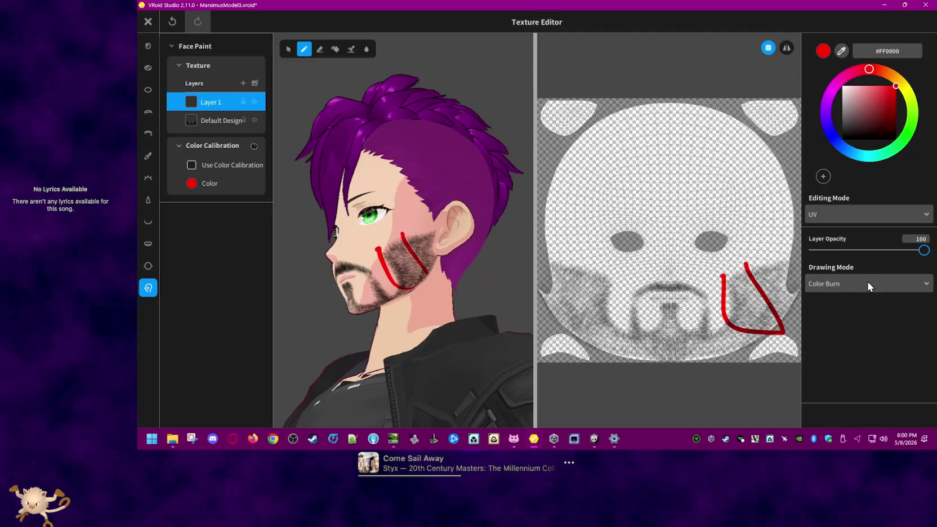
left_click(867, 284)
scroll(864, 331, "down", 1)
scroll(863, 331, "down", 1)
left_click(862, 328)
scroll(871, 332, "down", 1)
scroll(871, 332, "down", 2)
scroll(870, 332, "down", 2)
left_click(869, 325)
Step: Try the Color Burn, Linear Burn, Darker Color and Screen drawing modes
left_click(868, 287)
scroll(881, 313, "down", 2)
left_click(861, 309)
left_click(866, 286)
scroll(857, 319, "down", 1)
left_click(859, 344)
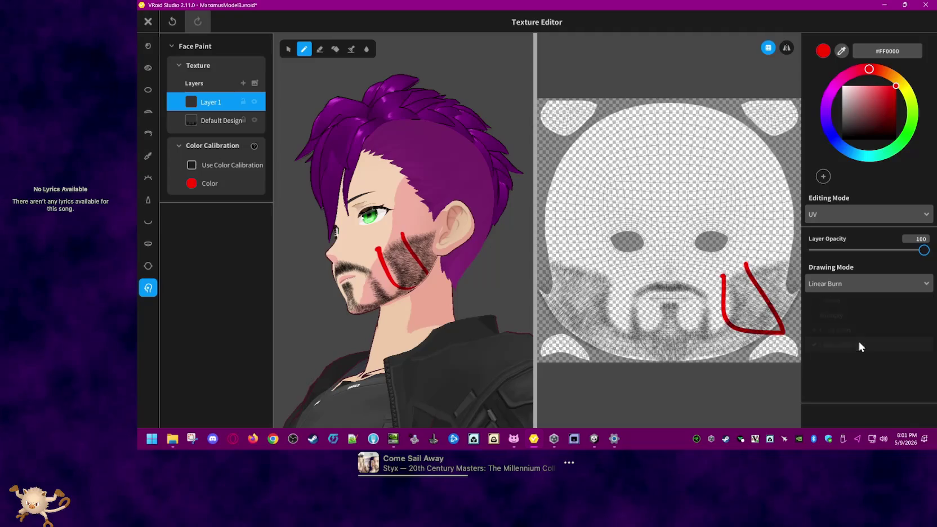
left_click(855, 288)
scroll(865, 328, "down", 2)
scroll(862, 327, "down", 1)
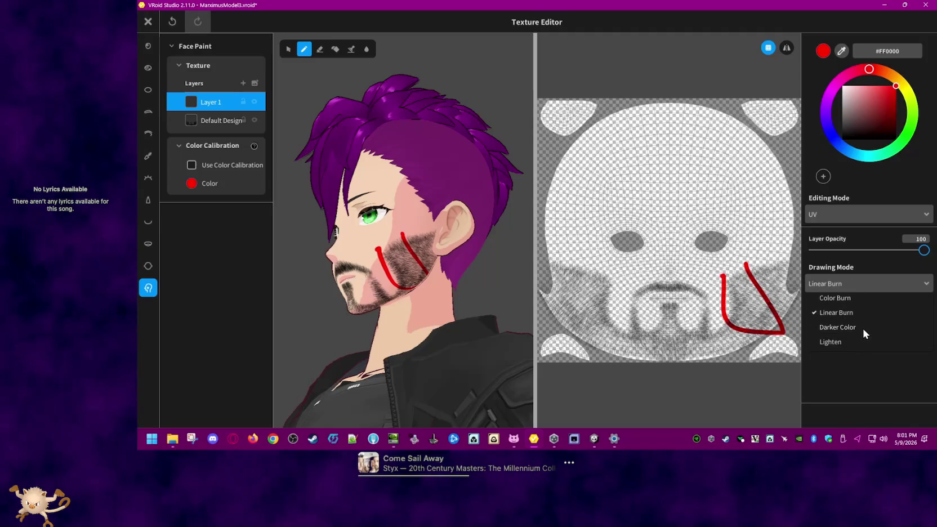
left_click(860, 307)
left_click(862, 290)
scroll(852, 338, "down", 2)
scroll(862, 332, "down", 2)
left_click(866, 321)
Step: Try Color Dodge, settle on Linear Dodge, then hide the layer and close the Texture Editor
left_click(864, 285)
scroll(877, 340, "down", 1)
scroll(877, 340, "down", 1)
scroll(879, 327, "down", 1)
left_click(871, 325)
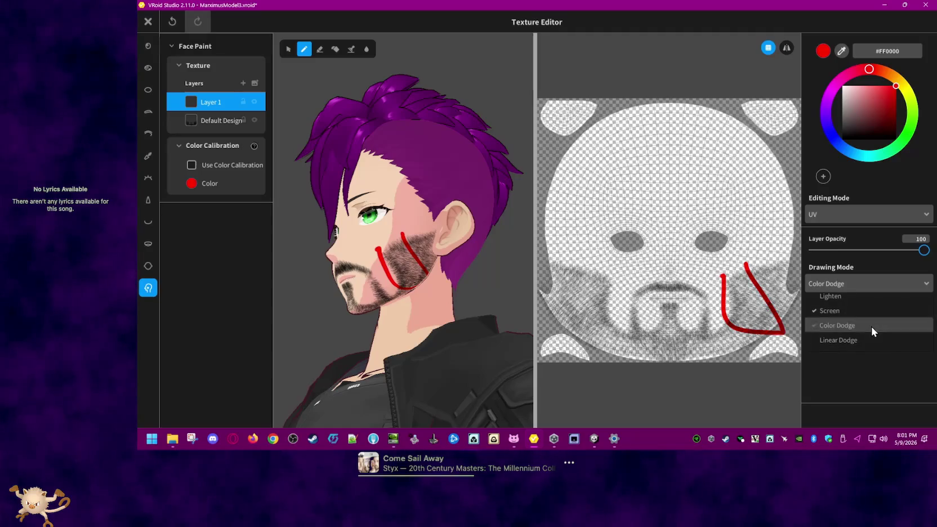
left_click(864, 281)
scroll(875, 308, "down", 1)
scroll(874, 318, "down", 1)
scroll(862, 327, "down", 1)
left_click(859, 342)
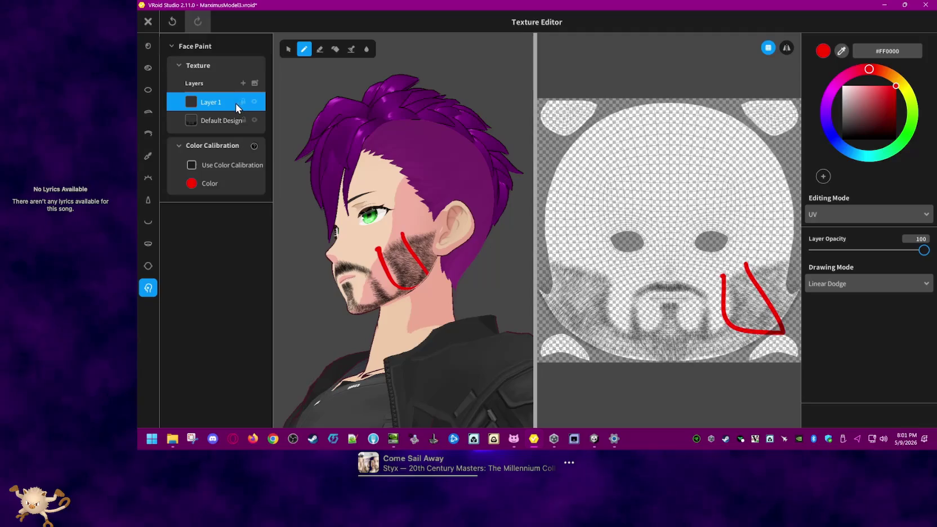
left_click(255, 103)
left_click(149, 22)
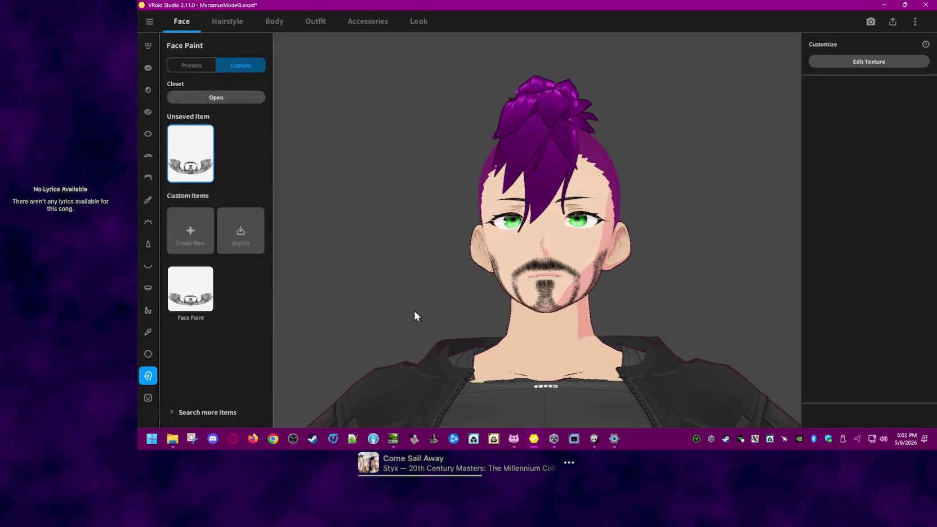
Step: Adjust eyebrow horizontal spread, depth, height and tilt, leaving the spread at 0.809
left_click(147, 157)
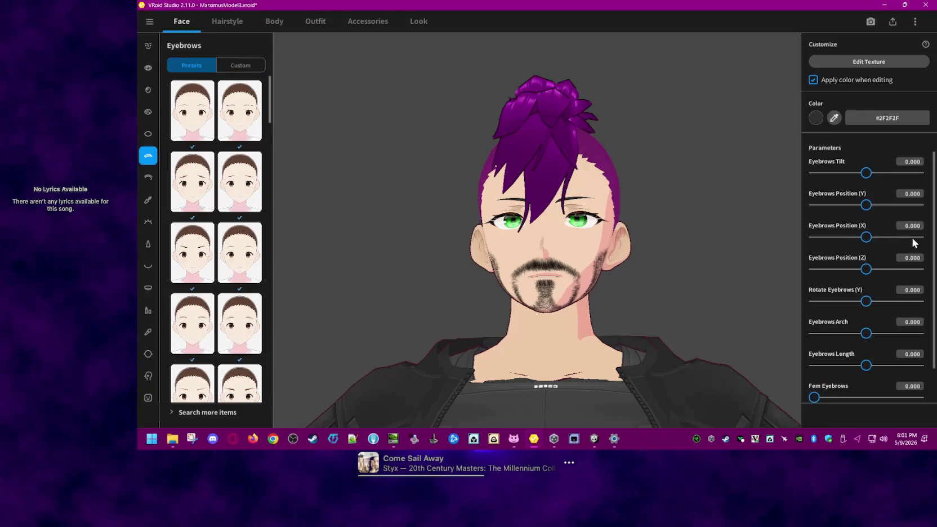
scroll(820, 203, "down", 1)
scroll(828, 231, "down", 1)
scroll(835, 247, "up", 1)
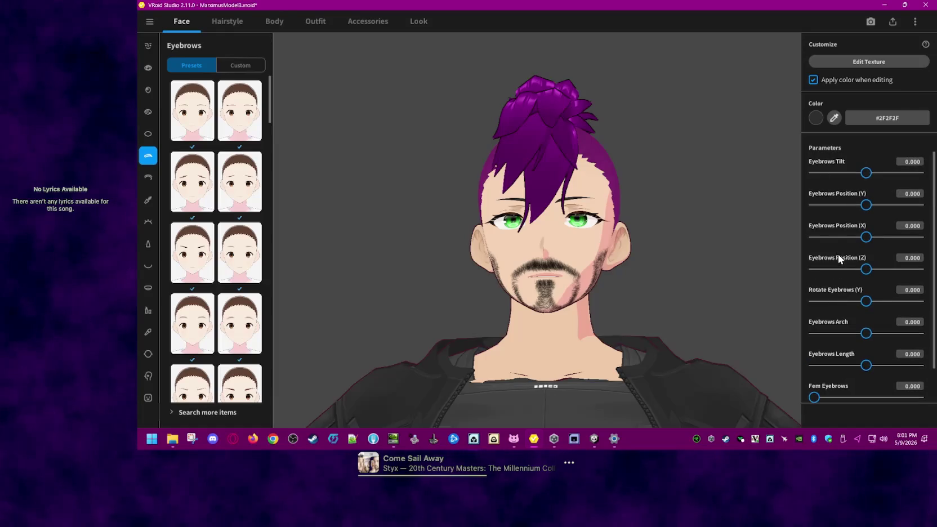
left_click(908, 237)
left_click(905, 237)
left_click_drag(899, 237, 908, 239)
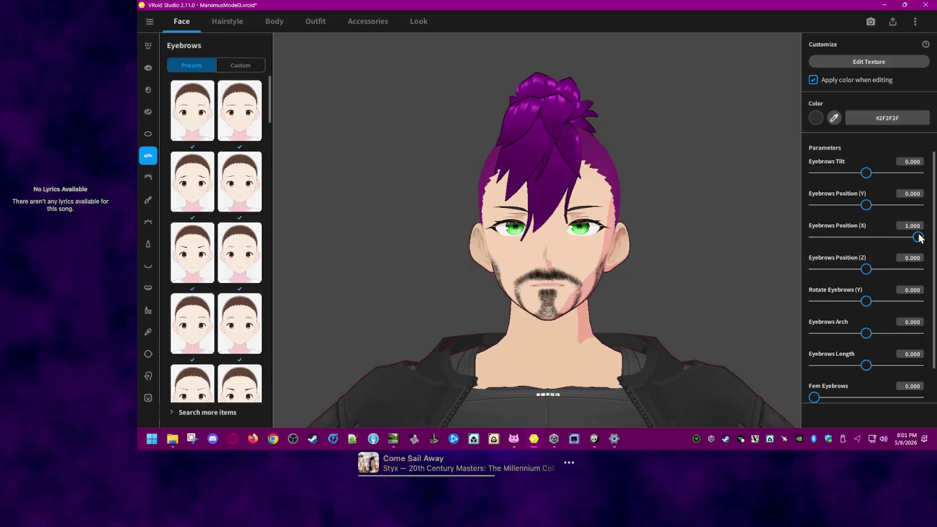
left_click(867, 269)
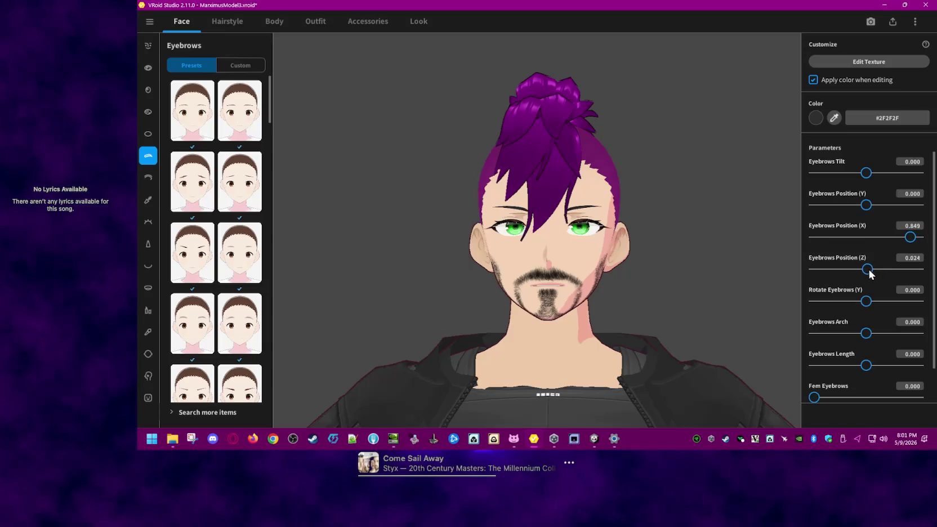
left_click_drag(865, 206, 872, 205)
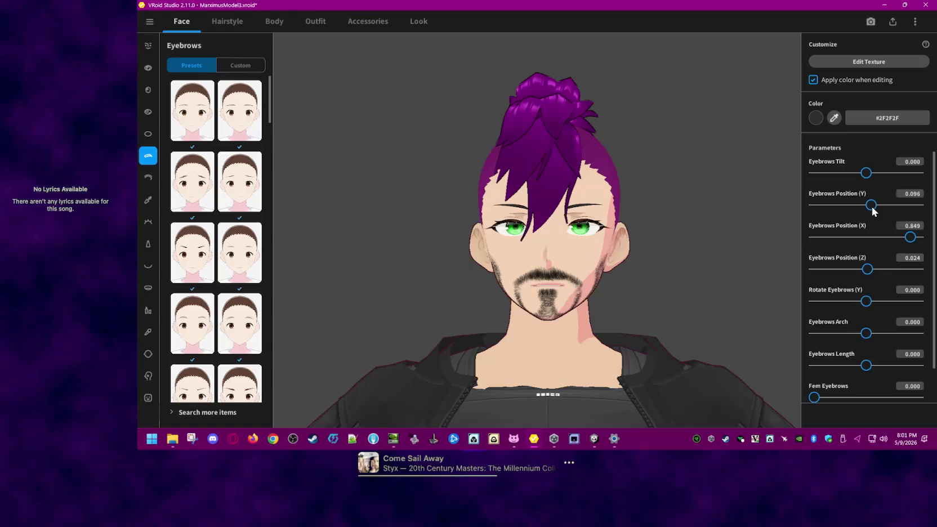
left_click_drag(867, 172, 873, 173)
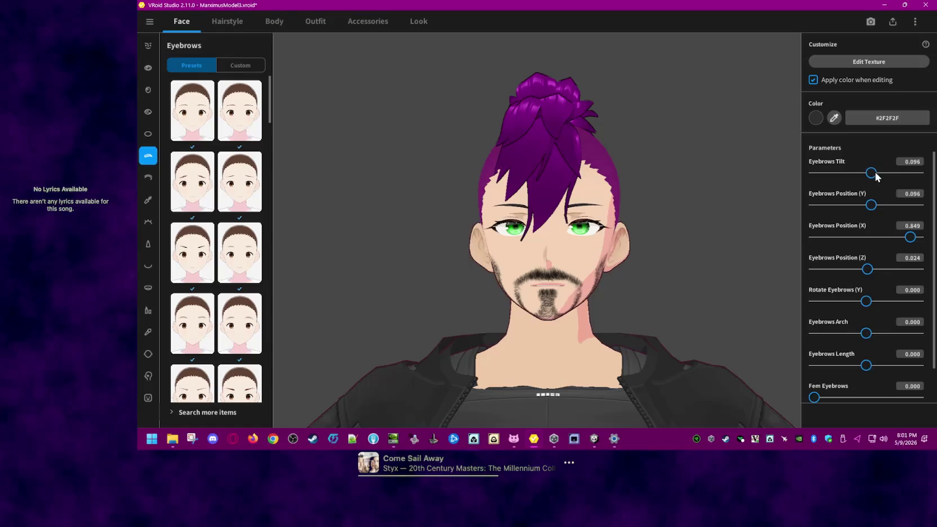
left_click_drag(911, 238, 912, 238)
right_click_drag(614, 281, 583, 282)
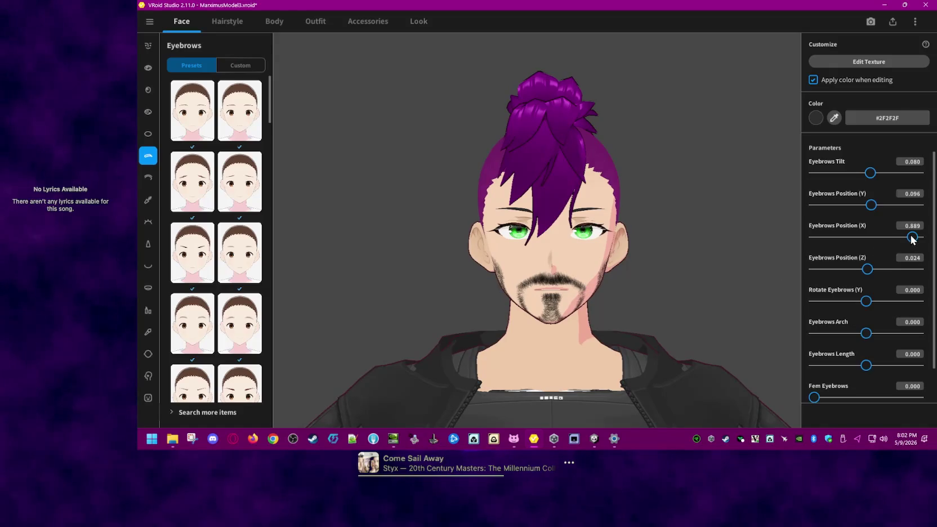
left_click_drag(913, 237, 909, 237)
Step: Push the eyebrows back, set tilt to 0.080, lower them slightly and set length to 0.048
right_click_drag(701, 278, 719, 275)
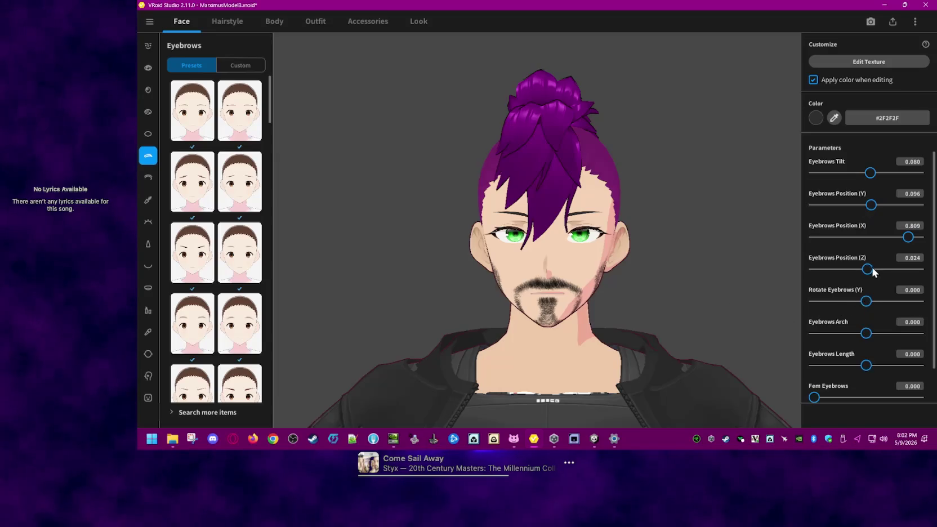
mouse_move(870, 269)
left_mouse_down()
mouse_move(850, 269)
mouse_move(866, 270)
left_mouse_up()
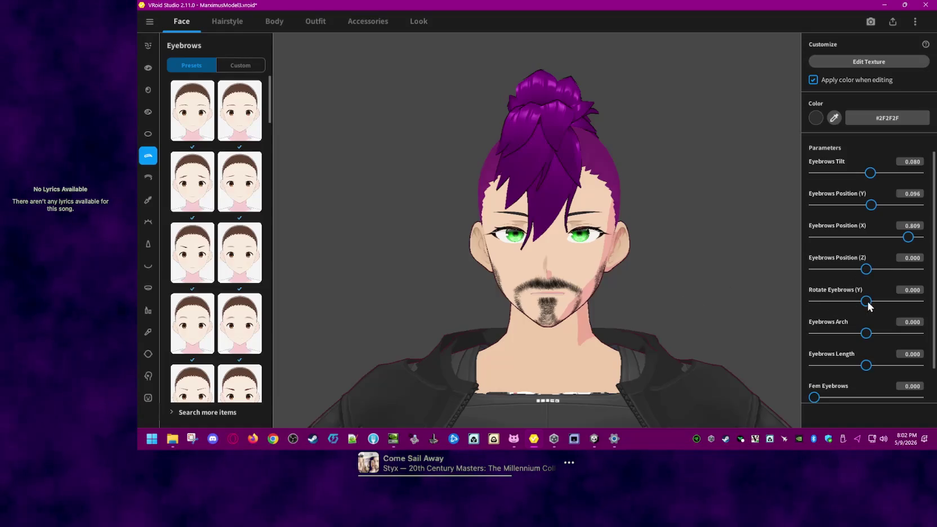
mouse_move(866, 302)
left_mouse_down()
mouse_move(798, 304)
mouse_move(868, 308)
mouse_move(884, 334)
left_mouse_up()
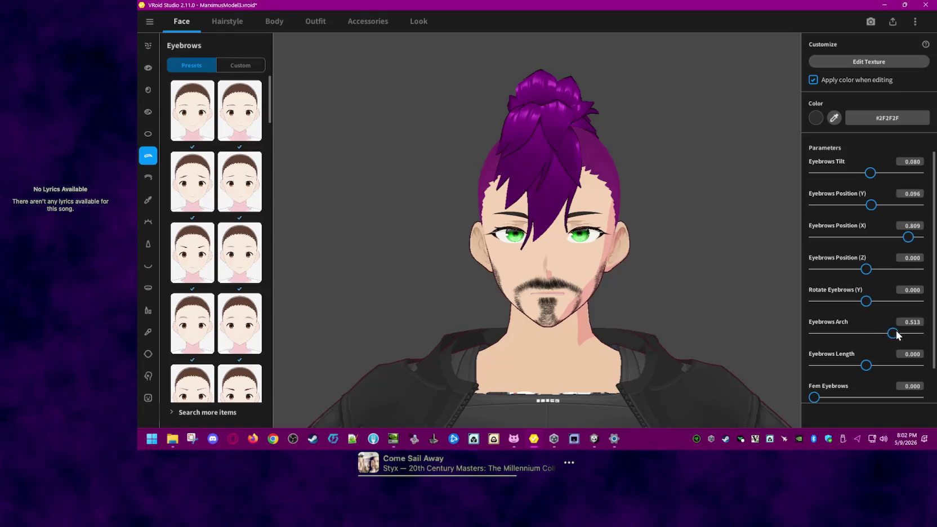
left_click_drag(866, 365, 868, 367)
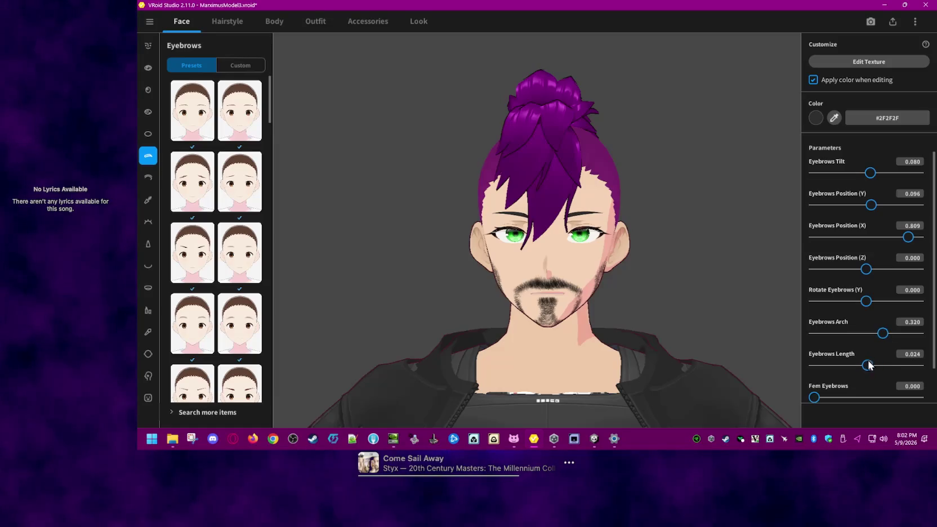
scroll(844, 350, "down", 1)
mouse_move(814, 390)
left_mouse_down()
mouse_move(838, 390)
mouse_move(794, 393)
left_mouse_up()
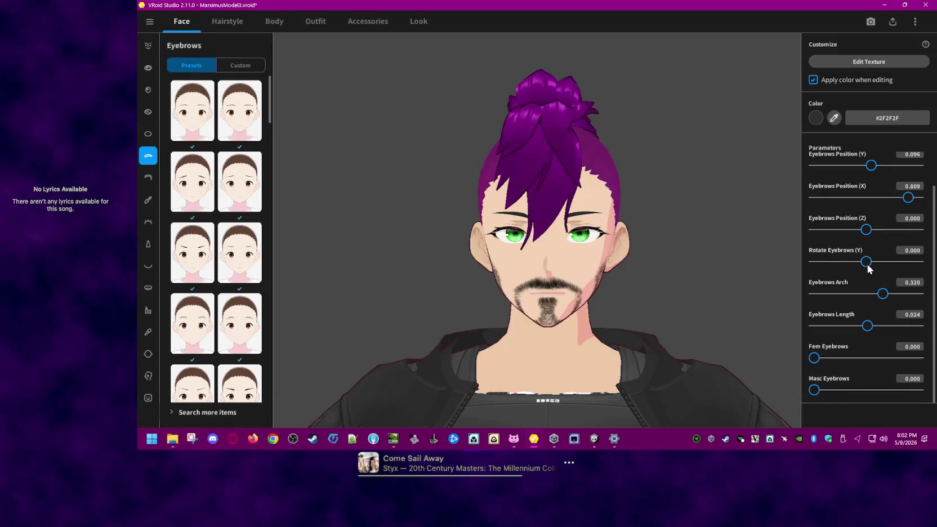
scroll(870, 262, "up", 1)
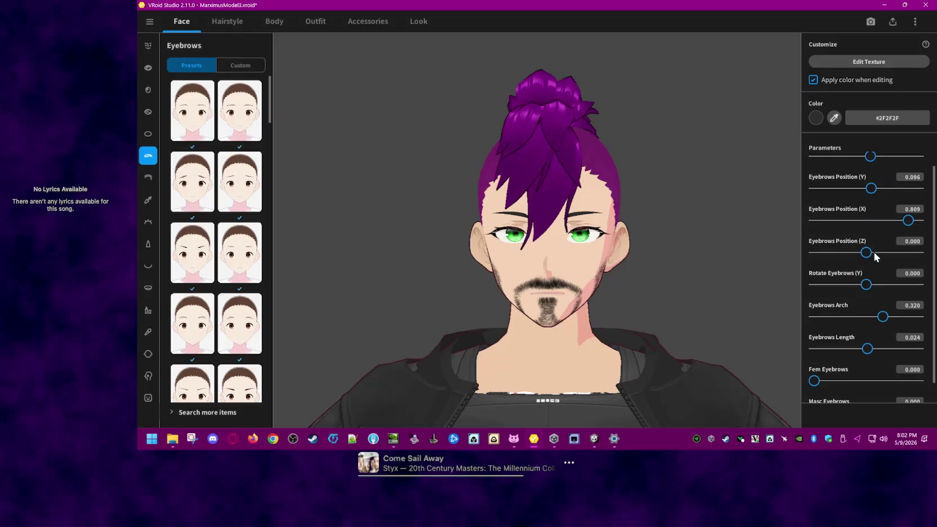
left_click_drag(870, 174, 870, 176)
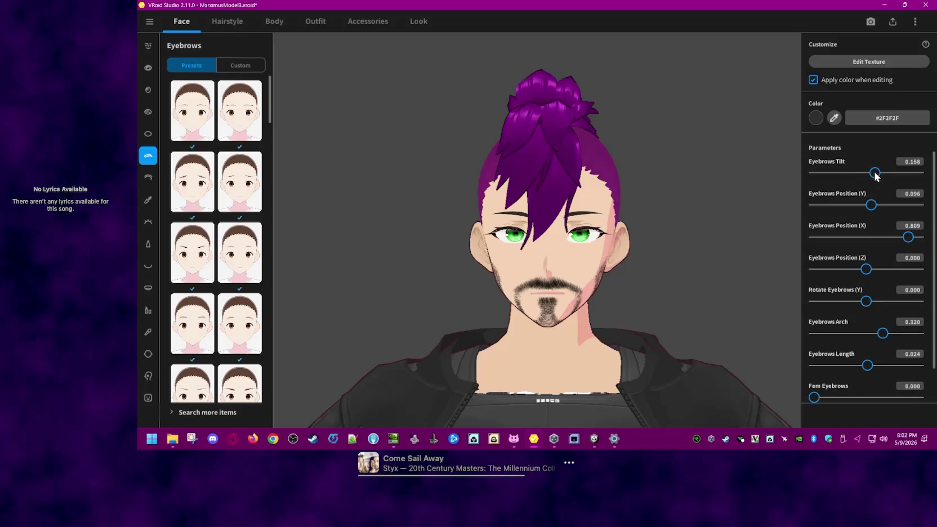
left_click_drag(870, 210, 868, 210)
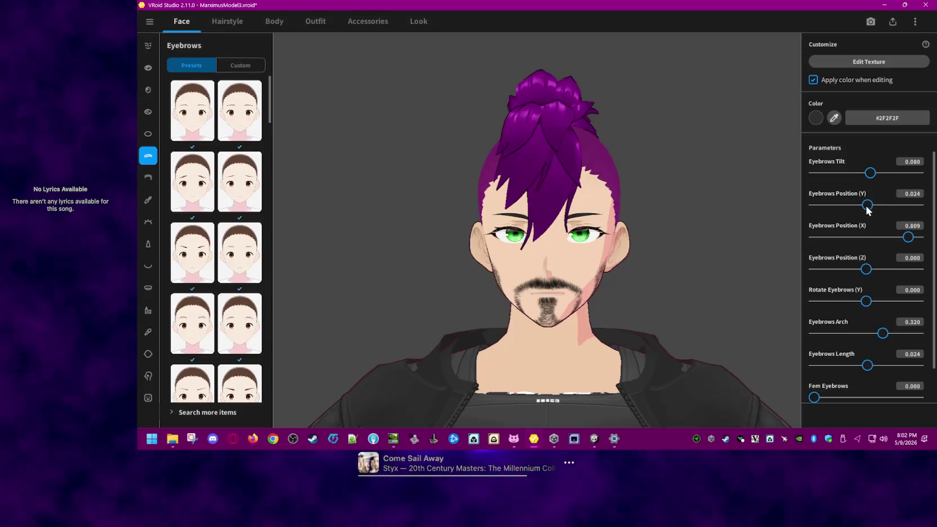
left_click_drag(909, 241, 897, 248)
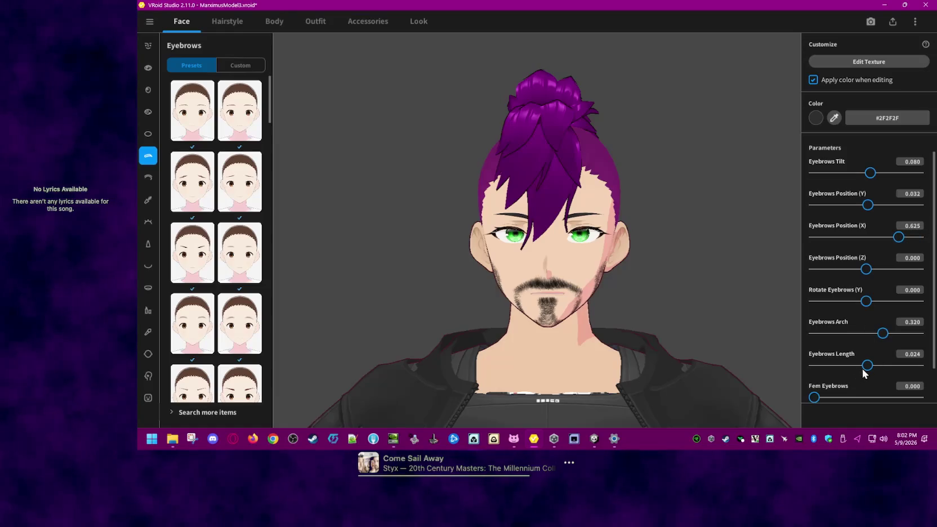
left_click_drag(866, 370, 868, 371)
Step: Set the eyebrow spread to 0.649, increase the arch and fine-tune the tilt
left_click_drag(898, 238, 905, 242)
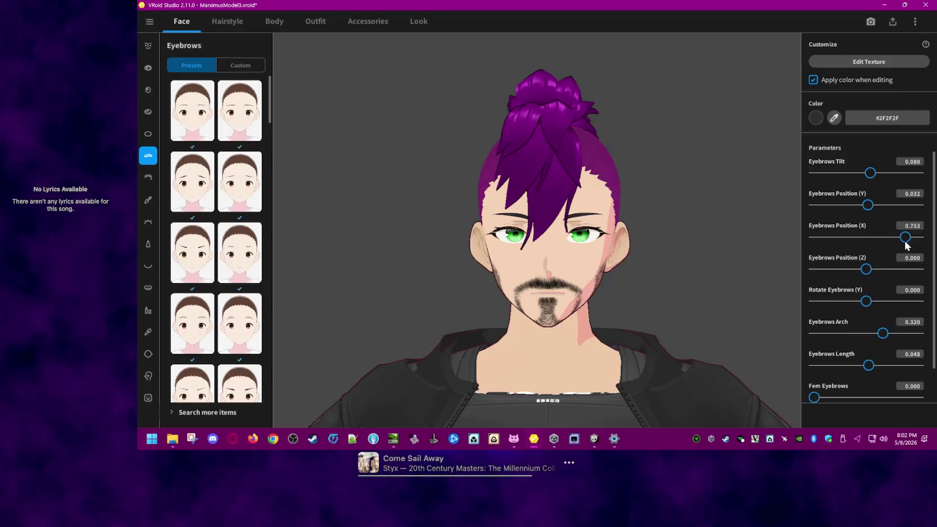
left_click_drag(904, 242, 899, 244)
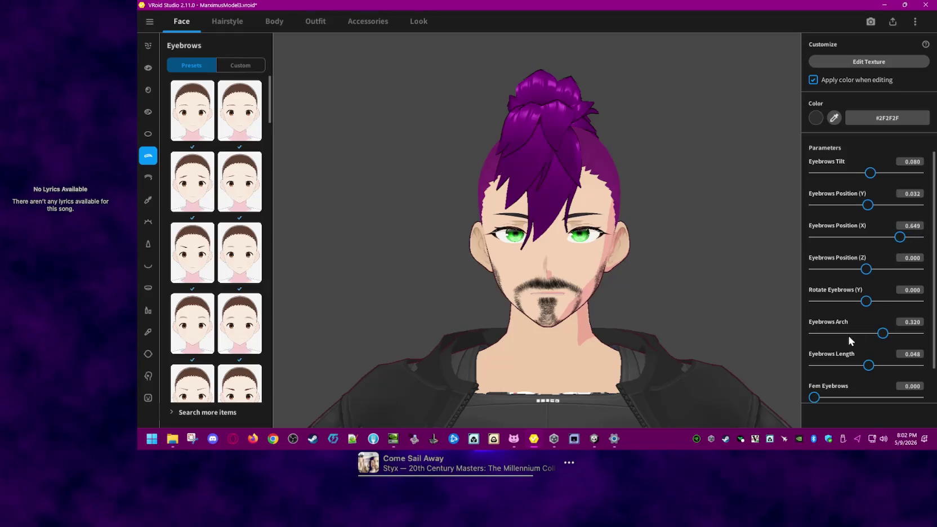
left_click_drag(884, 335, 896, 338)
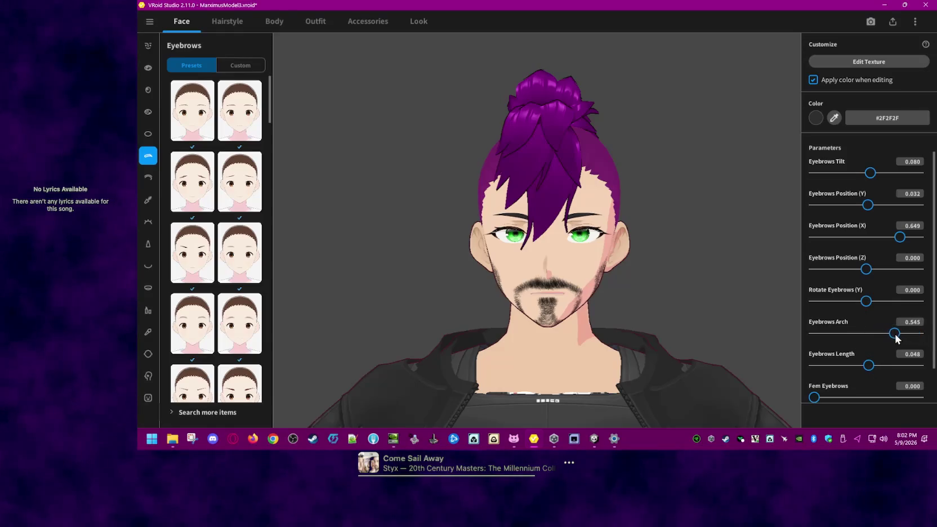
left_click_drag(896, 338, 892, 339)
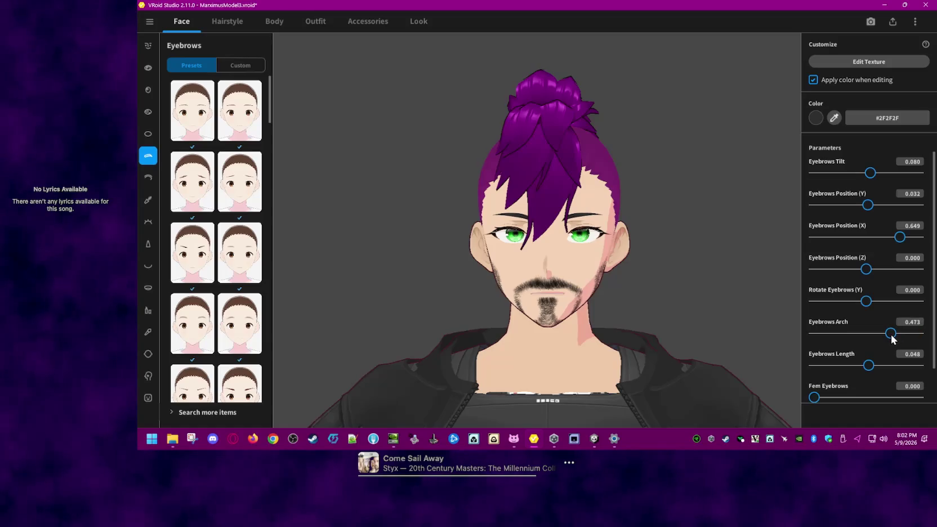
left_click_drag(892, 338, 891, 339)
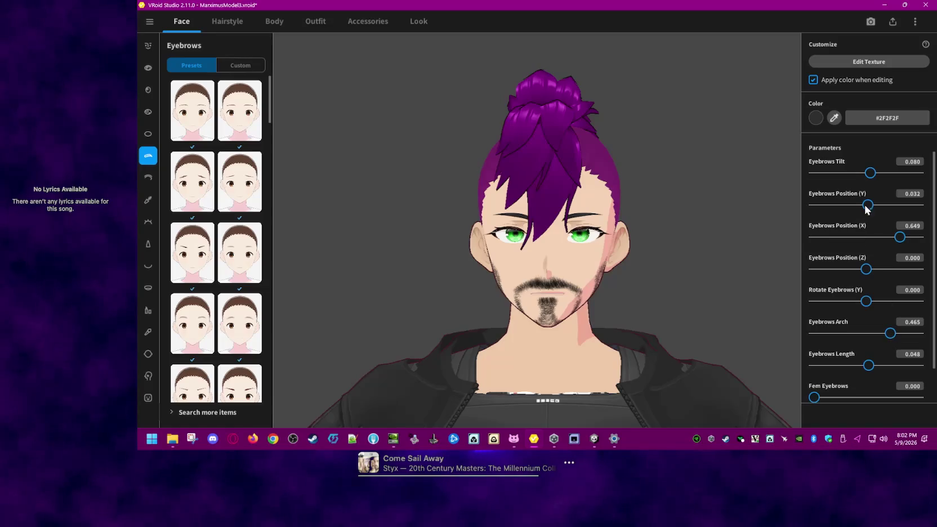
left_click_drag(870, 174, 870, 174)
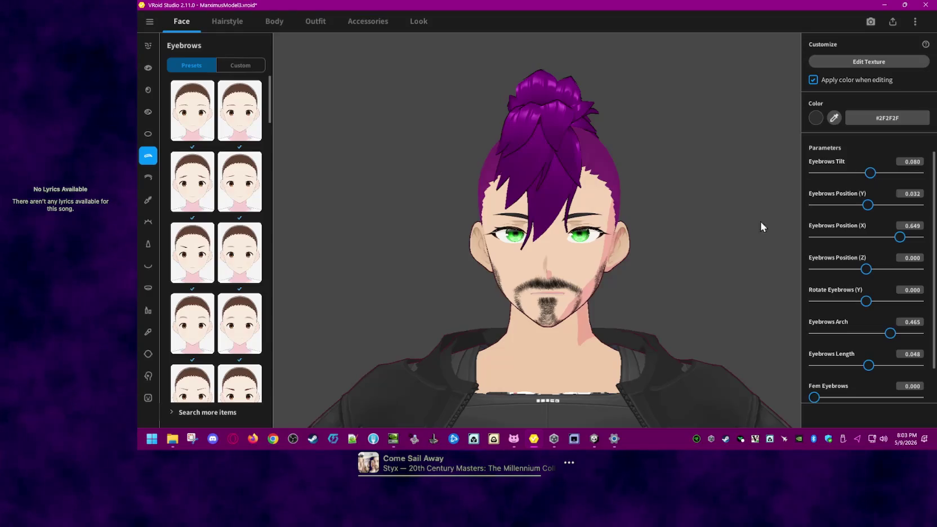
mouse_move(666, 261)
right_mouse_down()
mouse_move(675, 277)
mouse_move(626, 280)
mouse_move(610, 292)
mouse_move(624, 291)
mouse_move(608, 291)
mouse_move(606, 307)
mouse_move(650, 281)
right_mouse_up()
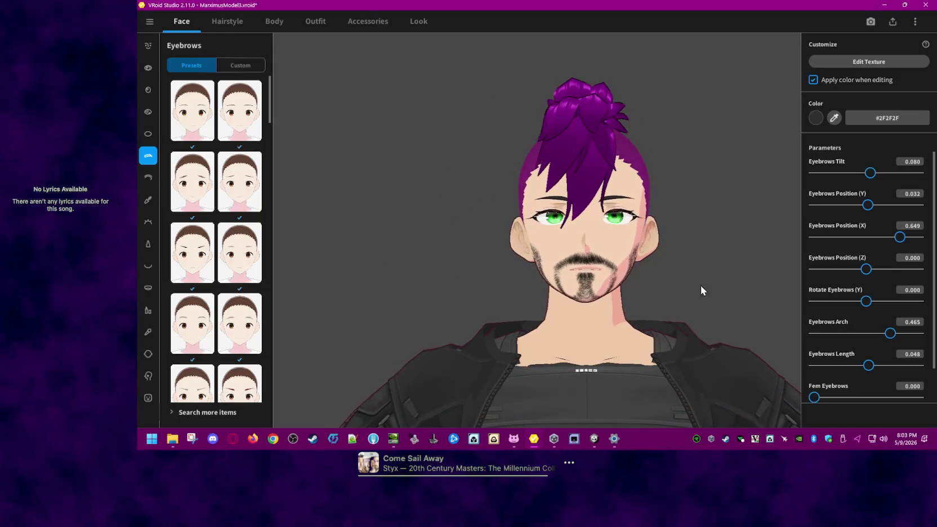
left_click(816, 118)
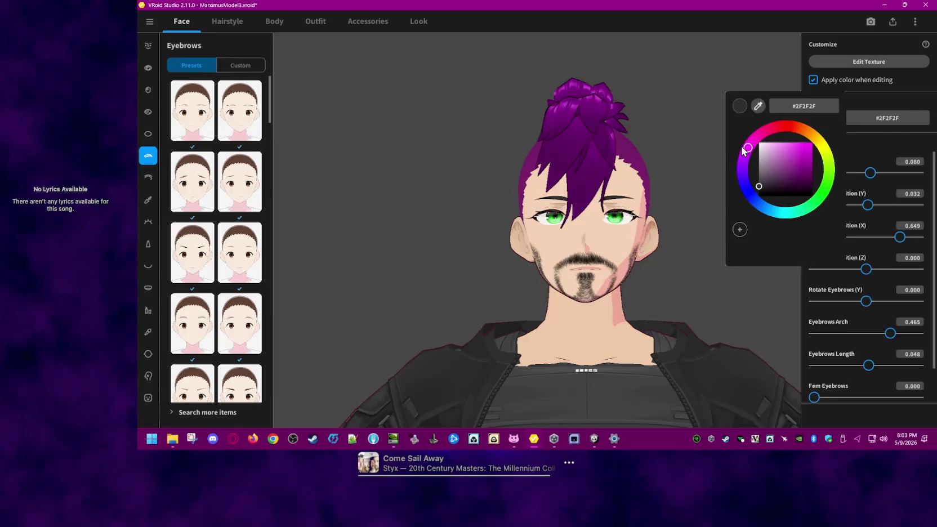
Step: Darken the eyebrow colour to purple #650065 and view the head in profile
left_click_drag(775, 168, 818, 177)
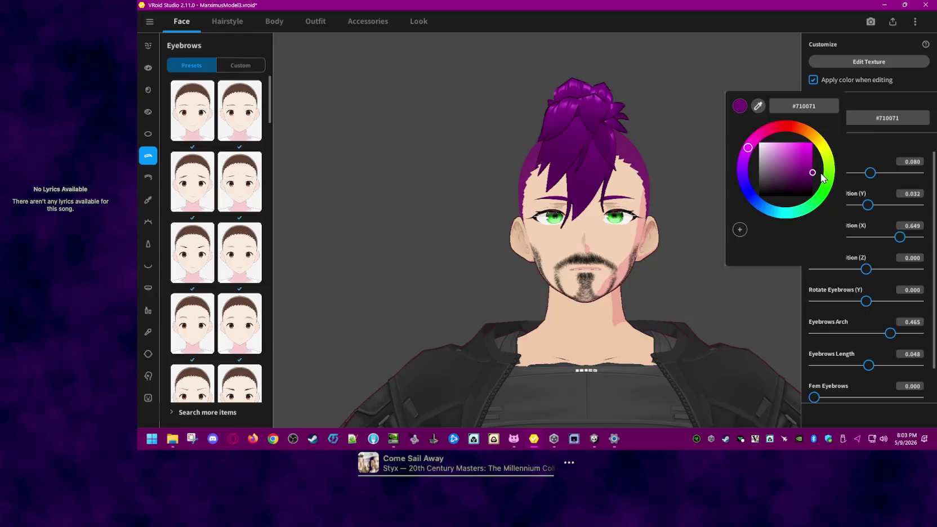
left_click_drag(820, 173, 822, 175)
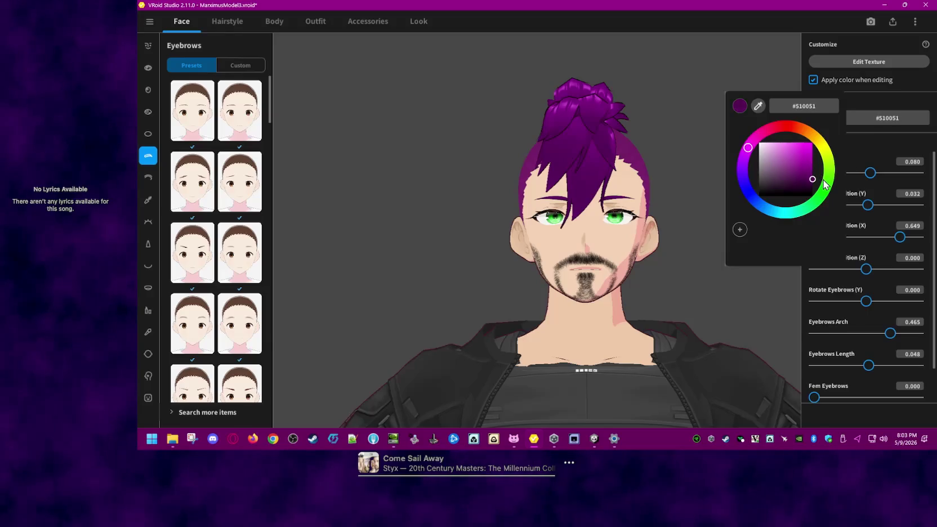
mouse_move(712, 173)
right_mouse_down()
mouse_move(714, 181)
mouse_move(735, 179)
mouse_move(749, 199)
mouse_move(712, 178)
right_mouse_up()
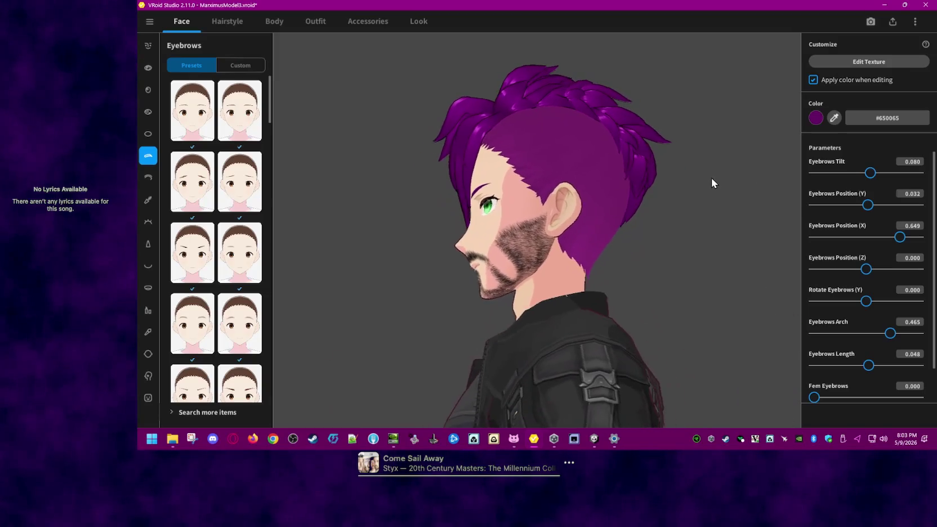
Step: Visit the Eyelids and Mouth face settings, then launch Photo Booth
left_click(146, 178)
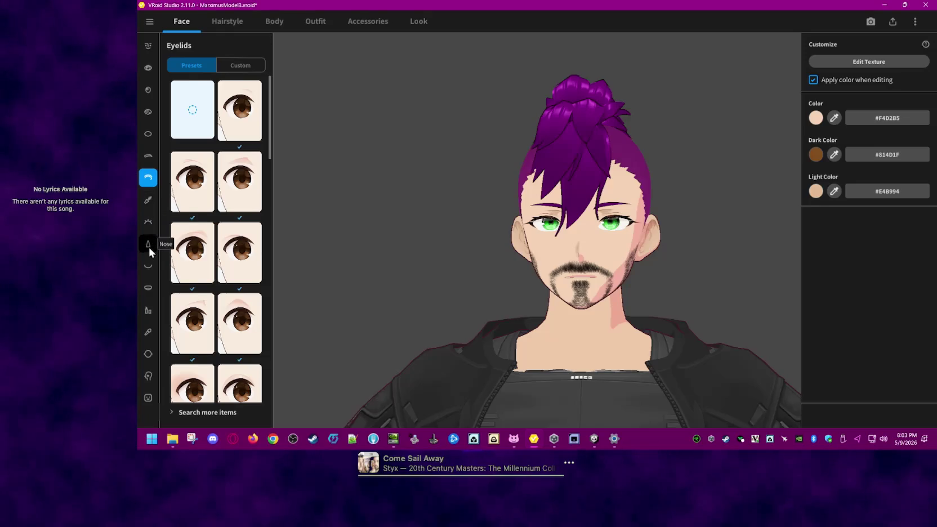
left_click(148, 265)
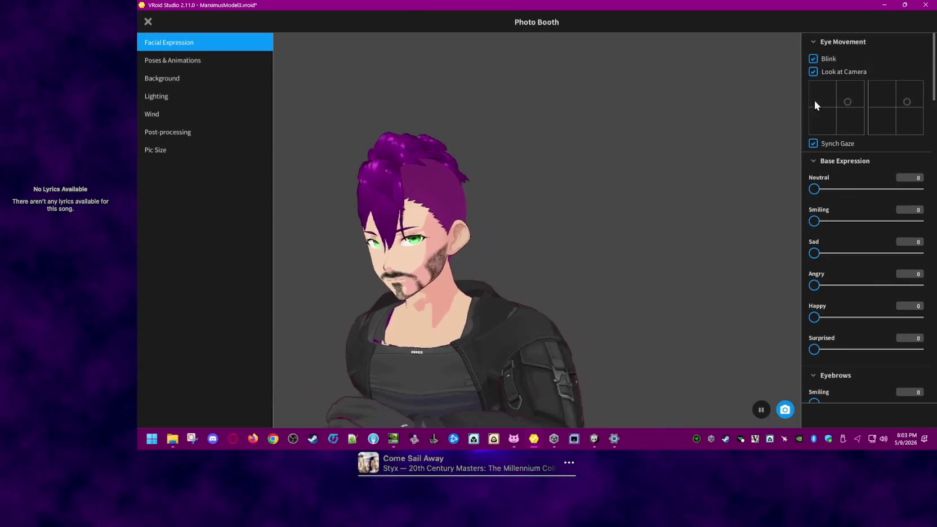
left_click(812, 42)
Step: Set the Open Wide expression slider to 100 in Photo Booth
left_click(812, 42)
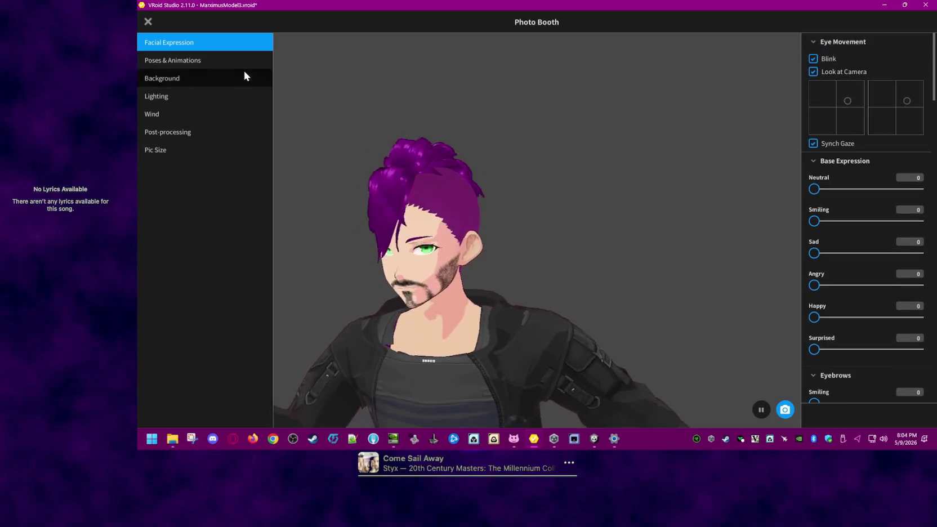
scroll(881, 290, "down", 2)
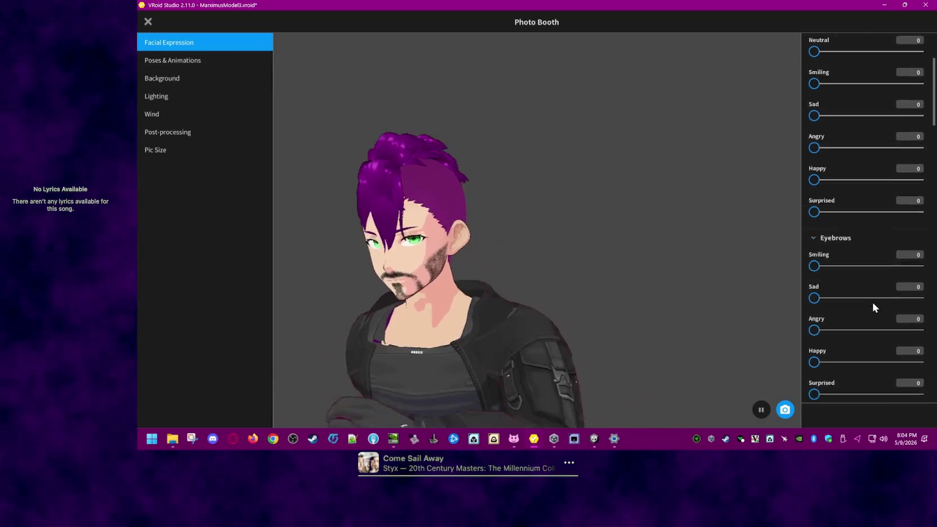
scroll(872, 302, "down", 2)
scroll(869, 303, "down", 1)
scroll(869, 300, "down", 2)
scroll(869, 303, "down", 1)
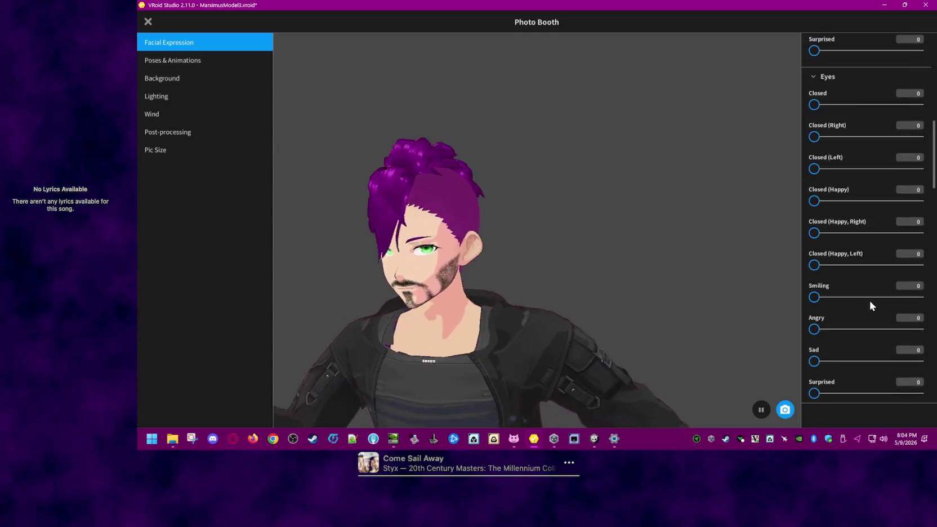
scroll(870, 300, "up", 3)
scroll(869, 288, "up", 2)
scroll(868, 285, "up", 3)
scroll(869, 285, "up", 1)
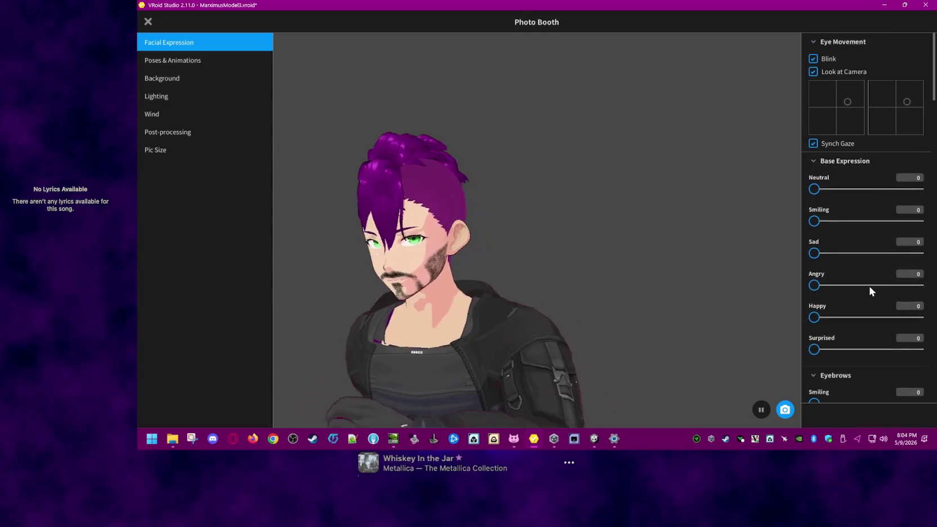
scroll(870, 293, "down", 1)
scroll(869, 288, "down", 2)
scroll(868, 286, "down", 1)
scroll(868, 286, "down", 2)
scroll(867, 289, "down", 1)
scroll(864, 294, "down", 2)
scroll(864, 298, "down", 1)
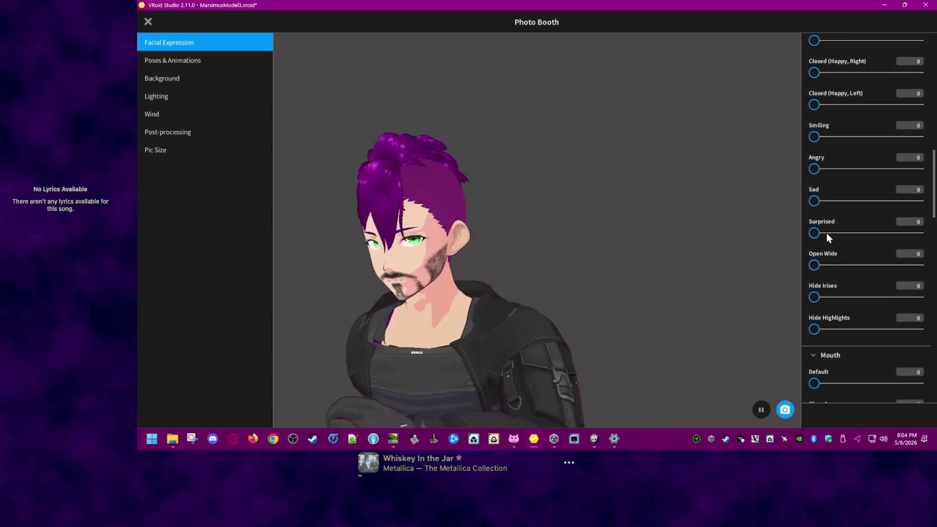
left_click_drag(815, 265, 922, 269)
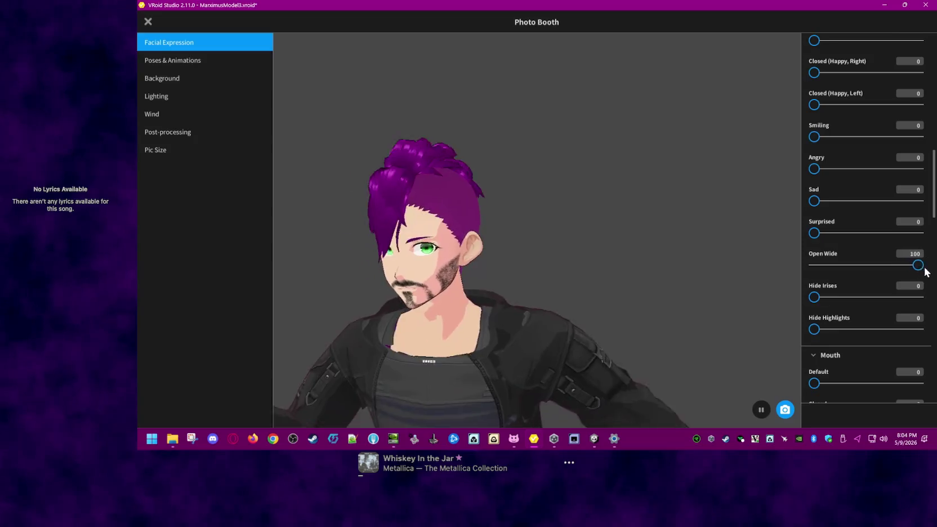
Step: Apply the Default pose, reset Open Wide, and set Hide Irises to 100
left_click(231, 60)
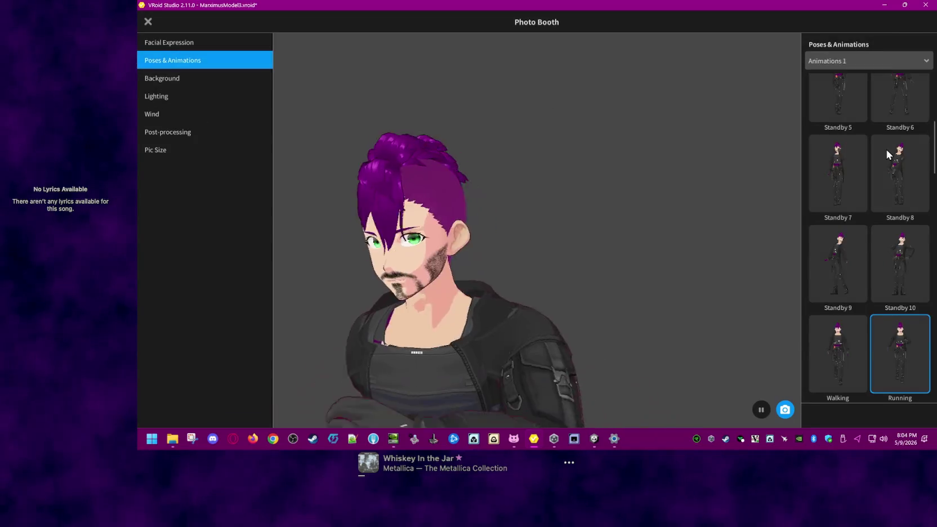
scroll(912, 149, "down", 1)
scroll(850, 127, "up", 2)
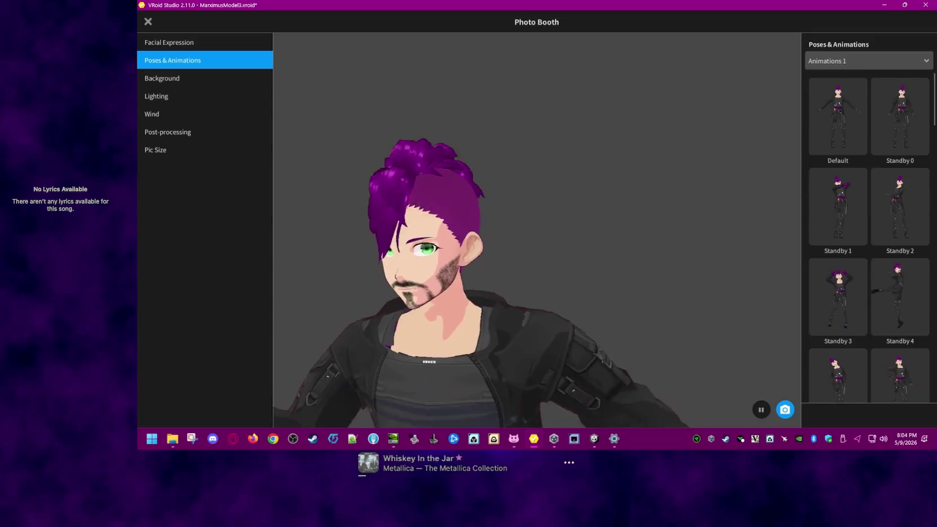
left_click(849, 128)
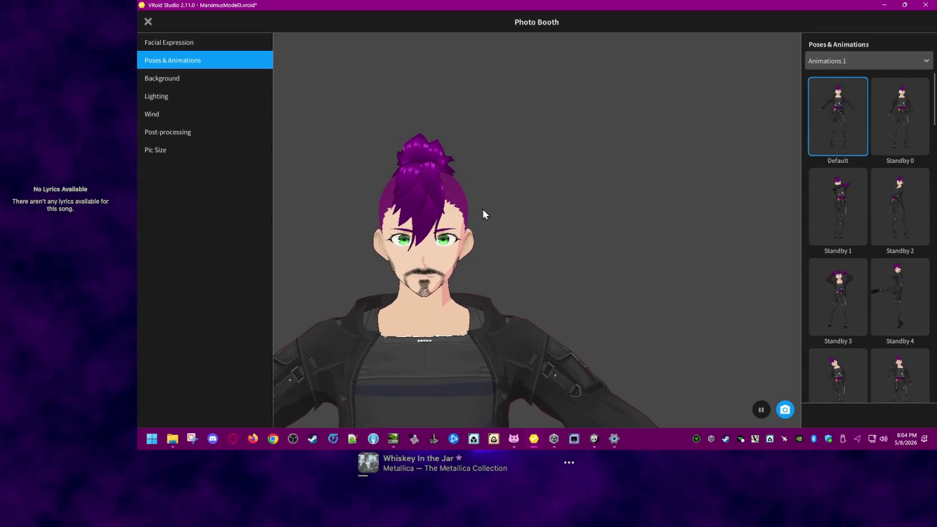
left_click(219, 44)
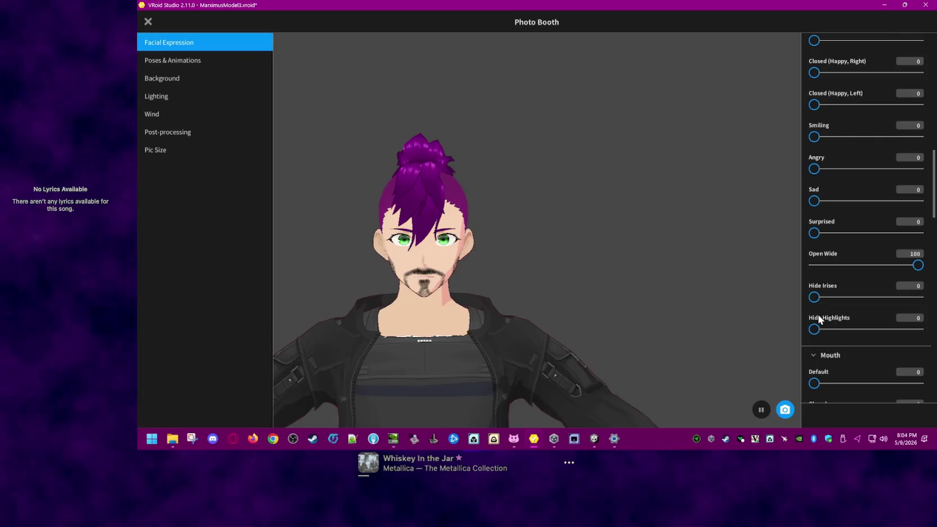
left_click_drag(917, 267, 733, 274)
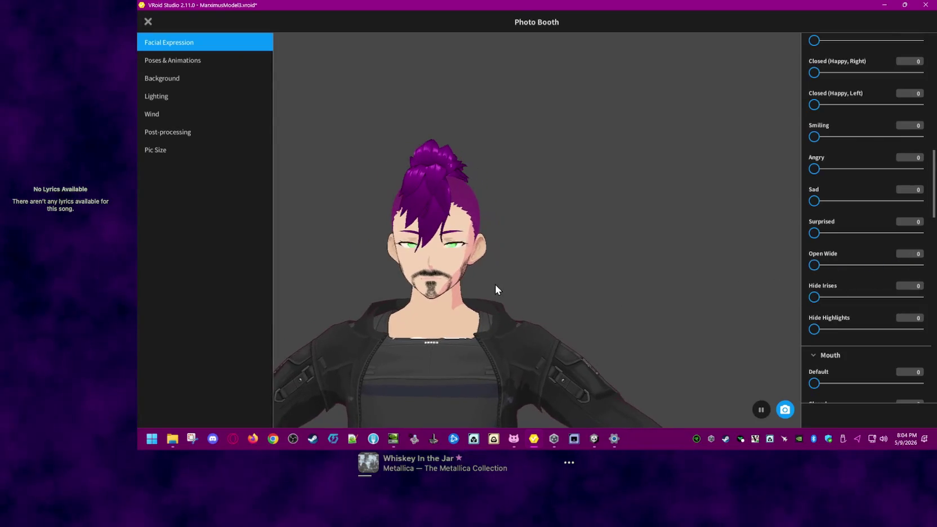
left_click_drag(814, 297, 922, 297)
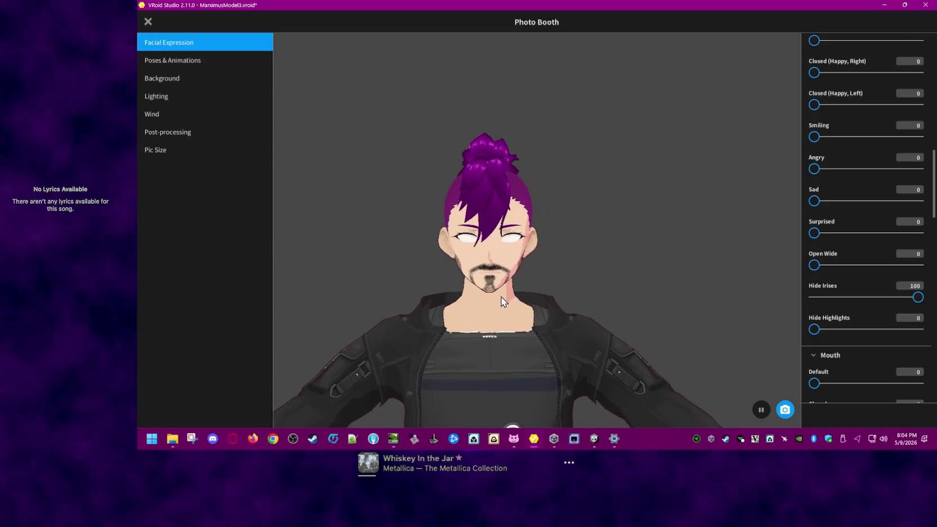
scroll(502, 297, "up", 2)
Step: Bring the green irises back and preview hidden eye highlights and a surprised eye look
scroll(510, 309, "up", 3)
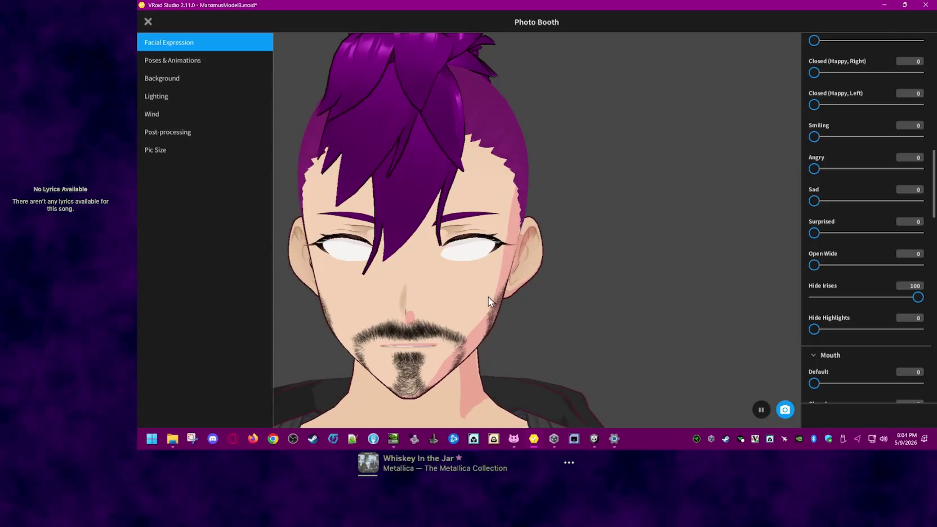
left_click_drag(918, 297, 837, 297)
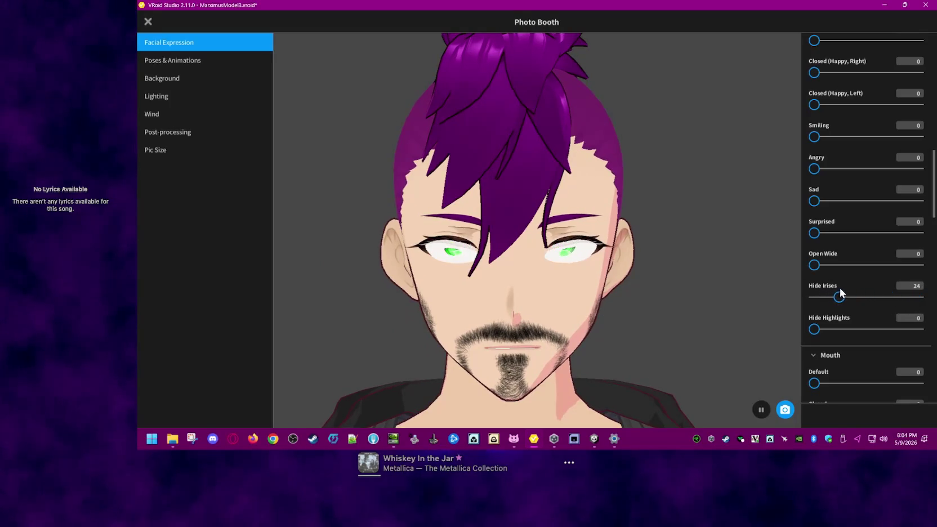
left_click_drag(838, 297, 804, 290)
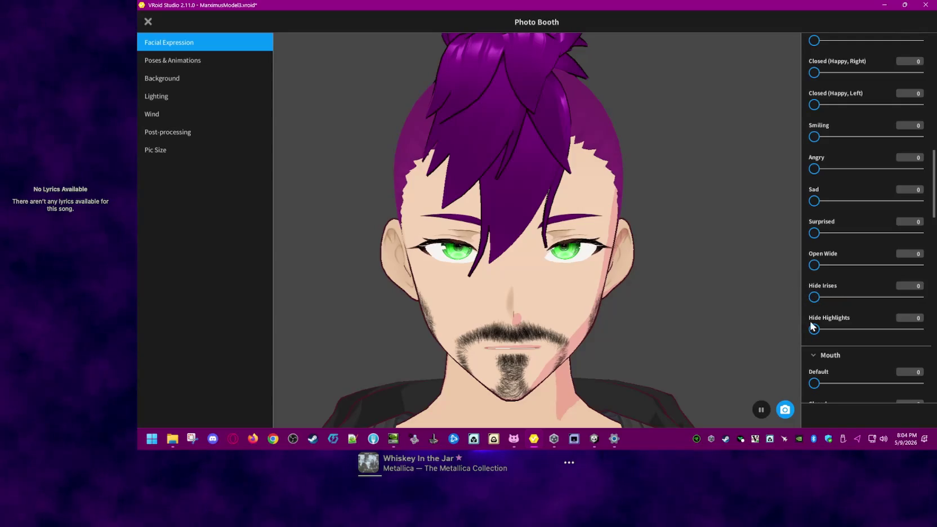
mouse_move(817, 329)
left_mouse_down()
mouse_move(917, 329)
mouse_move(644, 352)
left_mouse_up()
mouse_move(824, 234)
left_mouse_down()
mouse_move(860, 229)
mouse_move(797, 221)
left_mouse_up()
mouse_move(814, 265)
left_mouse_down()
mouse_move(918, 266)
mouse_move(650, 272)
left_mouse_up()
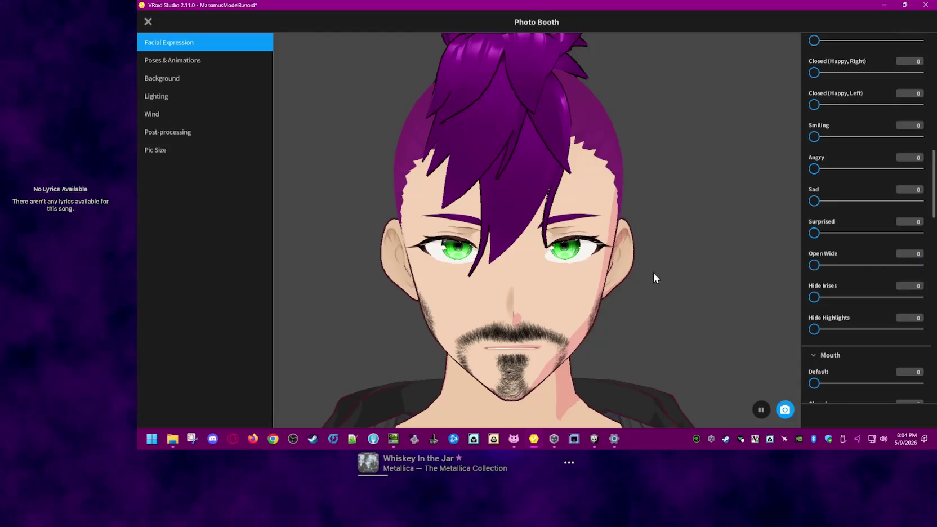
Step: Preview the O, A, E and I mouth shapes, opening the mouth wide with A at 100
scroll(867, 360, "down", 2)
scroll(862, 352, "down", 1)
scroll(853, 349, "down", 1)
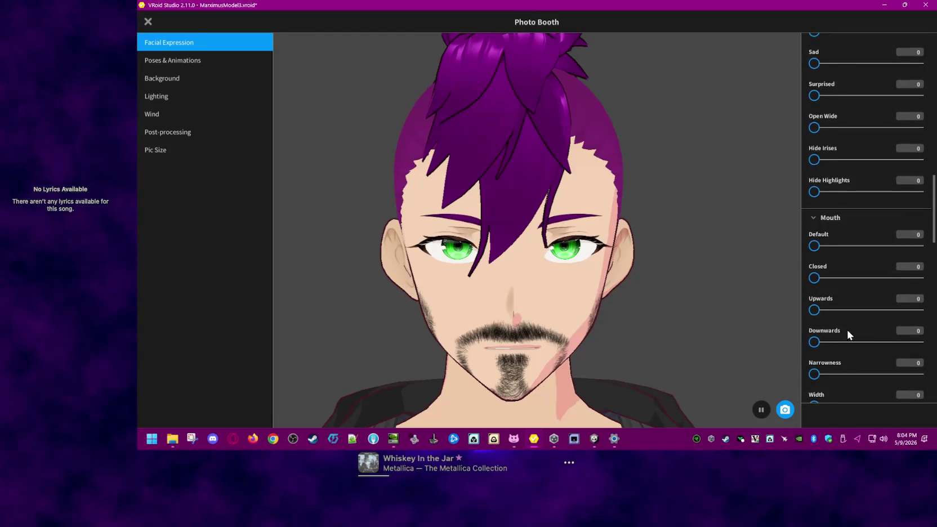
scroll(847, 328, "down", 1)
scroll(845, 323, "down", 1)
scroll(839, 321, "down", 2)
scroll(837, 335, "down", 2)
scroll(838, 336, "down", 1)
left_click_drag(816, 336, 862, 338)
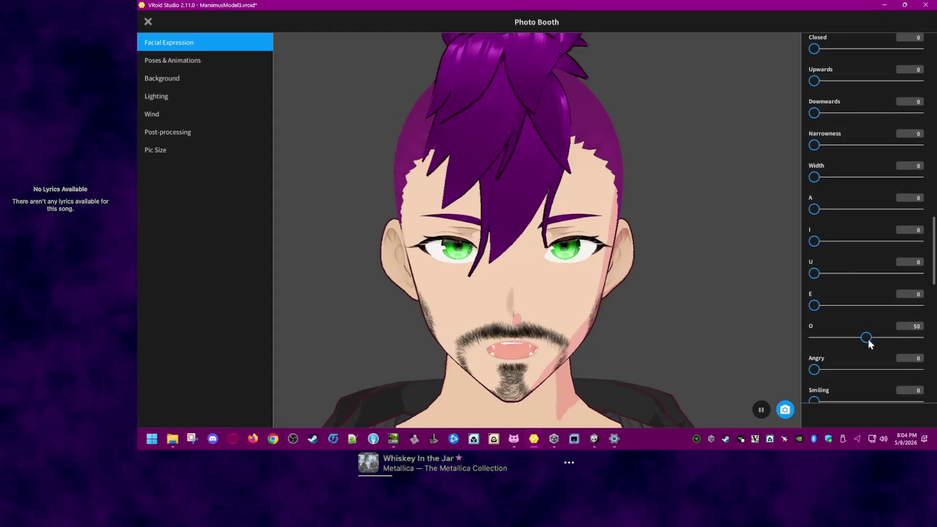
left_click_drag(817, 214, 921, 209)
left_click_drag(861, 338, 811, 348)
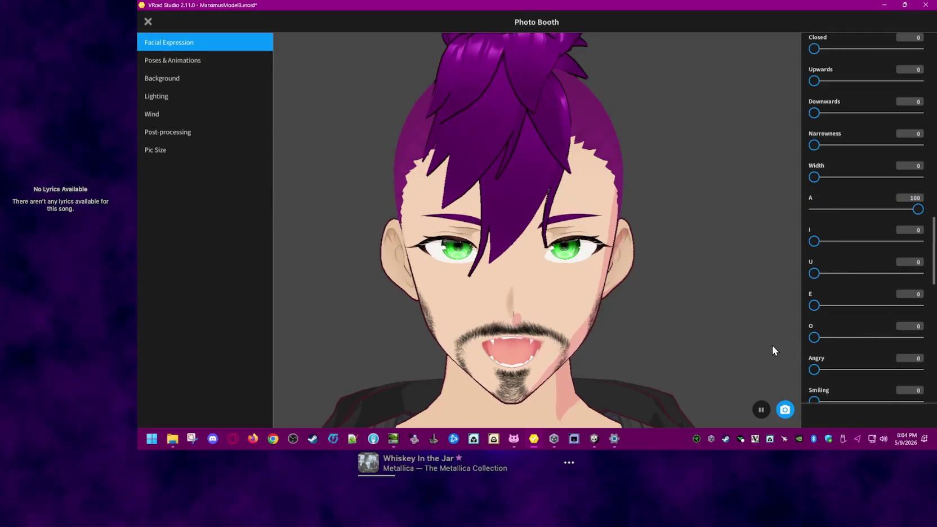
scroll(706, 321, "down", 2)
scroll(698, 326, "down", 1)
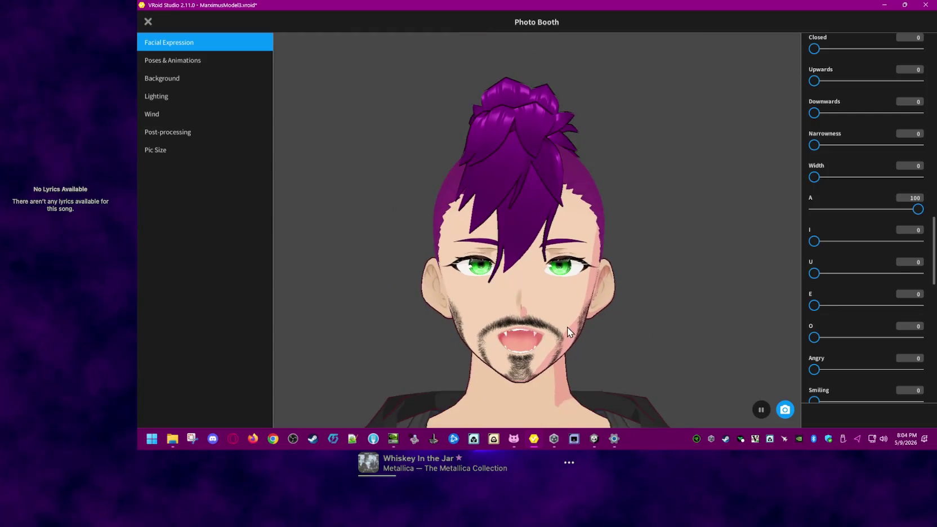
mouse_move(820, 302)
left_mouse_down()
mouse_move(854, 305)
mouse_move(814, 305)
left_mouse_up()
left_click_drag(815, 241, 902, 242)
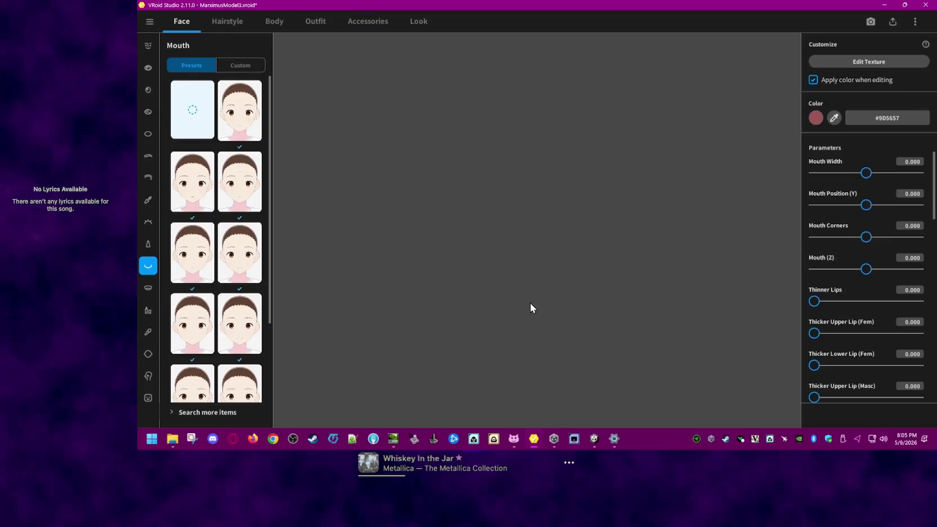
Step: Change the avatar's mouth colour from #9D5657 to a brighter red, #C2383A
left_click(815, 117)
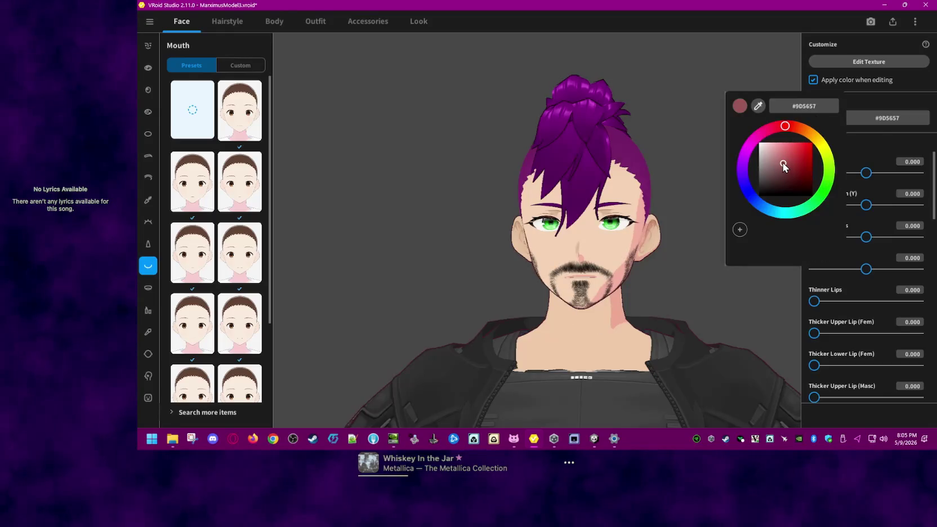
left_click_drag(783, 163, 797, 156)
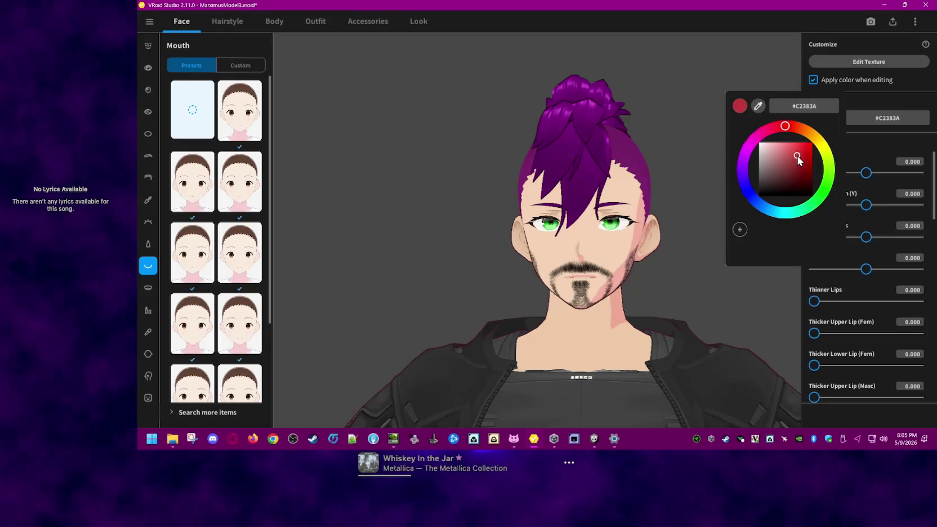
left_click(668, 62)
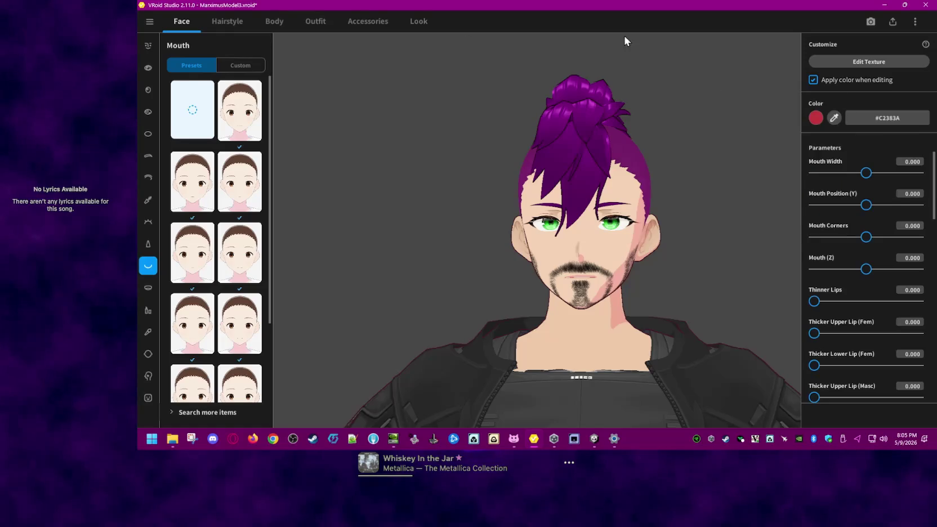
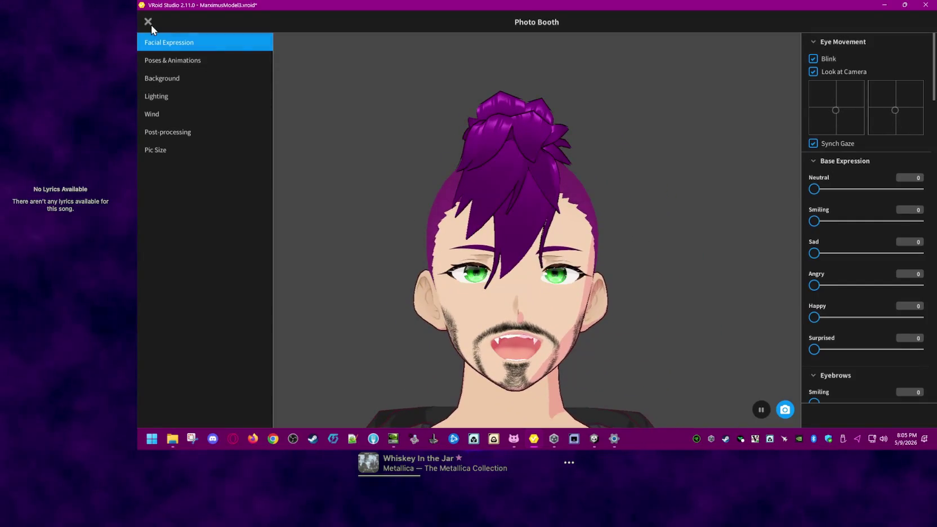
Step: Exit the Photo Booth with Esc, back to the Face tab's Mouth settings
key("Escape")
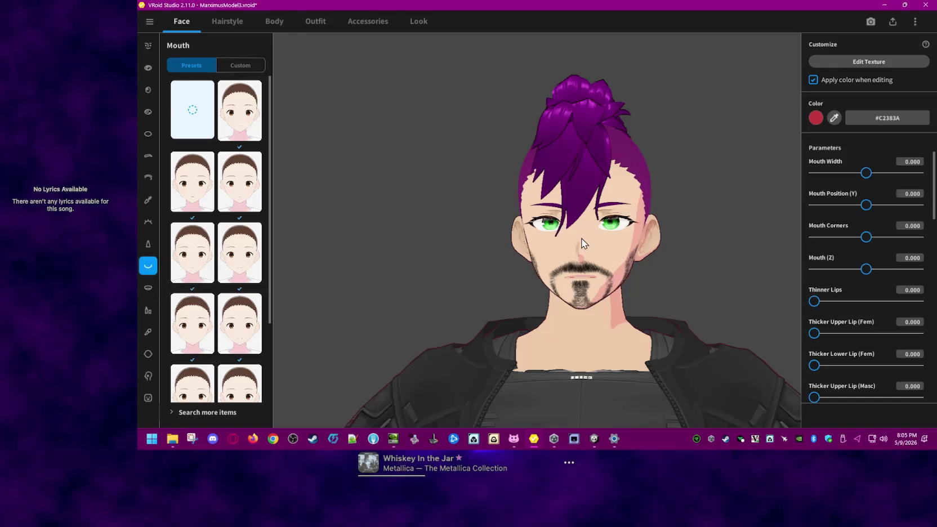
Step: Select Mouth Inside, dismiss the colour notice, and uncheck Apply color when editing
left_click(150, 292)
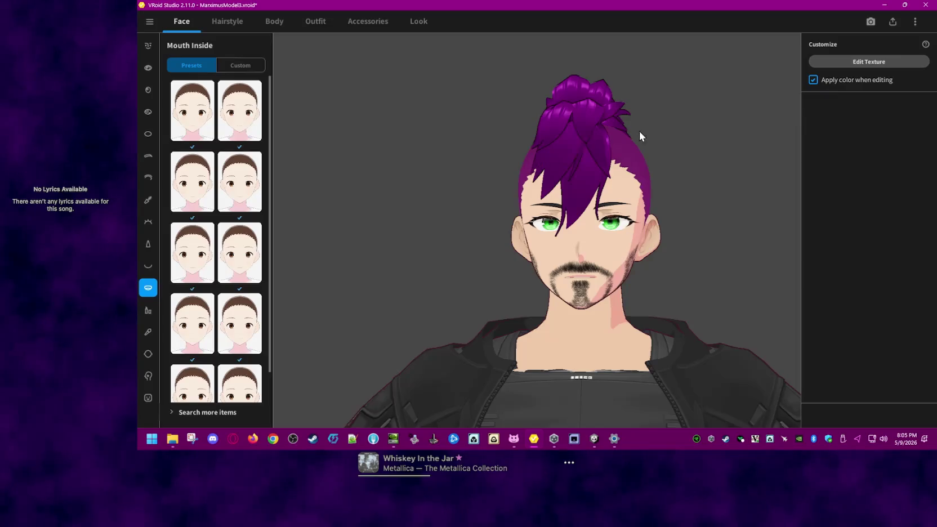
left_click(832, 62)
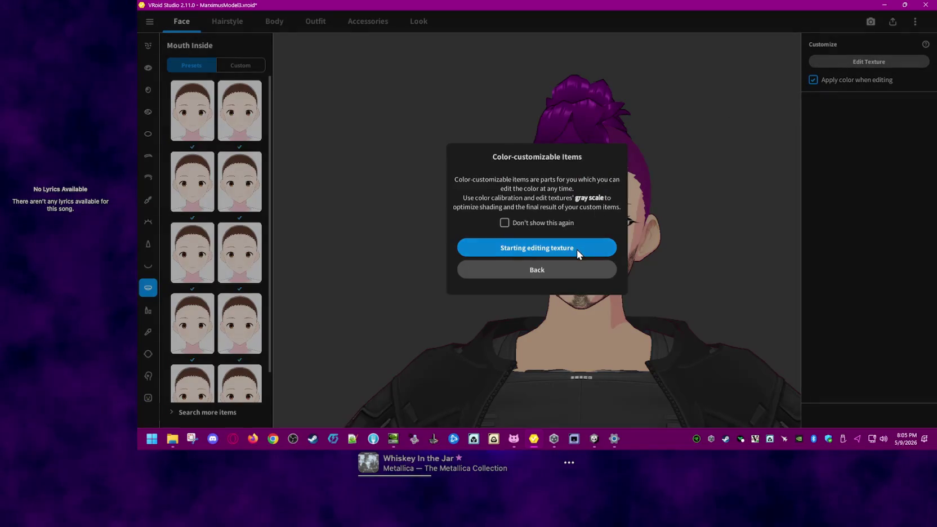
left_click(581, 271)
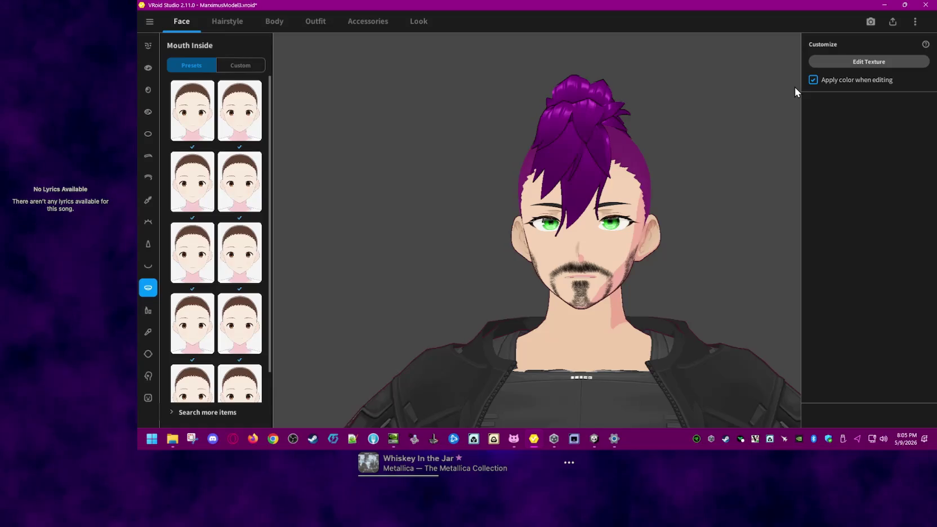
left_click(812, 79)
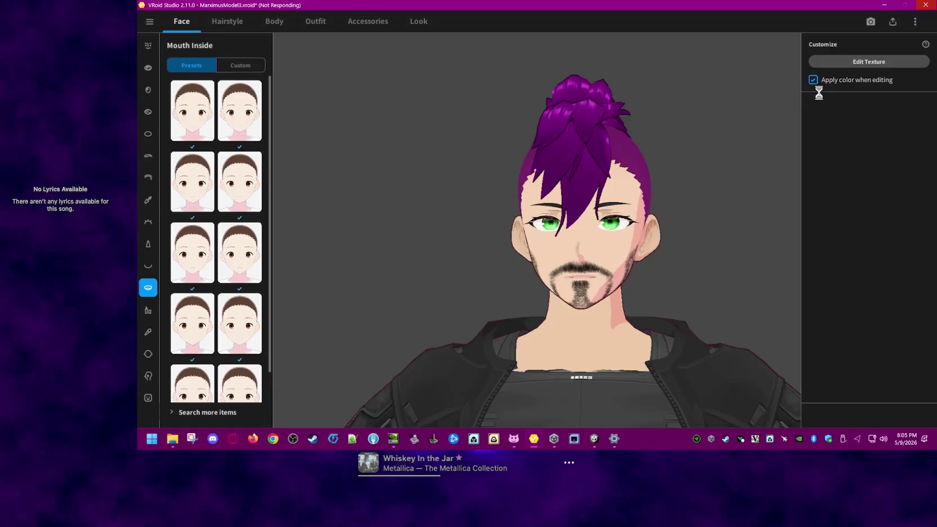
left_click(843, 62)
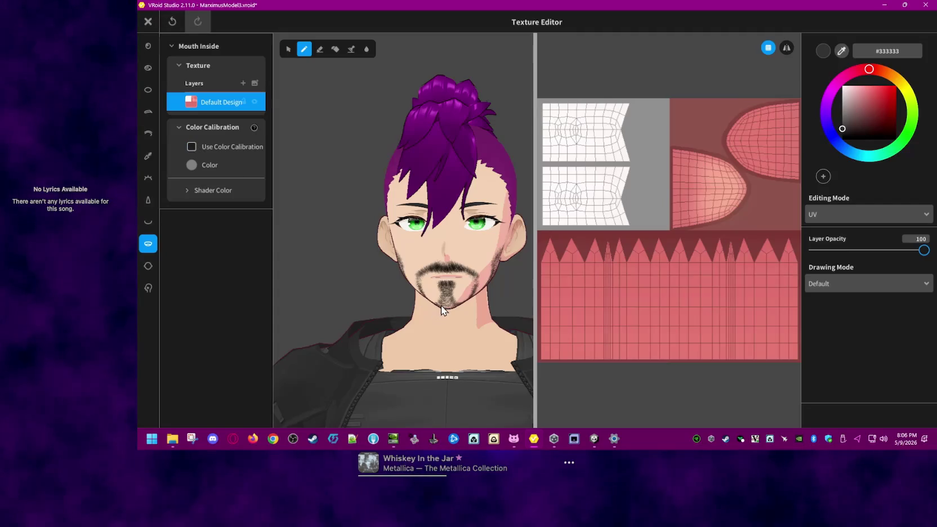
Step: Zoom and orbit the 3D view to inspect the chin, beard and mouth interior up close
scroll(441, 306, "up", 2)
right_click_drag(455, 309, 453, 298)
scroll(452, 298, "up", 3)
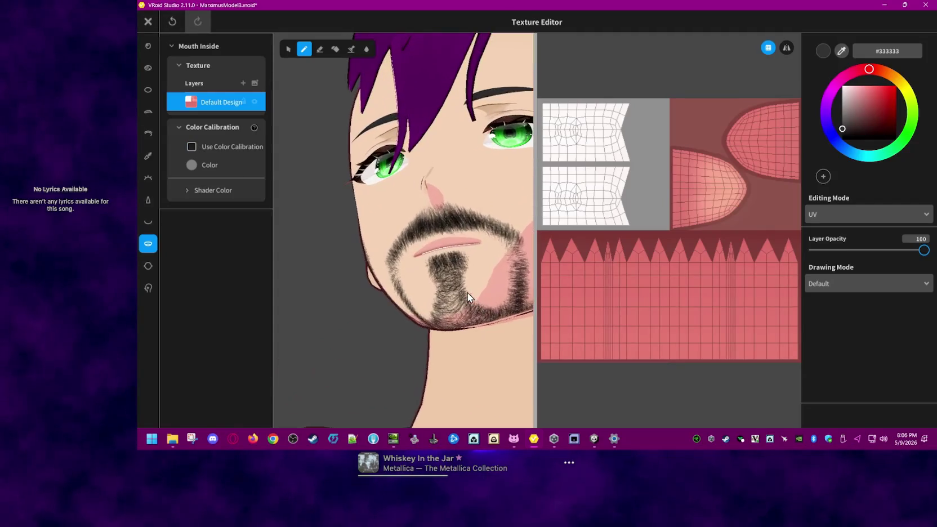
scroll(467, 293, "up", 1)
scroll(467, 293, "up", 2)
scroll(460, 291, "up", 2)
scroll(456, 284, "up", 2)
scroll(456, 284, "up", 2)
scroll(456, 284, "up", 2)
scroll(454, 282, "up", 2)
scroll(454, 281, "up", 2)
scroll(452, 279, "up", 2)
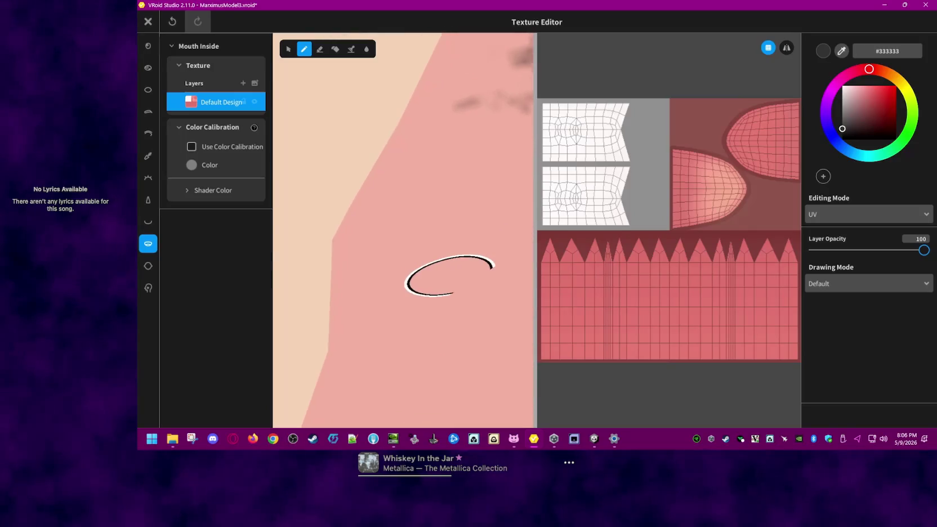
scroll(449, 275, "up", 2)
scroll(449, 274, "up", 2)
scroll(448, 273, "up", 2)
scroll(448, 272, "up", 2)
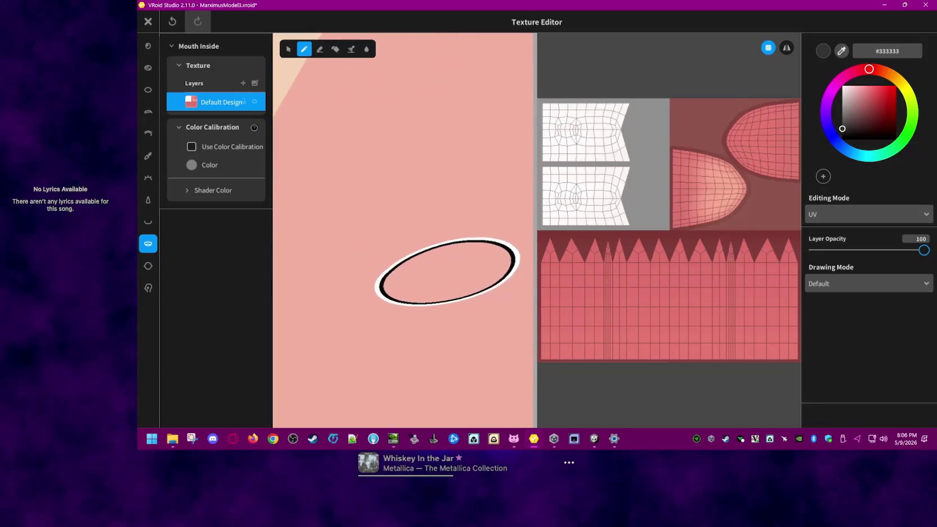
scroll(448, 272, "up", 2)
scroll(447, 272, "up", 1)
scroll(448, 272, "up", 2)
scroll(447, 272, "up", 2)
scroll(426, 263, "down", 2)
scroll(426, 262, "down", 2)
scroll(447, 280, "down", 2)
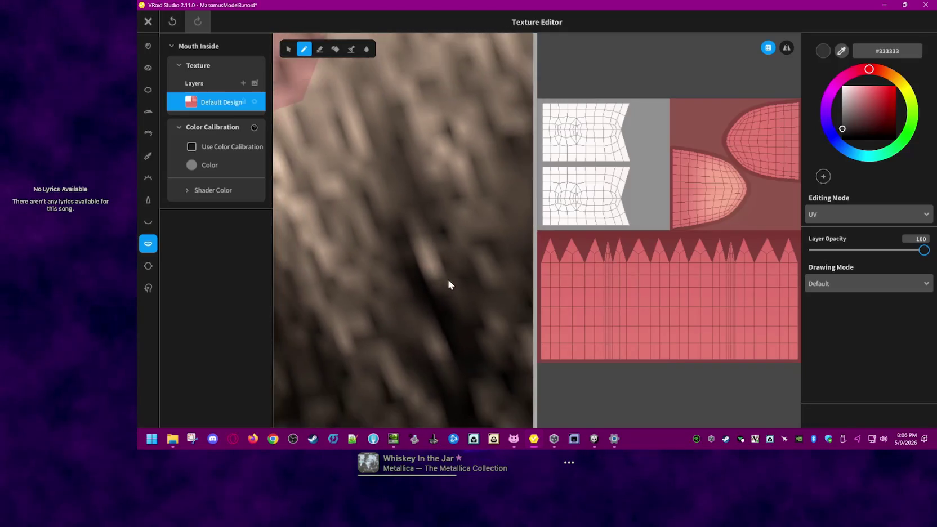
scroll(448, 283, "down", 2)
scroll(457, 293, "down", 2)
scroll(458, 295, "down", 2)
scroll(453, 295, "down", 2)
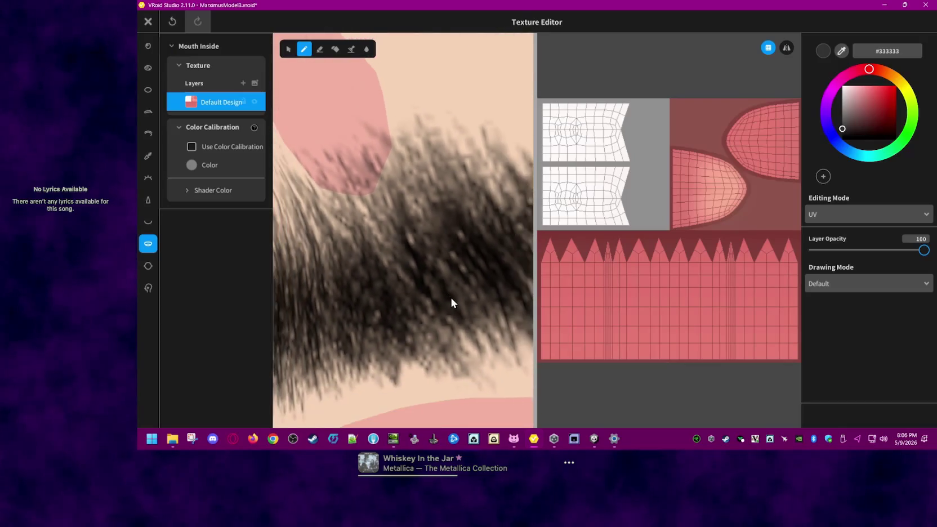
scroll(451, 299, "down", 2)
scroll(444, 307, "down", 2)
scroll(456, 327, "down", 2)
scroll(447, 302, "up", 3)
scroll(422, 274, "up", 2)
scroll(452, 304, "up", 2)
scroll(451, 304, "up", 2)
scroll(451, 304, "up", 2)
scroll(447, 306, "up", 2)
scroll(446, 301, "up", 2)
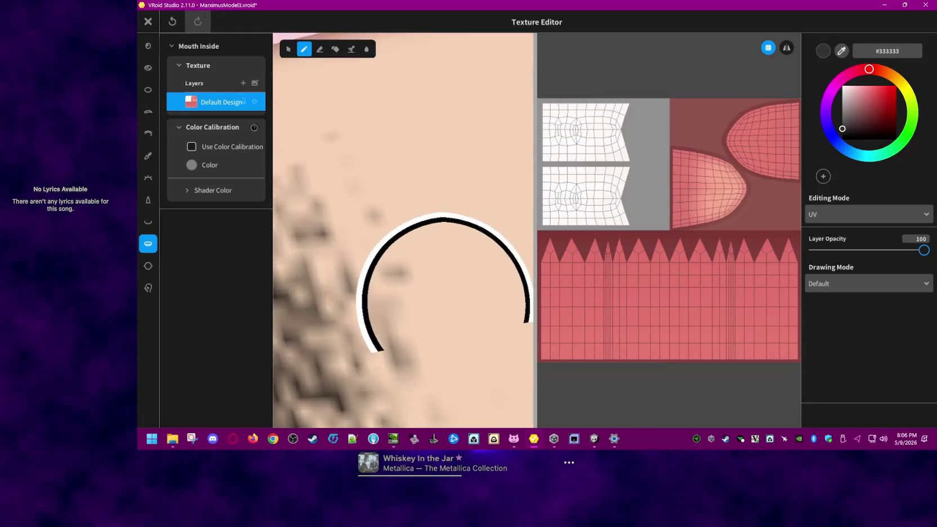
scroll(445, 301, "up", 2)
scroll(448, 310, "up", 2)
scroll(450, 318, "up", 1)
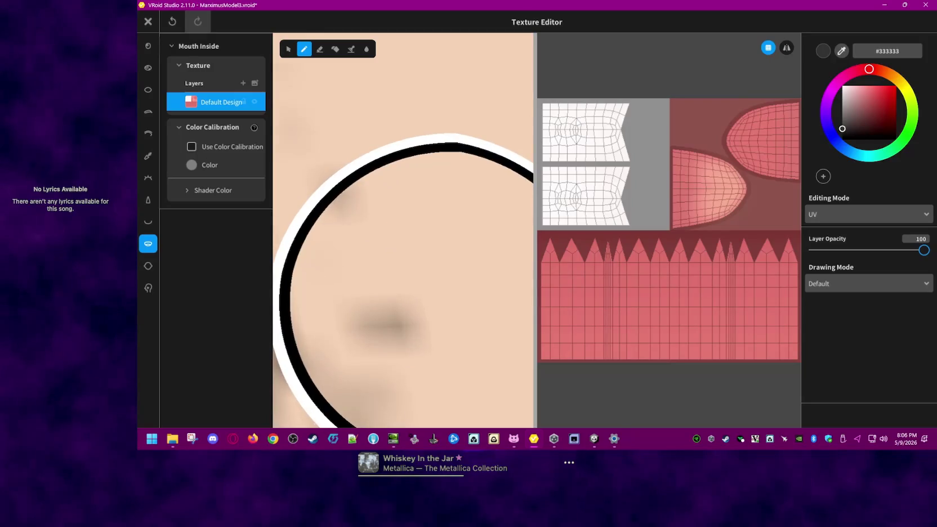
scroll(451, 315, "down", 1)
scroll(451, 316, "down", 1)
scroll(451, 316, "down", 1)
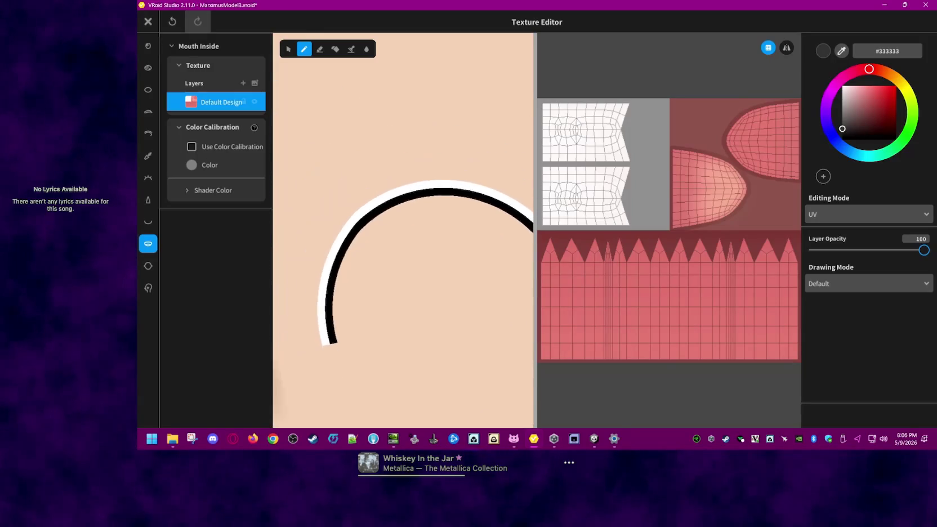
scroll(450, 319, "down", 2)
scroll(468, 324, "down", 1)
scroll(476, 338, "down", 1)
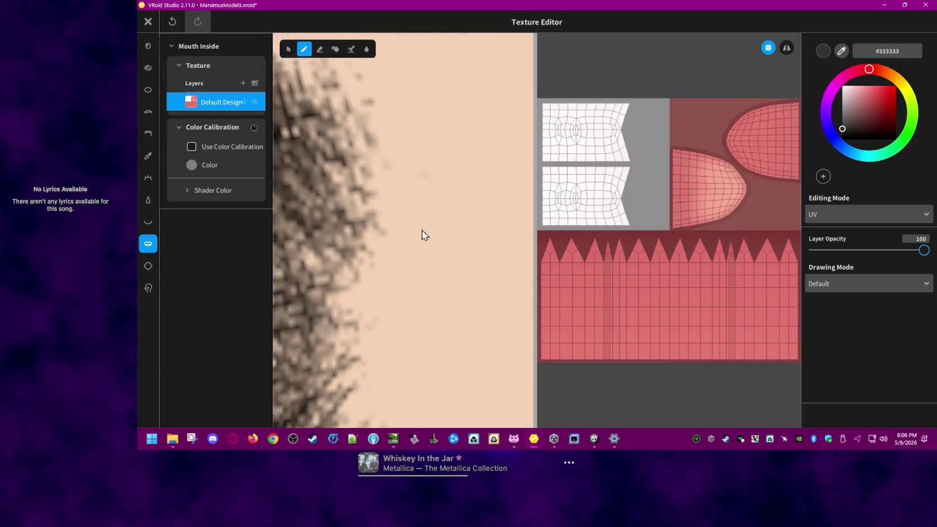
scroll(418, 230, "down", 2)
scroll(383, 278, "down", 1)
scroll(394, 298, "down", 1)
scroll(417, 307, "down", 1)
scroll(423, 301, "down", 1)
scroll(426, 307, "down", 1)
scroll(426, 313, "down", 1)
mouse_move(426, 314)
right_mouse_down()
mouse_move(449, 320)
mouse_move(436, 291)
right_mouse_up()
scroll(436, 291, "up", 1)
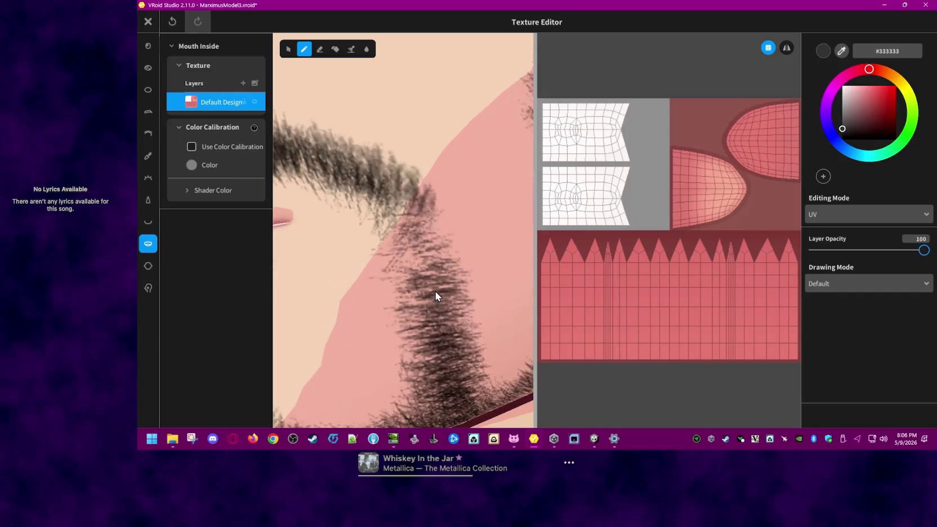
scroll(435, 291, "up", 1)
scroll(434, 290, "up", 1)
scroll(433, 289, "up", 1)
scroll(433, 288, "up", 1)
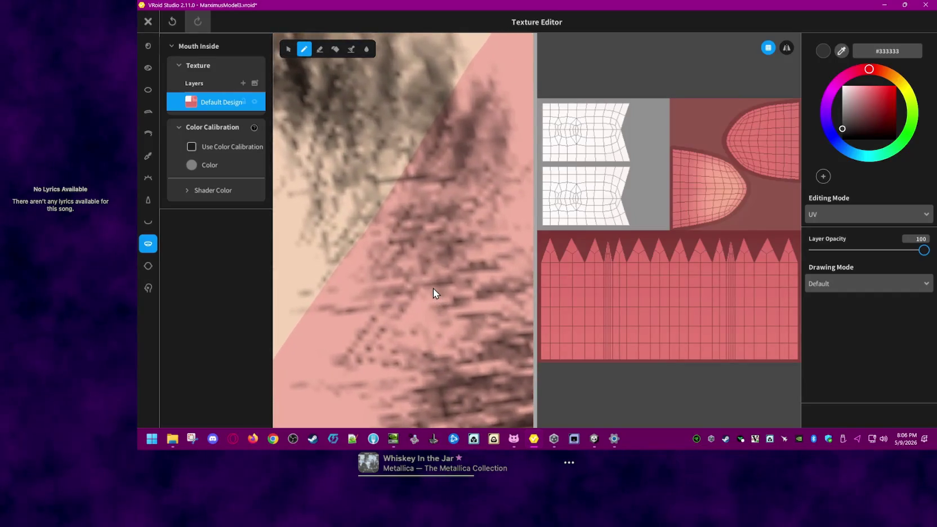
scroll(433, 289, "up", 1)
scroll(433, 288, "up", 1)
scroll(430, 287, "up", 1)
scroll(430, 287, "up", 1)
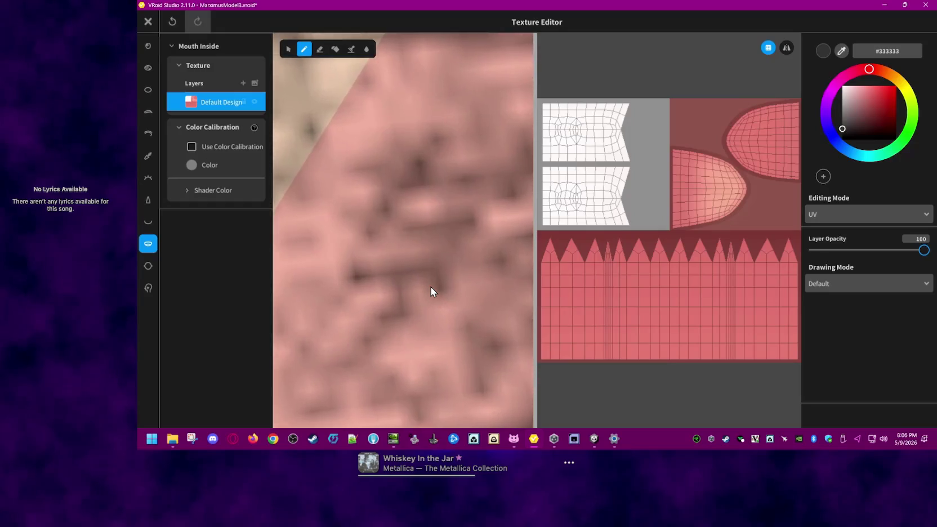
scroll(431, 287, "up", 1)
scroll(430, 288, "down", 1)
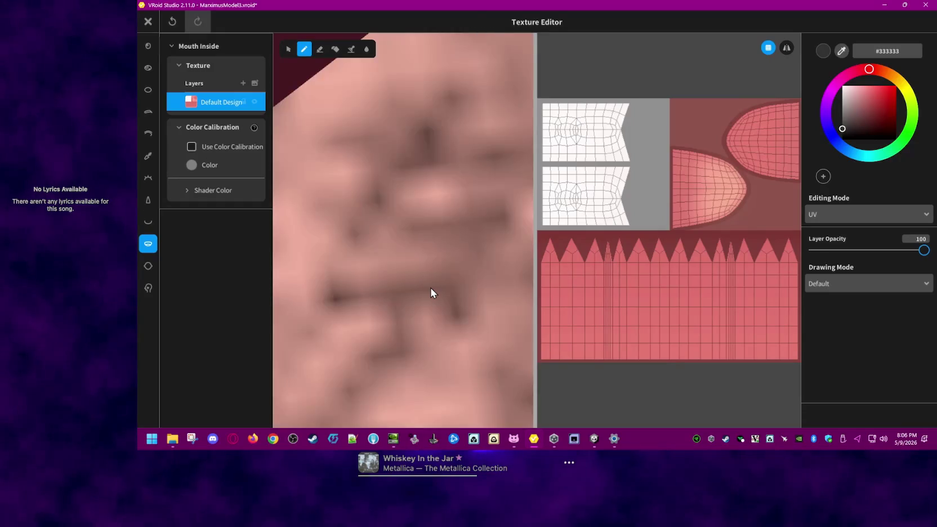
scroll(430, 287, "up", 1)
mouse_move(434, 288)
right_mouse_down()
mouse_move(501, 290)
mouse_move(409, 299)
mouse_move(422, 289)
mouse_move(422, 257)
mouse_move(404, 209)
mouse_move(457, 299)
mouse_move(387, 278)
mouse_move(460, 282)
mouse_move(326, 309)
mouse_move(362, 328)
mouse_move(364, 193)
mouse_move(311, 178)
mouse_move(431, 234)
right_mouse_up()
scroll(501, 290, "down", 1)
scroll(499, 290, "up", 1)
scroll(447, 289, "down", 1)
scroll(485, 289, "up", 1)
scroll(474, 288, "down", 1)
scroll(388, 278, "down", 1)
scroll(457, 230, "down", 1)
scroll(460, 229, "down", 1)
scroll(457, 231, "down", 1)
scroll(459, 230, "down", 1)
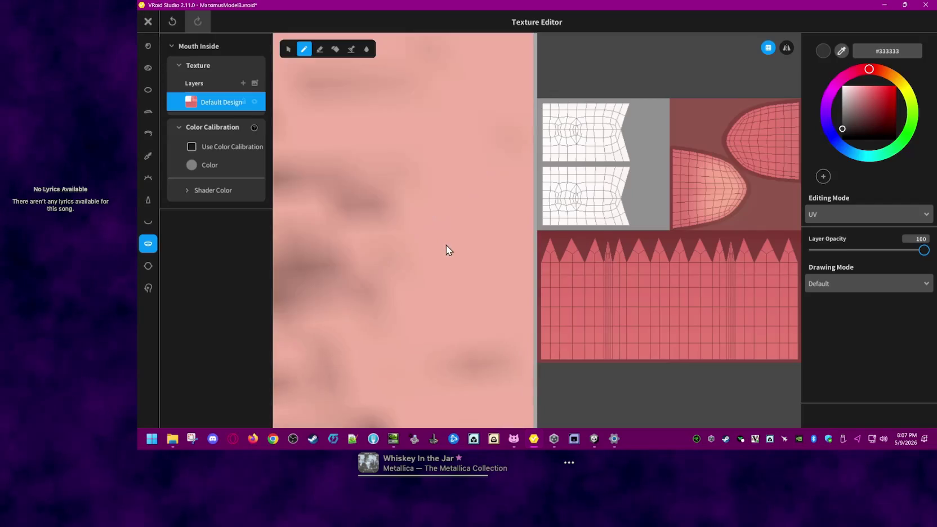
scroll(396, 242, "down", 1)
scroll(379, 264, "down", 1)
scroll(378, 268, "down", 1)
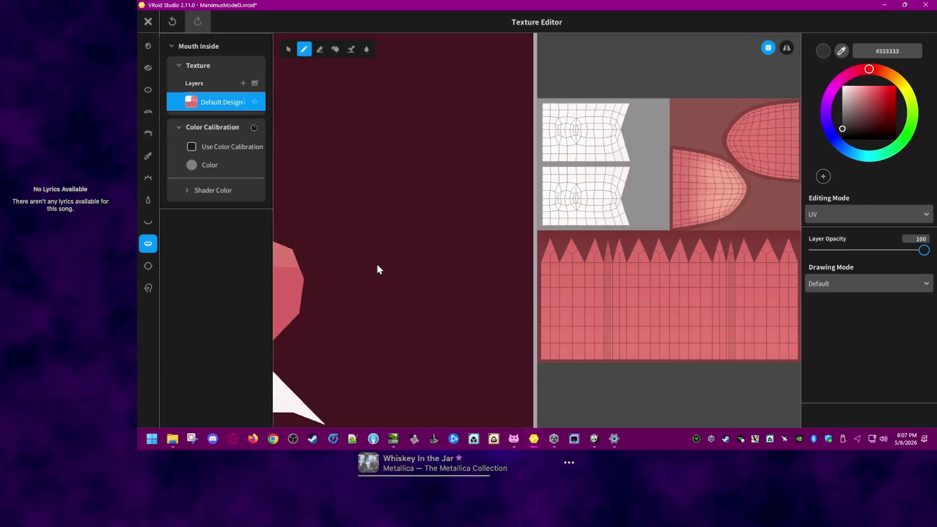
scroll(377, 264, "down", 1)
scroll(383, 263, "down", 1)
left_click_drag(337, 297, 441, 221)
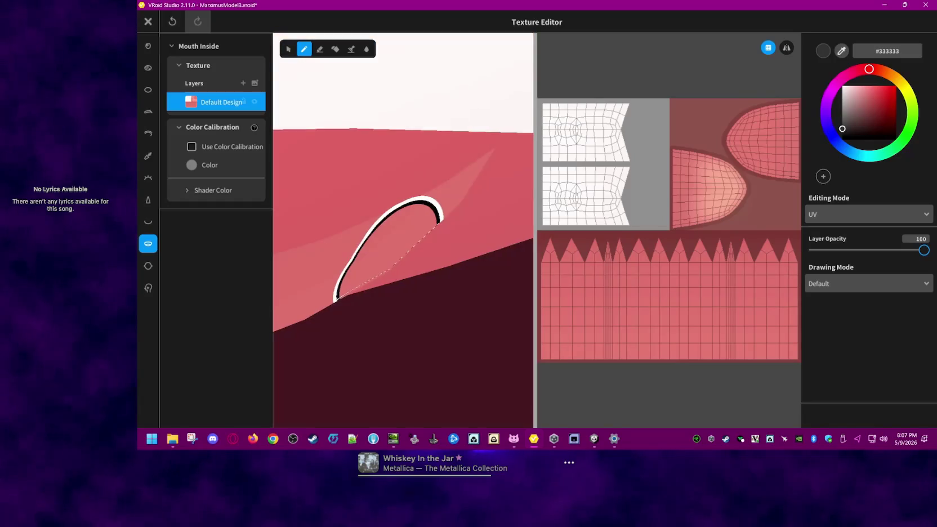
scroll(425, 224, "up", 1)
scroll(426, 223, "down", 1)
scroll(426, 224, "down", 1)
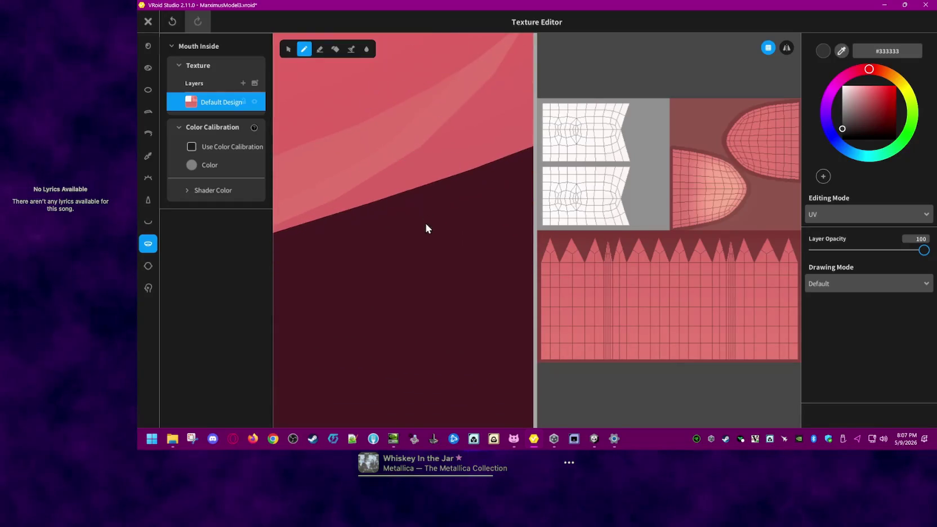
scroll(417, 265, "down", 1)
scroll(407, 271, "down", 1)
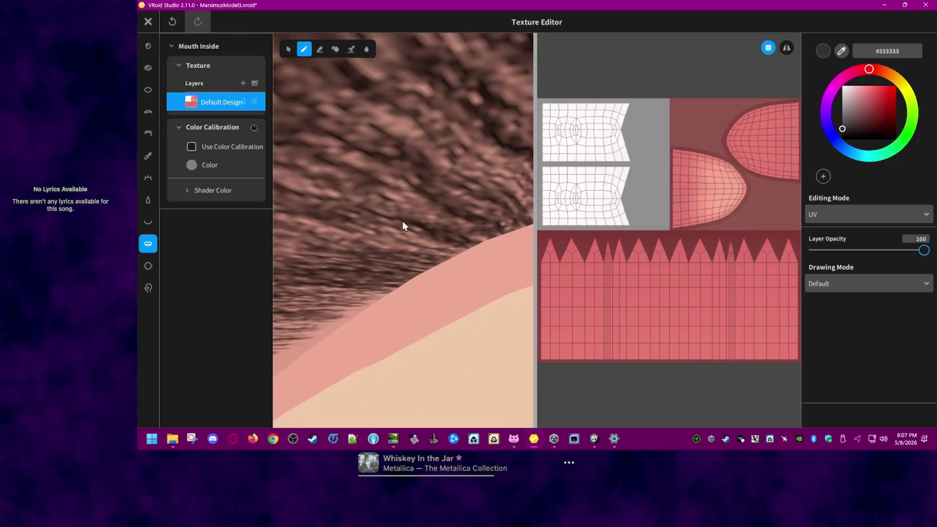
scroll(404, 231, "down", 1)
scroll(359, 178, "down", 1)
scroll(366, 214, "down", 1)
scroll(375, 255, "down", 1)
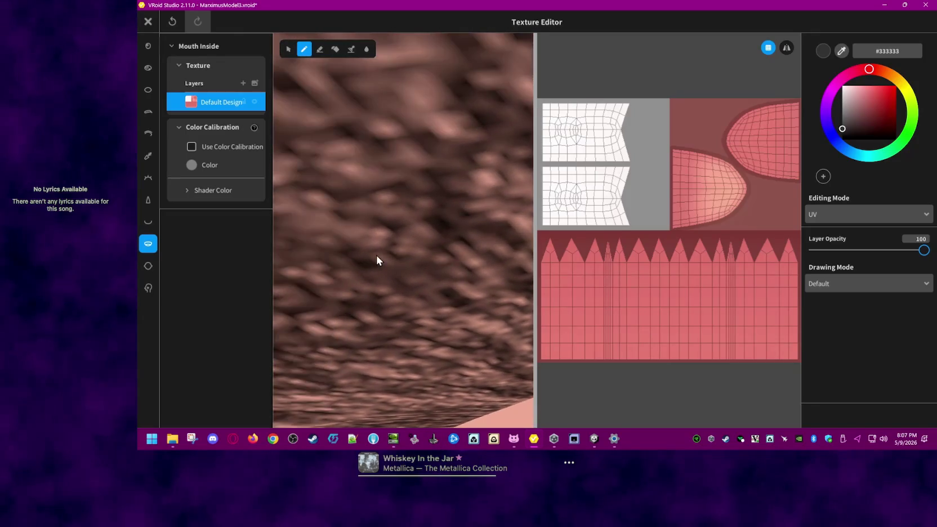
scroll(376, 254, "down", 1)
scroll(377, 256, "down", 1)
scroll(379, 259, "down", 1)
scroll(383, 259, "down", 1)
scroll(386, 257, "down", 1)
scroll(384, 254, "down", 1)
scroll(381, 254, "down", 1)
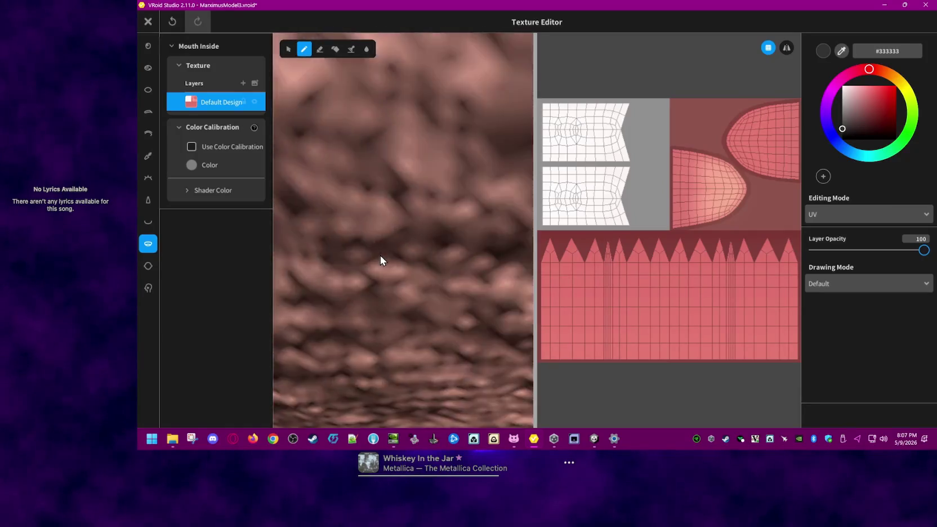
scroll(380, 255, "down", 1)
scroll(381, 256, "down", 1)
scroll(383, 261, "up", 1)
scroll(393, 266, "up", 1)
scroll(419, 266, "up", 1)
scroll(421, 273, "up", 1)
scroll(422, 273, "up", 1)
scroll(415, 276, "up", 1)
scroll(413, 277, "up", 1)
scroll(413, 276, "up", 1)
scroll(427, 278, "up", 1)
scroll(428, 298, "up", 1)
scroll(420, 304, "up", 1)
scroll(442, 318, "up", 1)
scroll(460, 329, "down", 1)
scroll(454, 318, "down", 1)
scroll(434, 309, "down", 1)
scroll(419, 304, "down", 1)
scroll(430, 307, "down", 1)
scroll(445, 318, "down", 1)
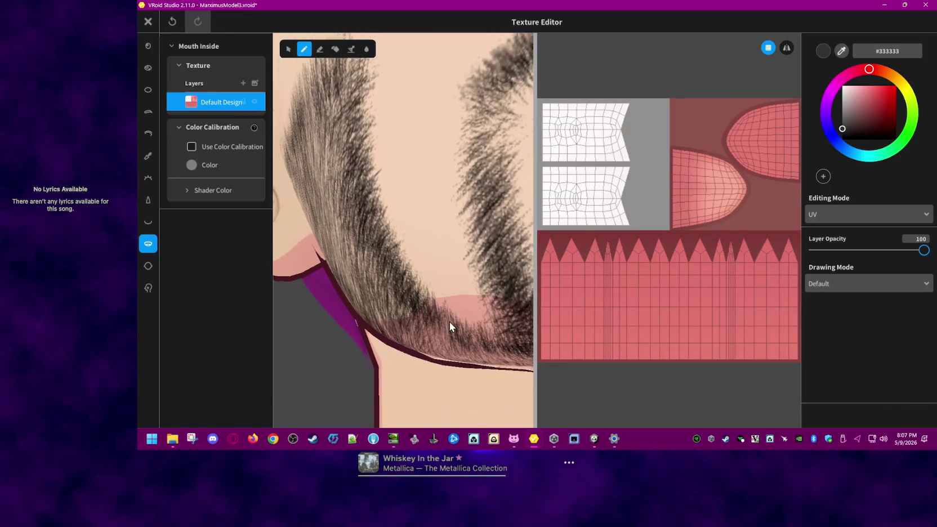
scroll(448, 316, "down", 1)
scroll(448, 292, "down", 1)
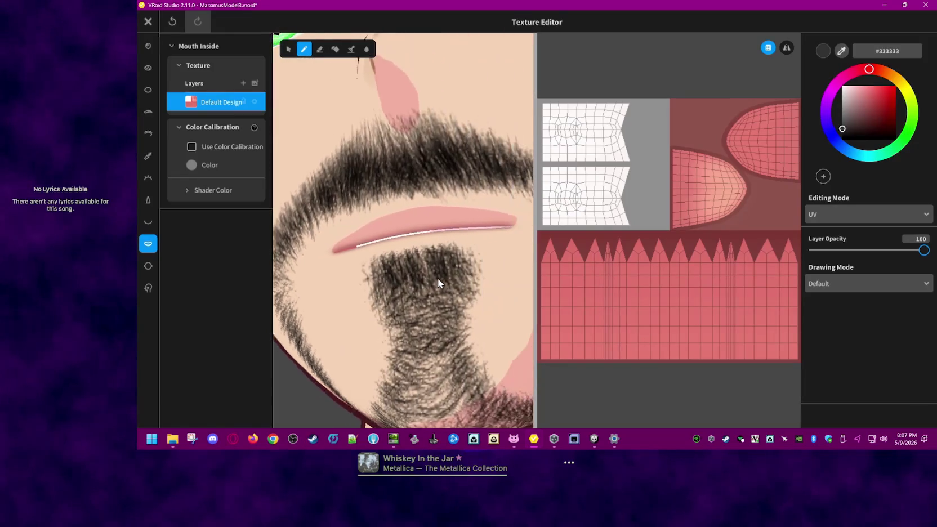
right_click_drag(448, 272, 461, 308)
scroll(460, 310, "up", 1)
scroll(448, 307, "up", 1)
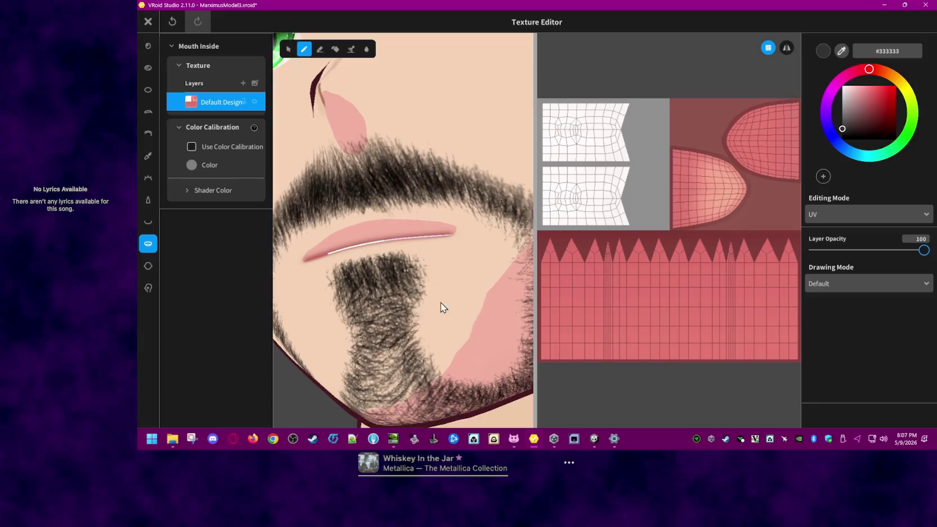
scroll(441, 304, "up", 2)
scroll(437, 292, "up", 2)
scroll(434, 295, "up", 1)
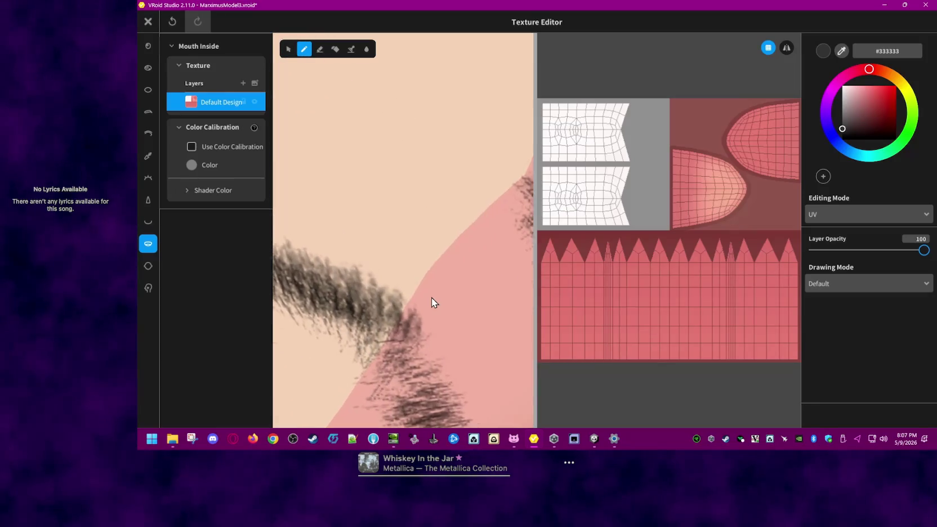
scroll(431, 297, "up", 1)
scroll(431, 296, "up", 1)
scroll(431, 297, "up", 2)
scroll(431, 297, "up", 1)
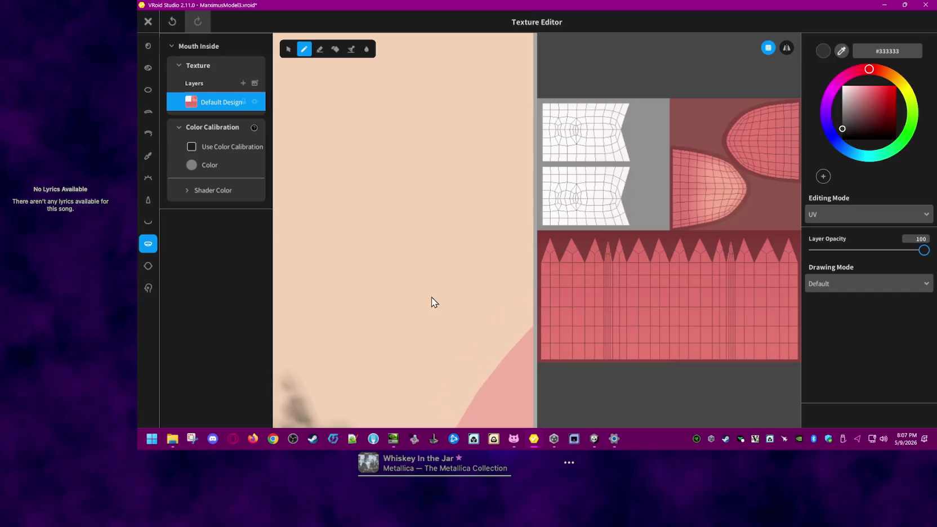
scroll(431, 301, "up", 1)
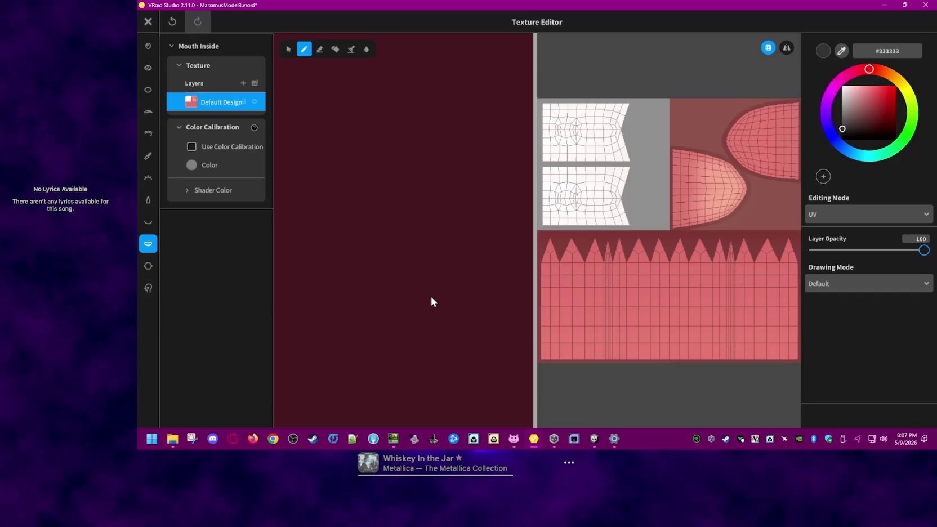
scroll(430, 301, "down", 1)
scroll(433, 297, "down", 1)
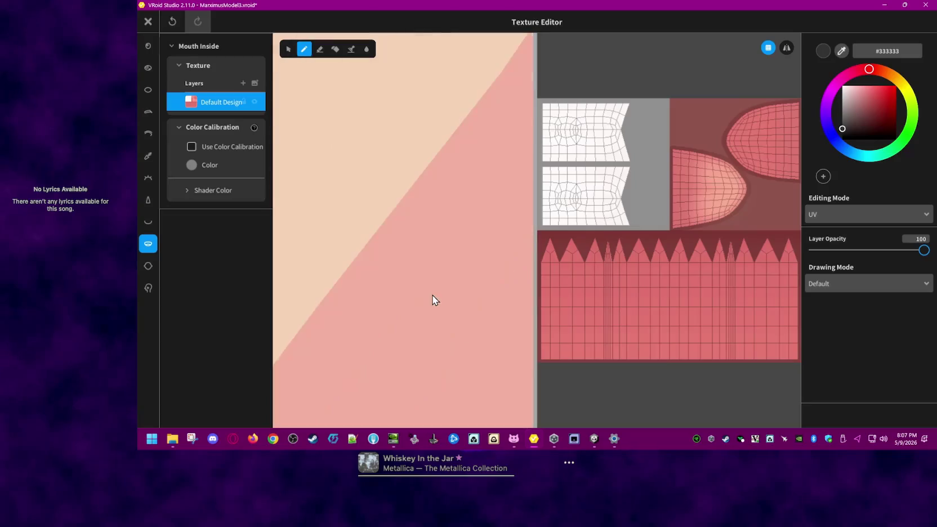
scroll(434, 294, "down", 1)
scroll(436, 295, "down", 1)
scroll(437, 298, "down", 1)
scroll(436, 297, "down", 1)
scroll(437, 297, "down", 1)
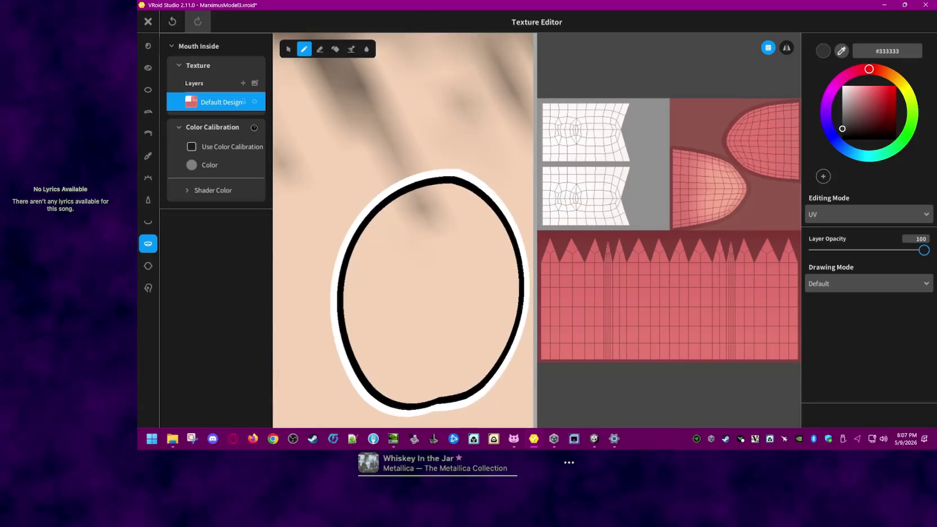
scroll(437, 298, "down", 1)
scroll(437, 297, "down", 1)
scroll(437, 297, "down", 1)
scroll(389, 228, "up", 1)
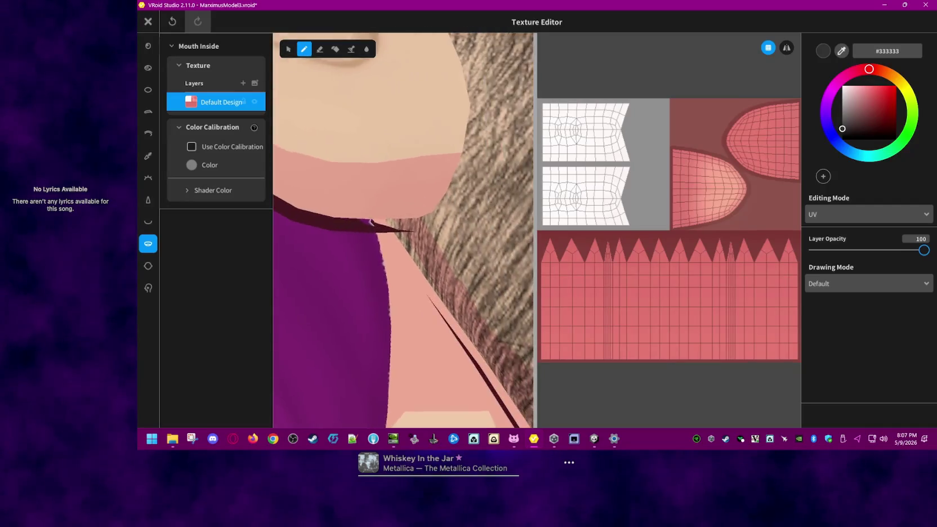
scroll(390, 227, "up", 1)
scroll(390, 228, "up", 1)
scroll(390, 227, "up", 1)
scroll(390, 228, "up", 1)
scroll(389, 227, "up", 1)
scroll(389, 227, "up", 1)
scroll(389, 227, "up", 1)
scroll(404, 230, "up", 1)
scroll(403, 229, "down", 1)
scroll(404, 230, "down", 1)
scroll(403, 230, "up", 1)
scroll(403, 230, "up", 2)
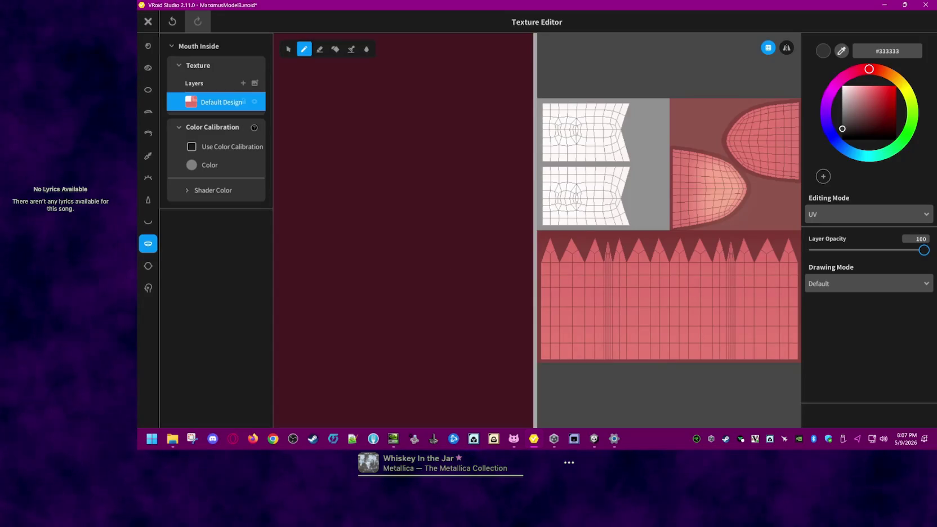
scroll(386, 289, "down", 1)
scroll(395, 294, "down", 1)
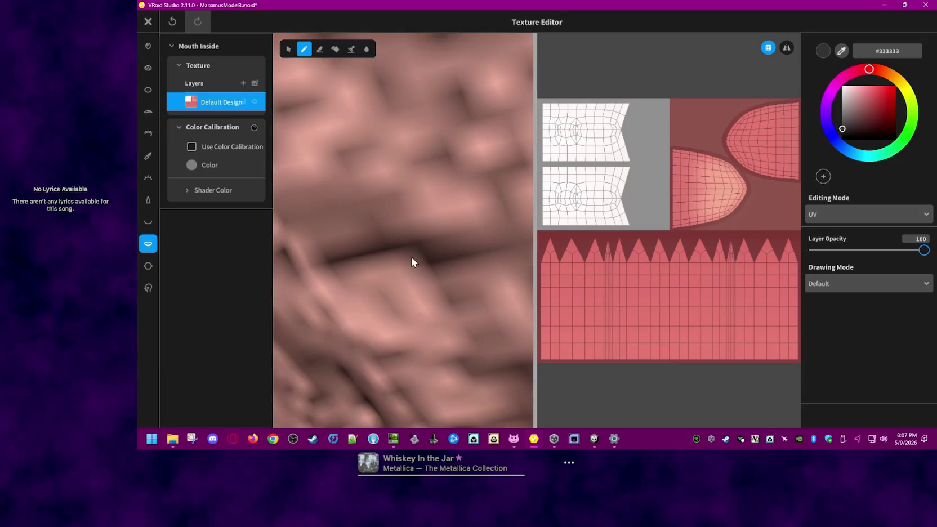
scroll(414, 241, "down", 1)
scroll(411, 244, "down", 1)
scroll(407, 271, "down", 1)
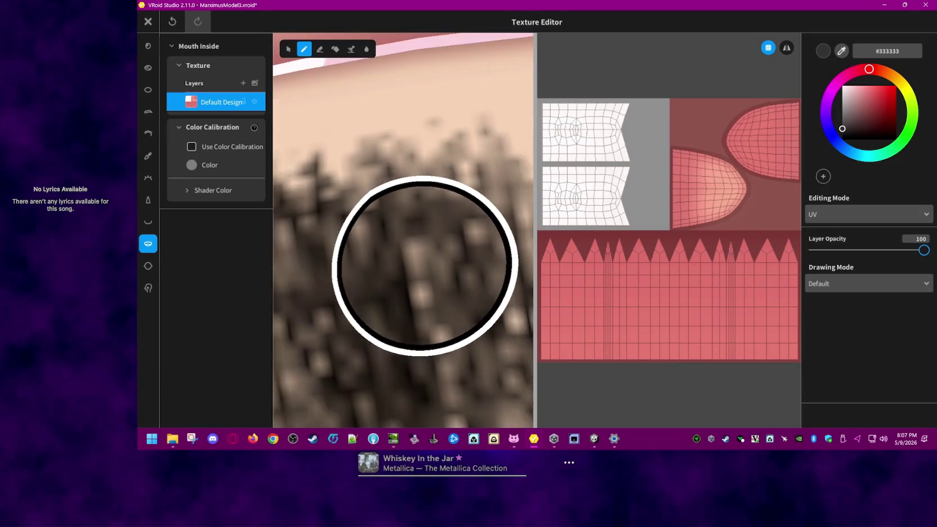
scroll(418, 293, "down", 1)
scroll(424, 278, "down", 1)
scroll(397, 282, "down", 1)
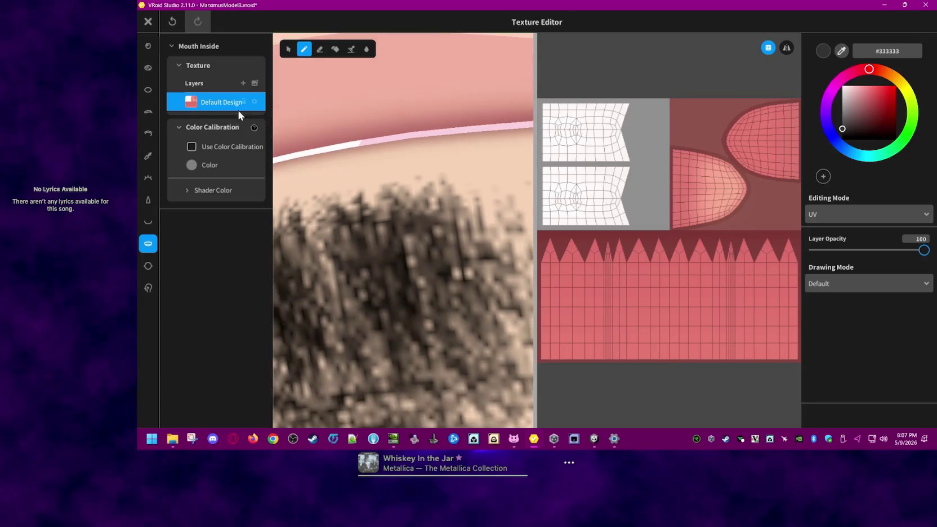
scroll(446, 232, "down", 1)
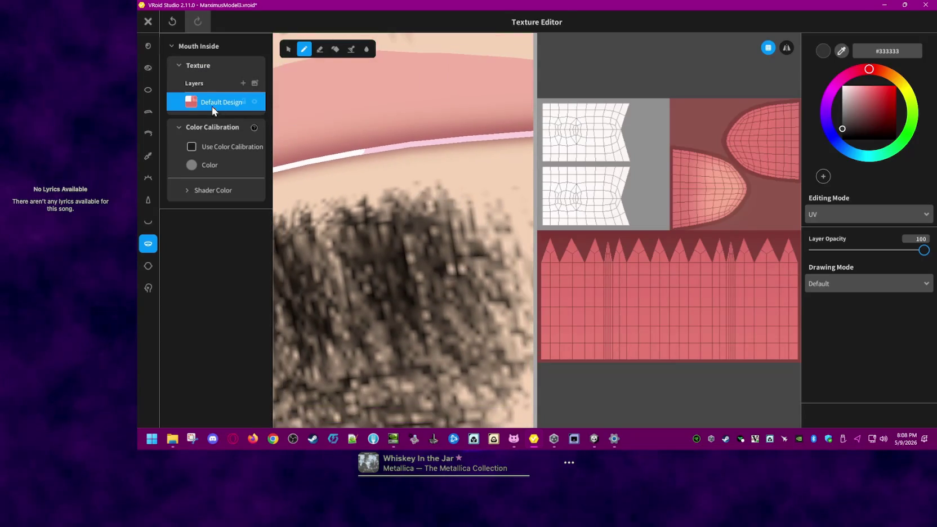
Step: Add Layer 1 in Multiply mode, then test and undo a black brush stroke
left_click(243, 83)
right_click(229, 105)
left_click(223, 104)
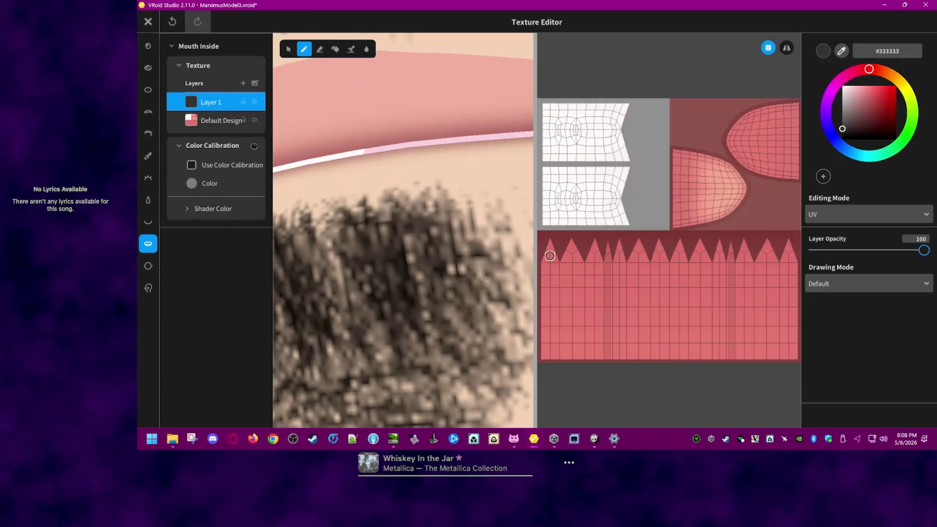
left_click(888, 286)
left_click(852, 332)
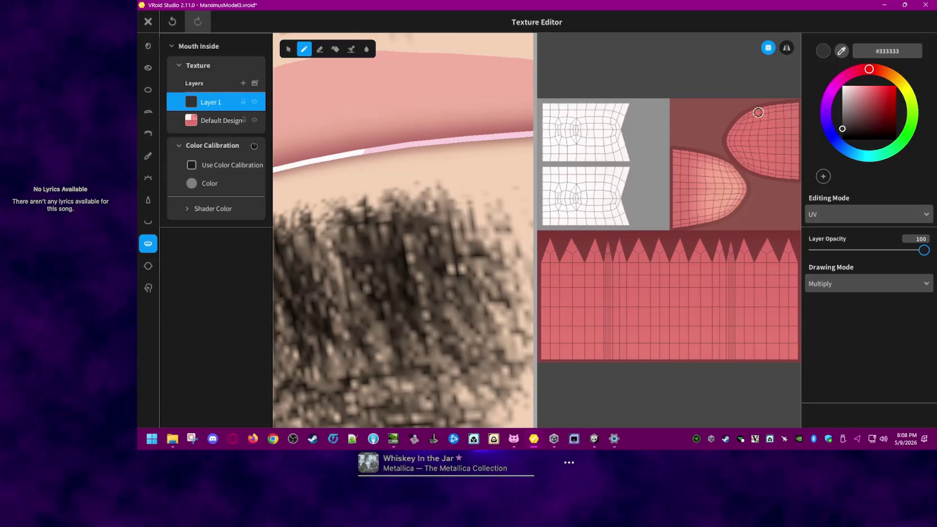
mouse_move(723, 239)
left_mouse_down()
mouse_move(588, 311)
mouse_move(678, 322)
left_mouse_up()
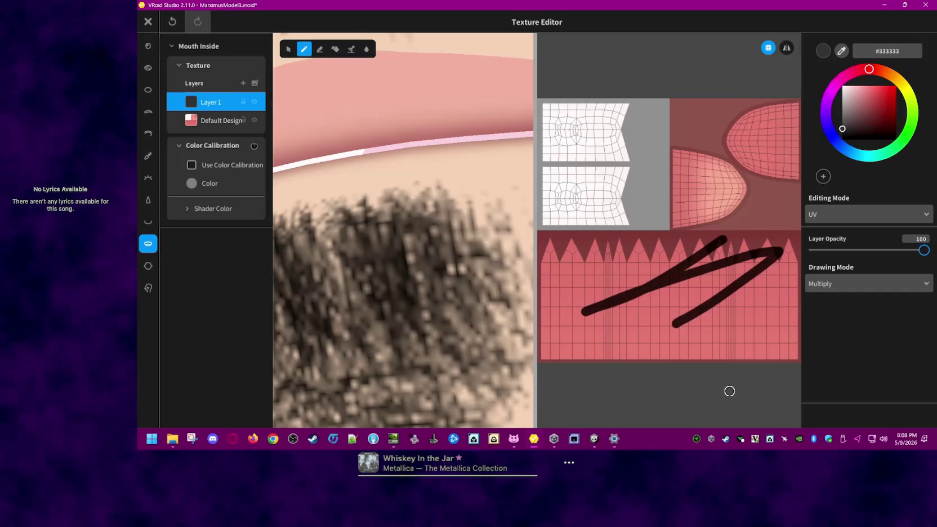
key("ctrl+z")
Step: Experiment with Layer 1's visibility and opacity, undoing the remaining test strokes
right_click(219, 107)
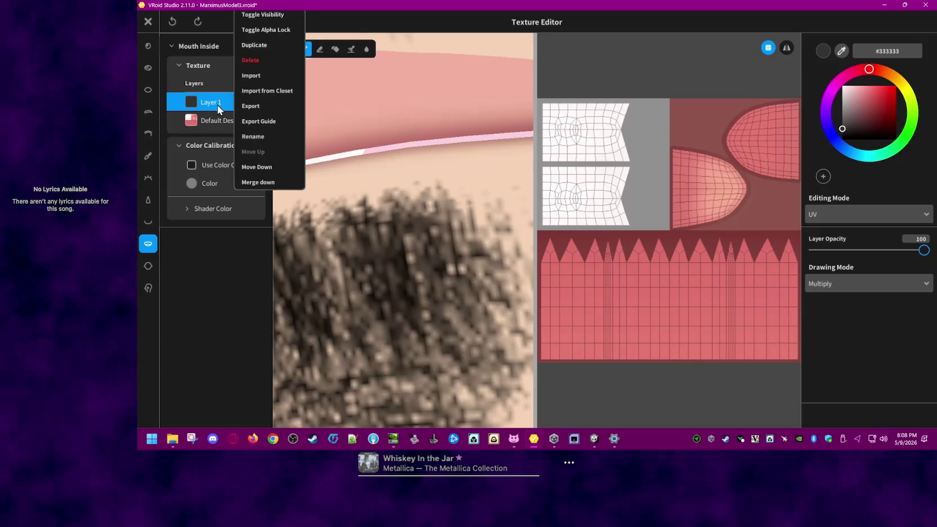
left_click(220, 110)
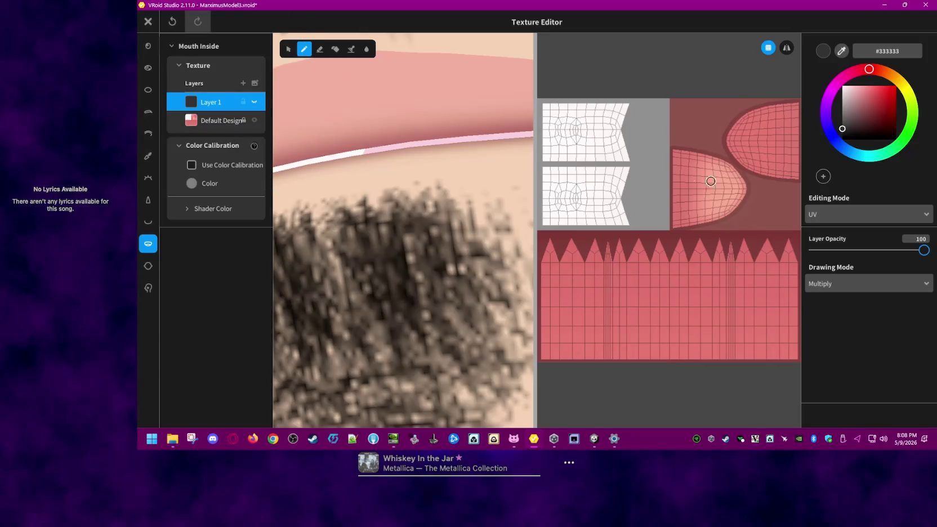
left_click(254, 101)
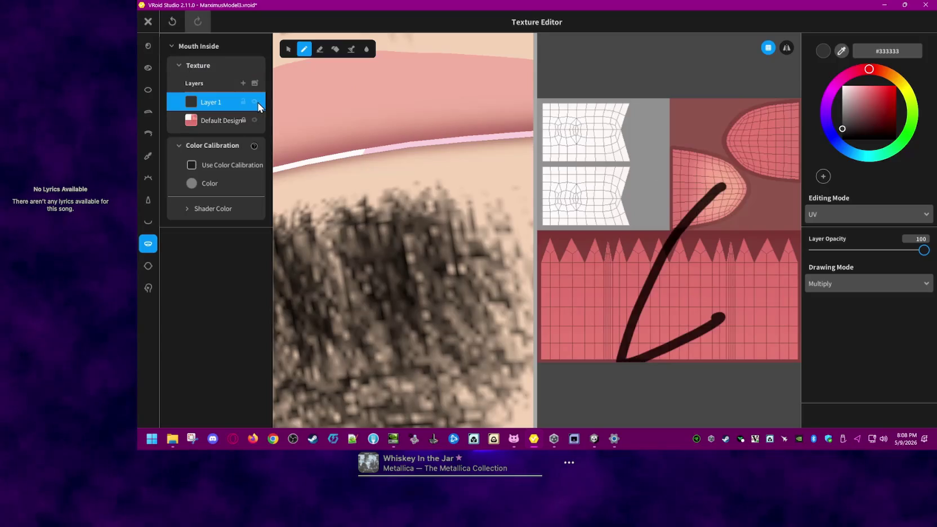
key("ctrl+z")
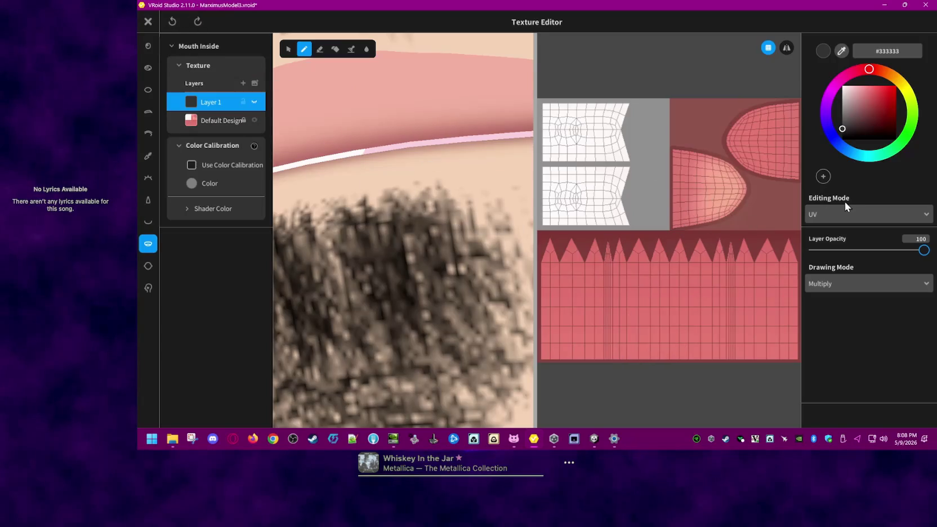
left_click_drag(916, 251, 848, 253)
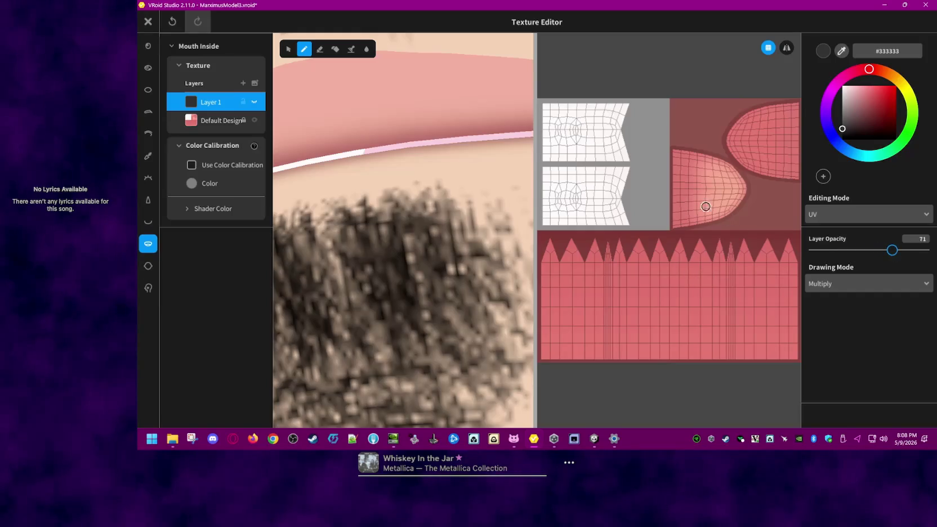
left_click(254, 101)
key("ctrl+z")
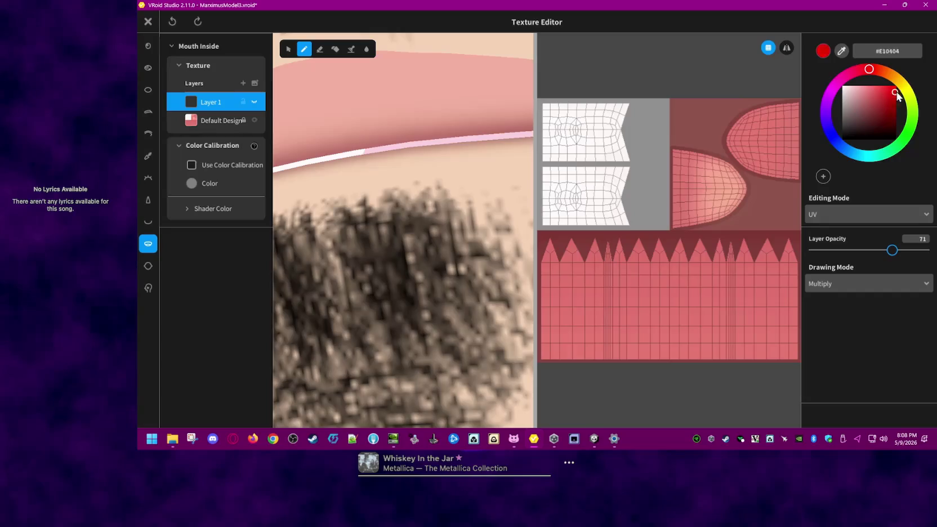
Step: Pick #FF0000 red, undo Layer 1, and add a fresh Layer 1 above Default Design
left_click_drag(743, 185, 722, 225)
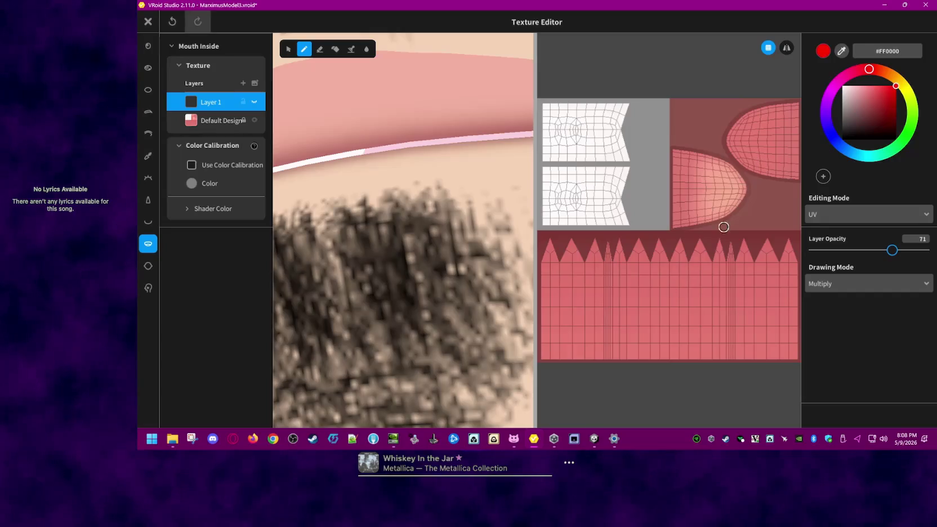
left_click(254, 101)
key("ctrl+z")
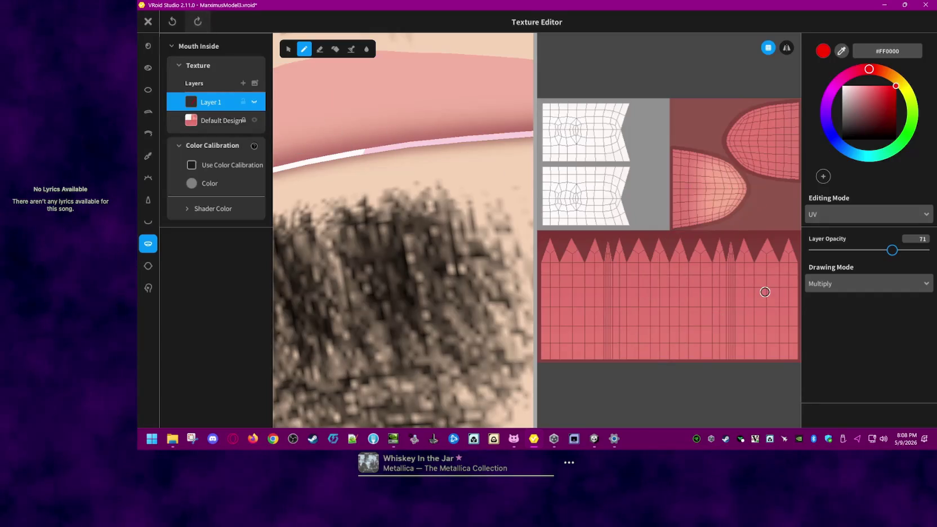
key("ctrl+z")
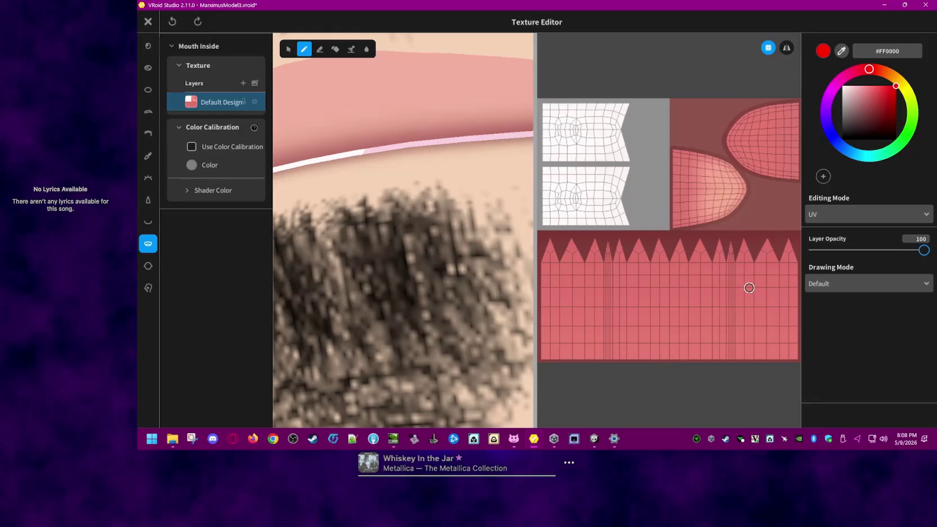
left_click(242, 83)
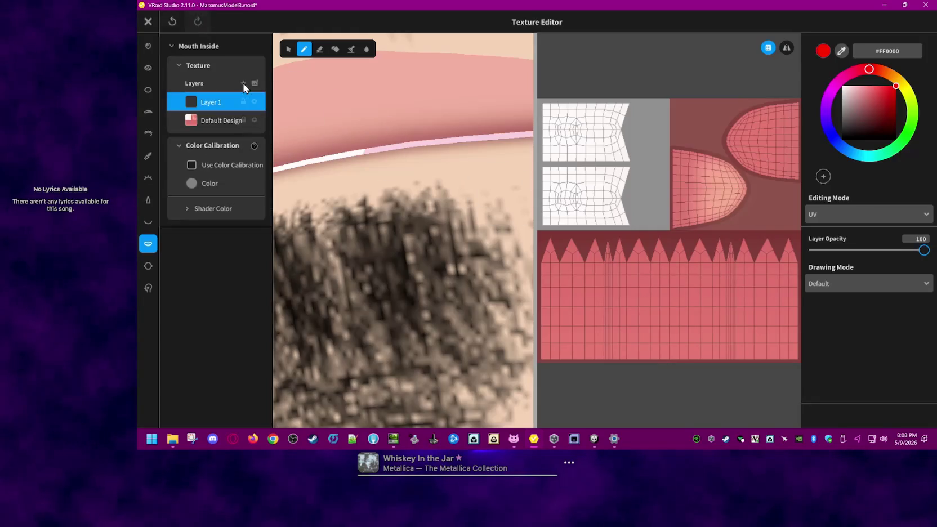
Step: Lower Layer 1's opacity and try semi-transparent red brush strokes across the texture
left_click(870, 251)
left_click_drag(566, 355, 707, 232)
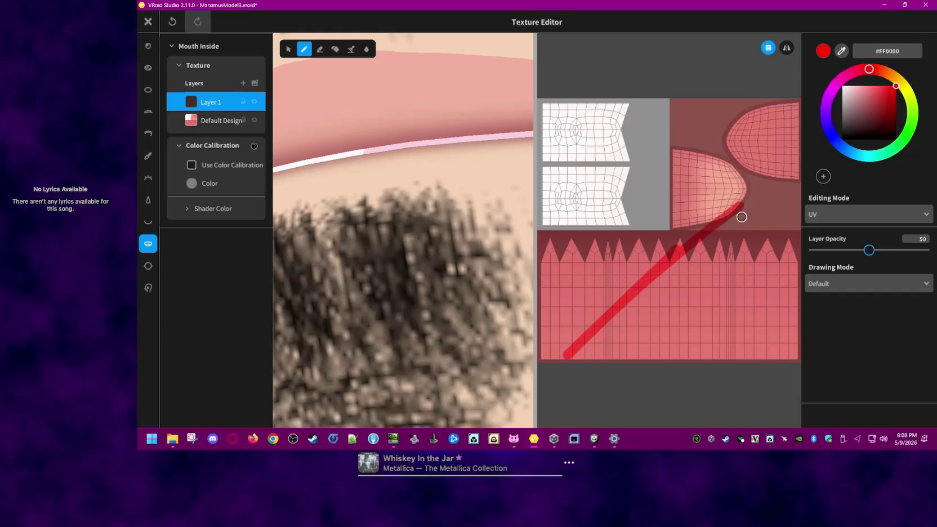
key("ctrl+z")
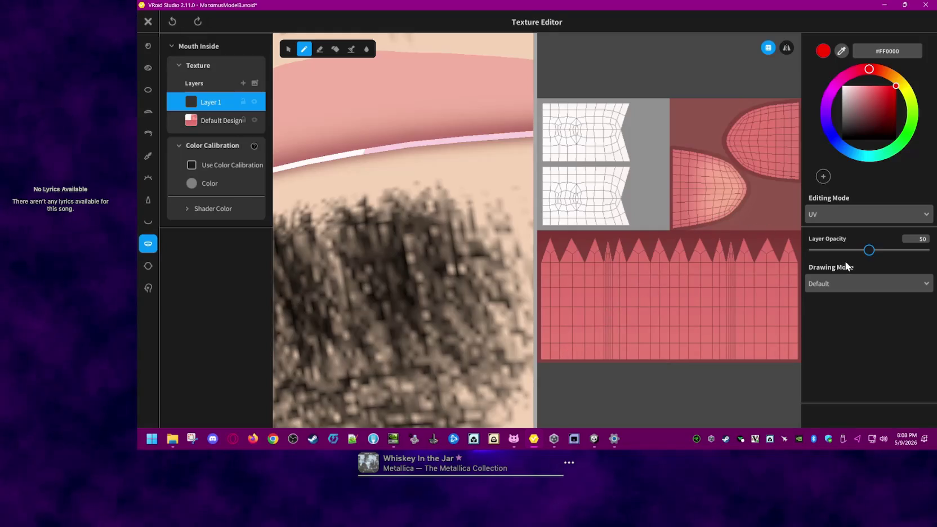
left_click_drag(729, 158, 635, 312)
mouse_move(730, 194)
left_mouse_down()
mouse_move(646, 299)
mouse_move(649, 320)
left_mouse_up()
mouse_move(697, 263)
left_mouse_down()
mouse_move(758, 204)
mouse_move(589, 391)
left_mouse_up()
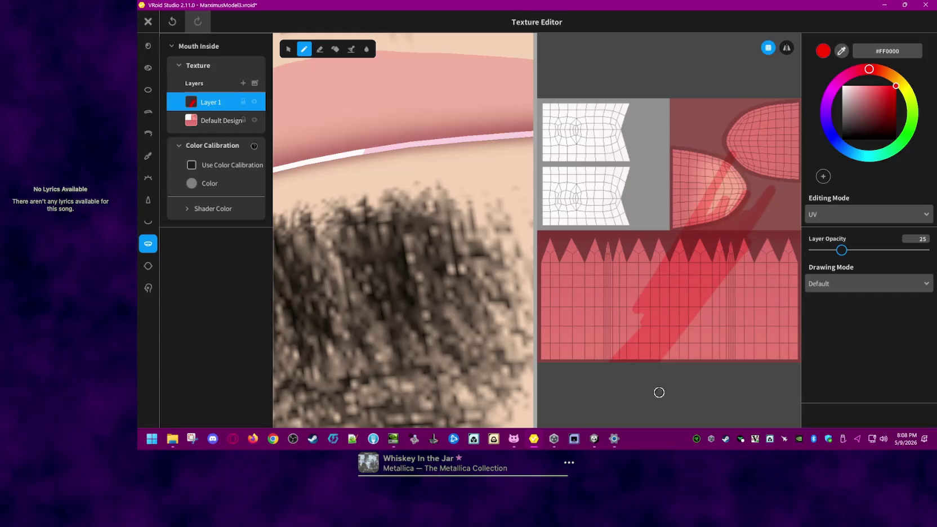
Step: Bucket-fill Layer 1 with #FF0000 at 25% opacity, tinting the mouth interior red
left_click(335, 49)
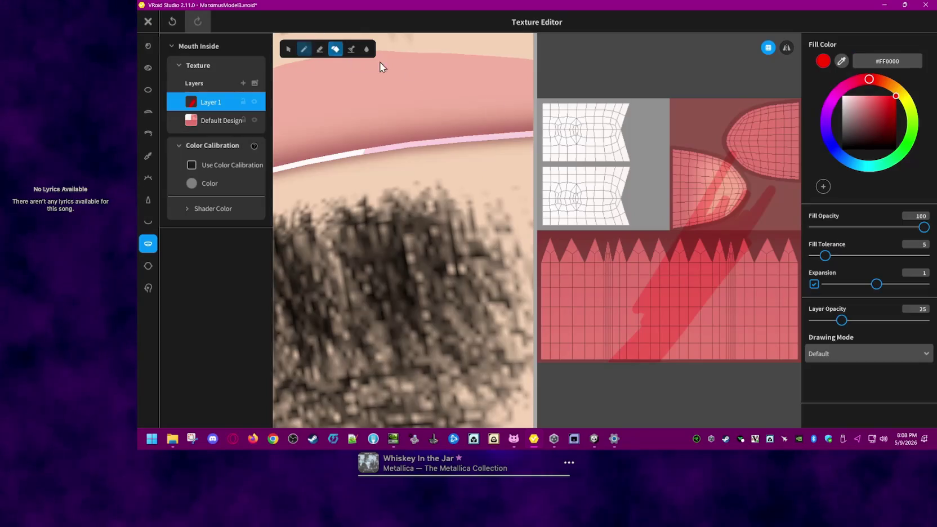
left_click(632, 175)
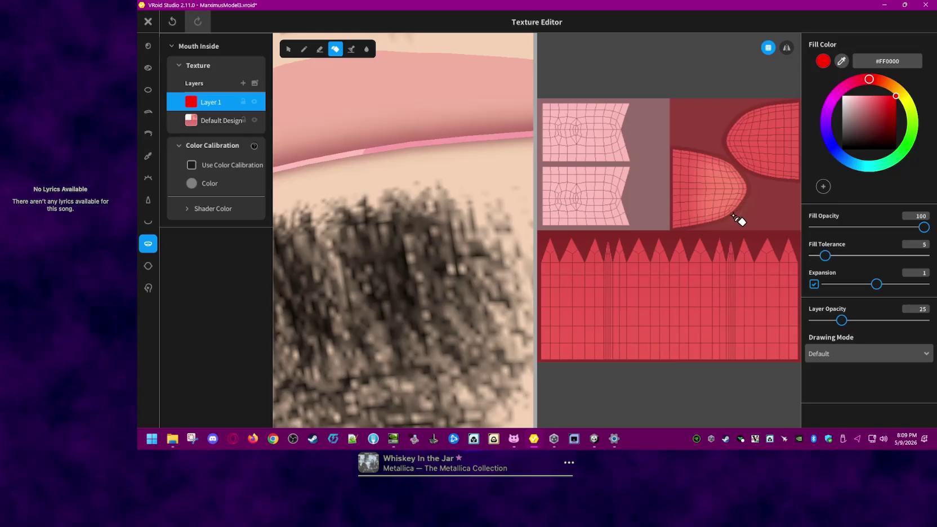
key("ctrl+z")
key("ctrl+z")
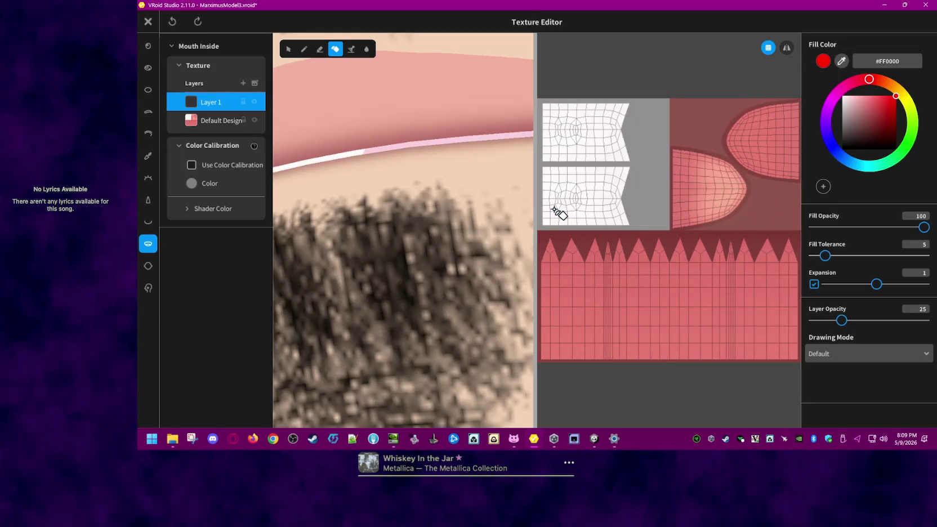
left_click(665, 214)
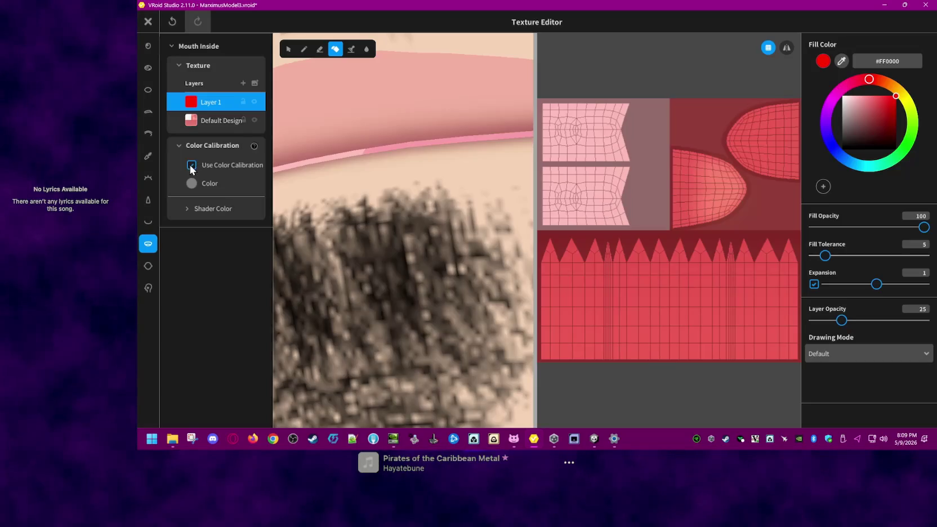
Step: Close the Texture Editor and save the red Mouth Inside as a new item without Face Paint
left_click(148, 22)
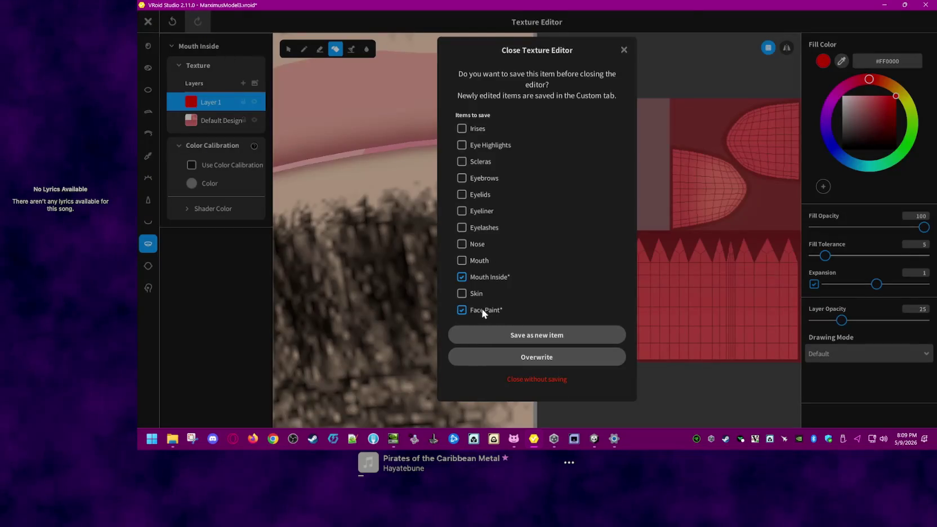
left_click(461, 309)
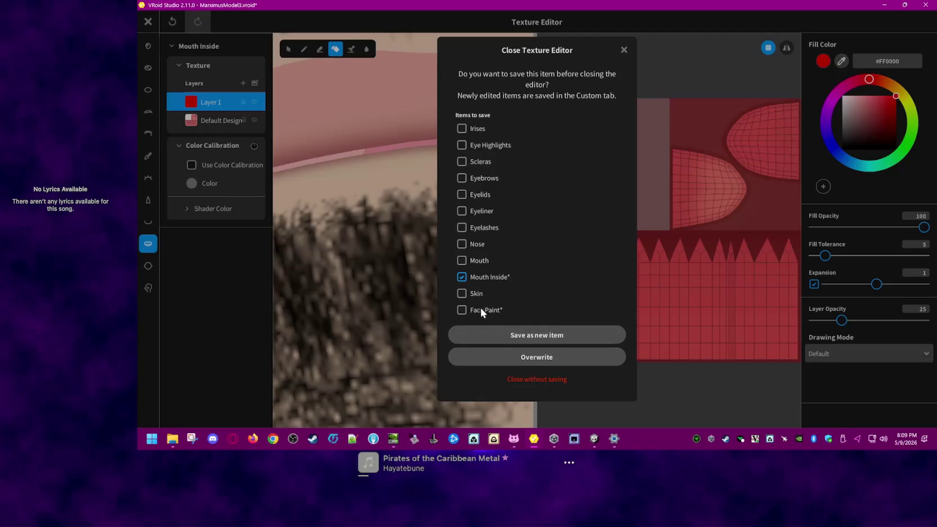
left_click(560, 334)
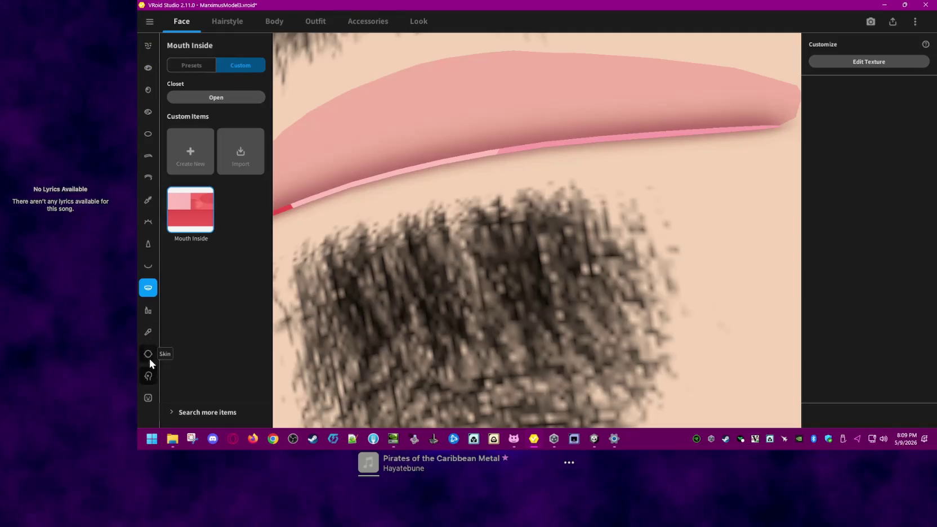
Step: Show the Face Paint items and zoom out to view the ear and beard side
left_click(148, 375)
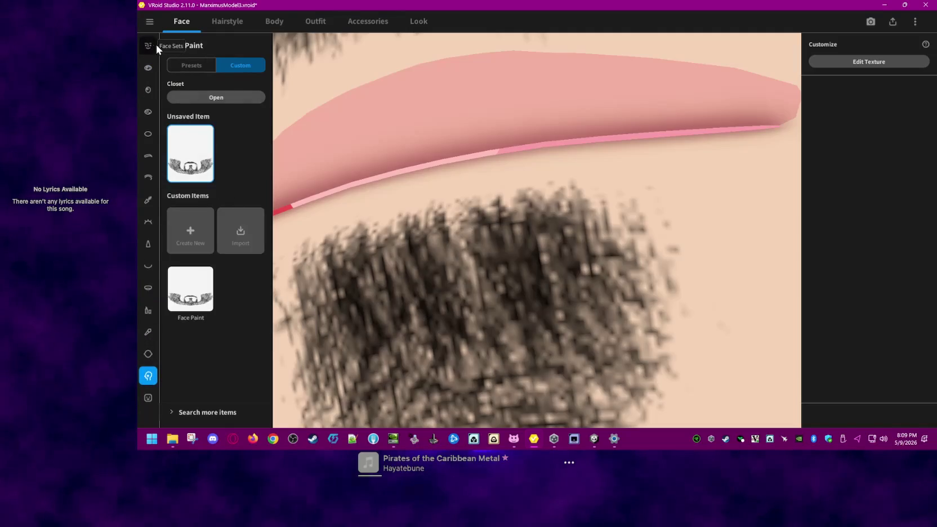
scroll(677, 302, "down", 2)
scroll(671, 271, "down", 2)
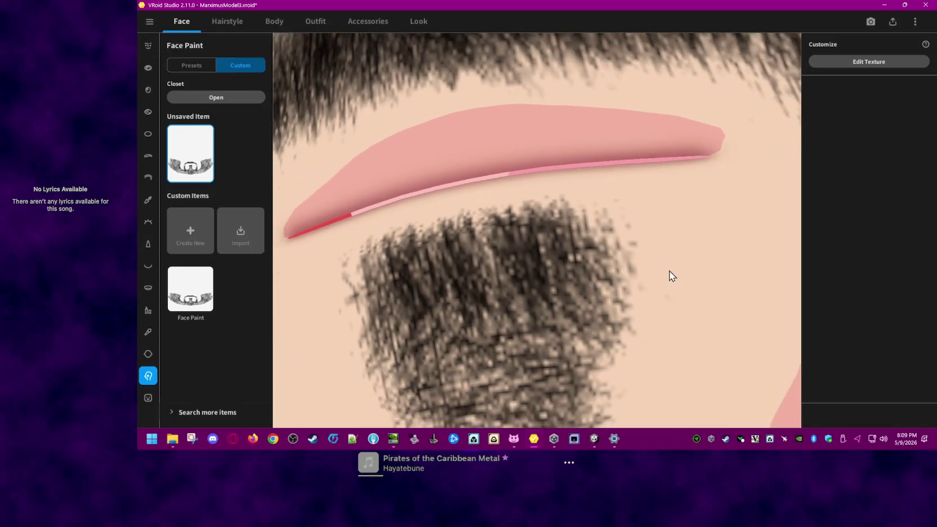
scroll(670, 271, "down", 2)
scroll(650, 269, "down", 2)
scroll(620, 285, "down", 2)
mouse_move(589, 302)
right_mouse_down()
mouse_move(558, 274)
mouse_move(646, 305)
mouse_move(690, 291)
right_mouse_up()
scroll(660, 296, "down", 3)
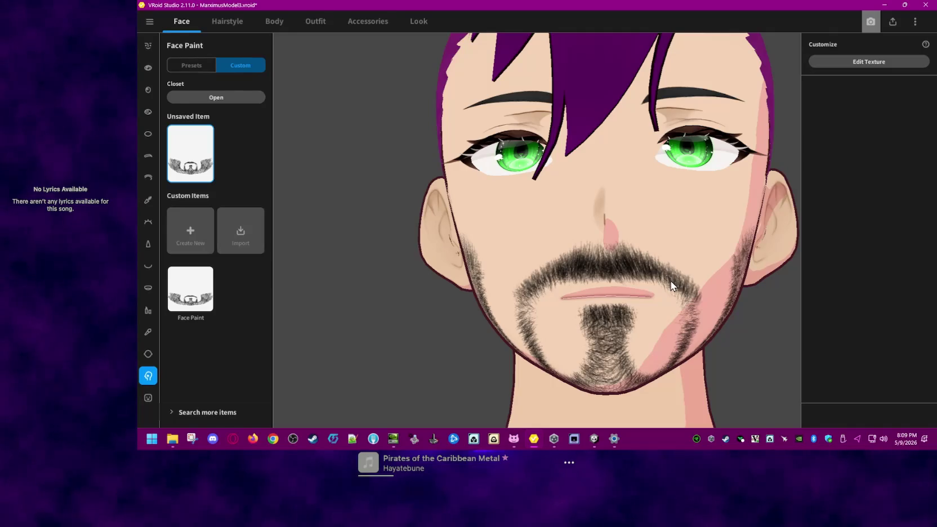
Step: Open the Photo Booth with Ctrl+P and orbit the camera around the head
key("ctrl+p")
scroll(518, 383, "up", 2)
scroll(525, 379, "up", 1)
mouse_move(542, 368)
right_mouse_down()
mouse_move(595, 337)
mouse_move(586, 340)
right_mouse_up()
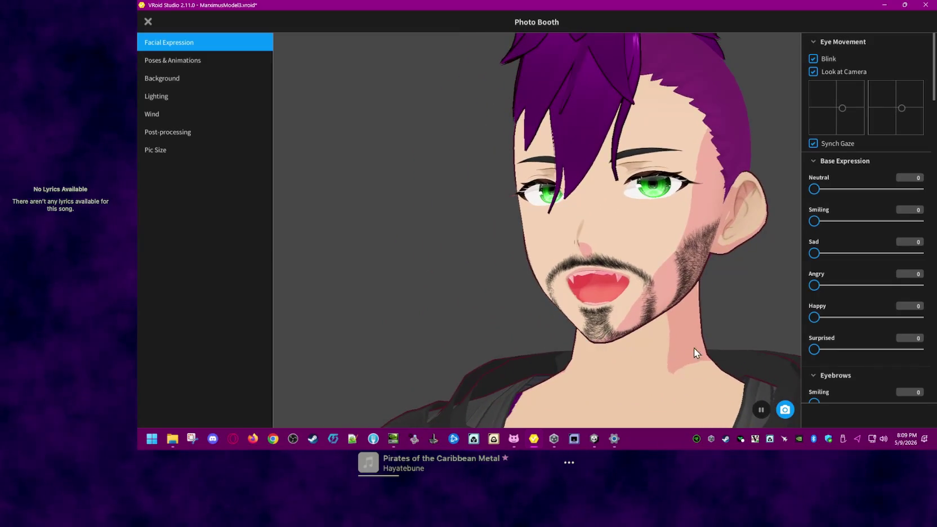
Step: Zoom the Photo Booth view onto the open mouth and check the Teeth settings
scroll(869, 368, "down", 2)
scroll(862, 360, "down", 2)
scroll(901, 226, "down", 2)
mouse_move(933, 134)
left_mouse_down()
mouse_move(928, 352)
mouse_move(931, 59)
left_mouse_up()
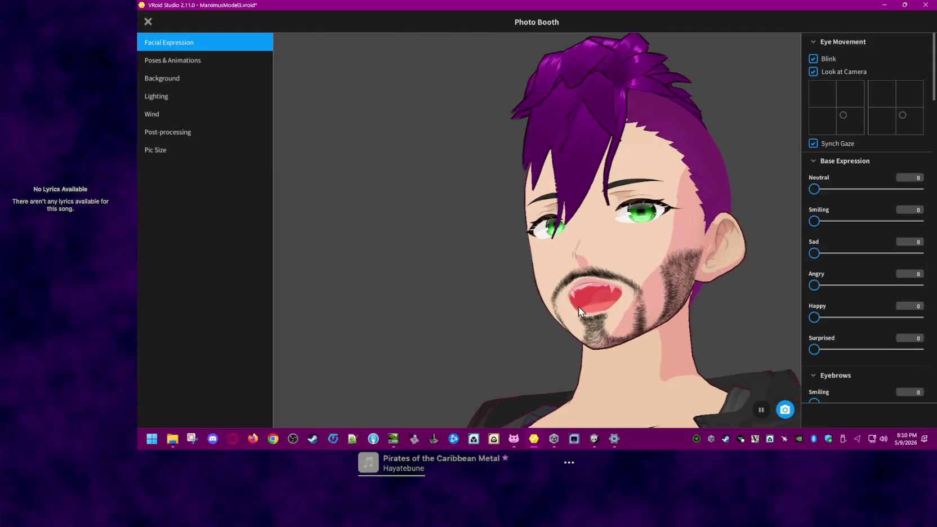
scroll(586, 307, "up", 3)
scroll(653, 338, "up", 3)
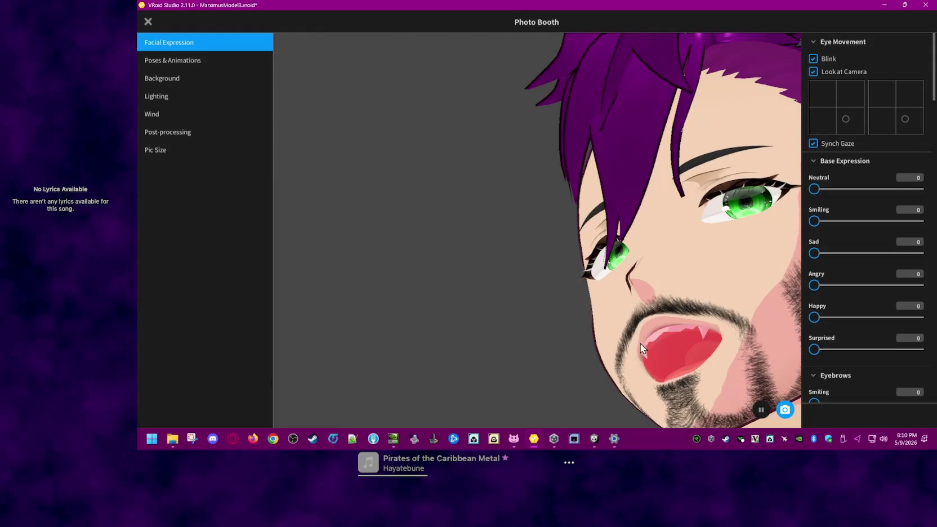
scroll(574, 327, "down", 3)
scroll(624, 338, "down", 3)
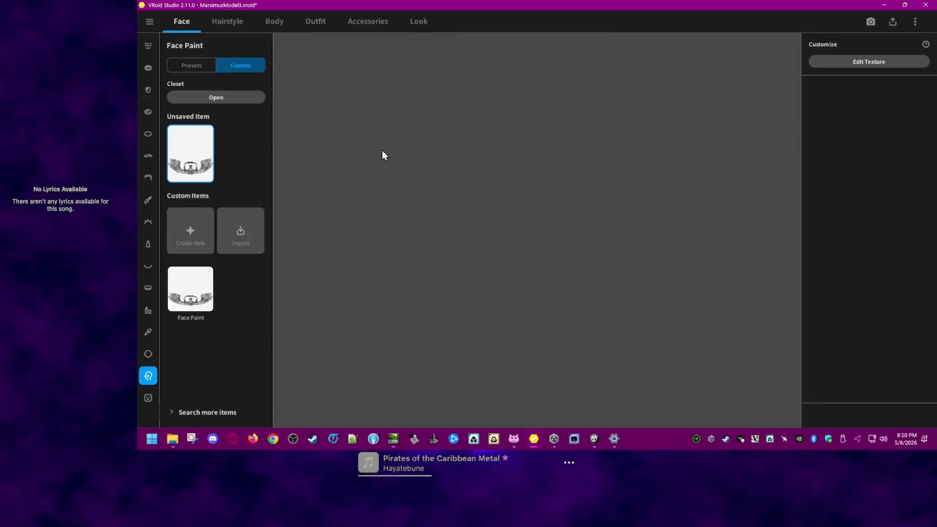
Step: Open the Mouth Inside texture in VRoid Studio's texture editor
left_click(148, 287)
right_click(193, 231)
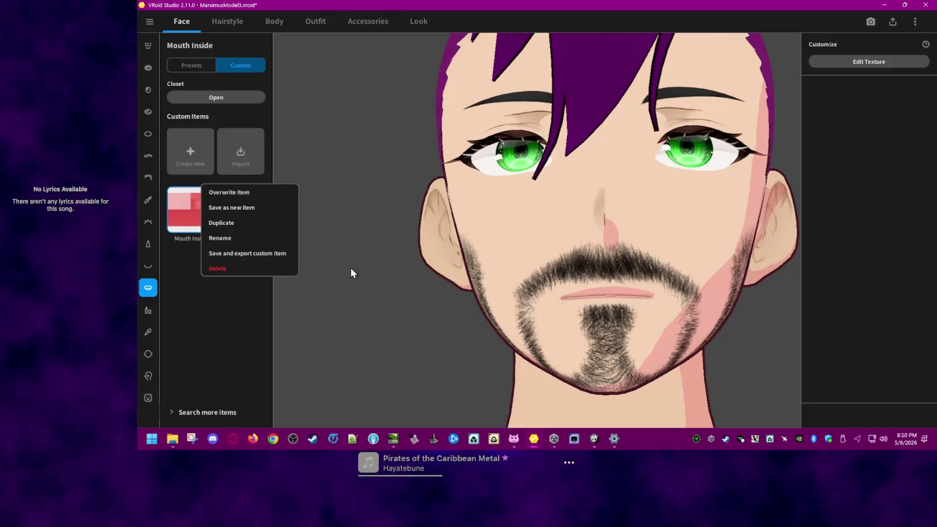
left_click(724, 112)
left_click(893, 61)
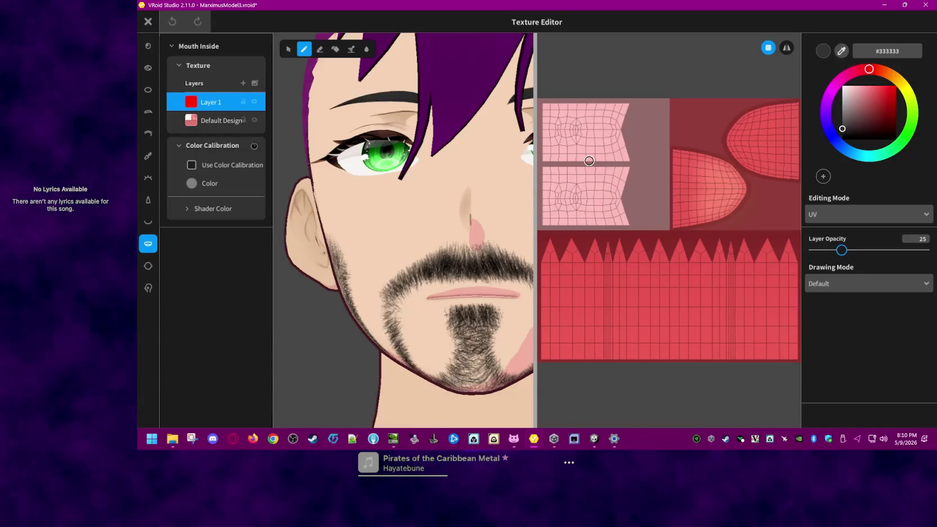
right_click(225, 104)
left_click(404, 83)
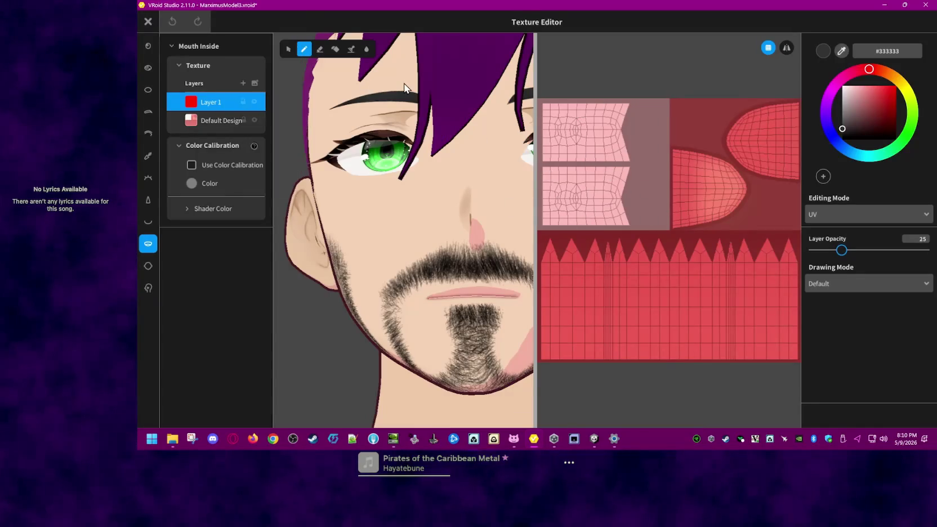
Step: Erase the red paint from Layer 1's upper UV area and save only Mouth Inside
left_click(335, 50)
left_click(319, 49)
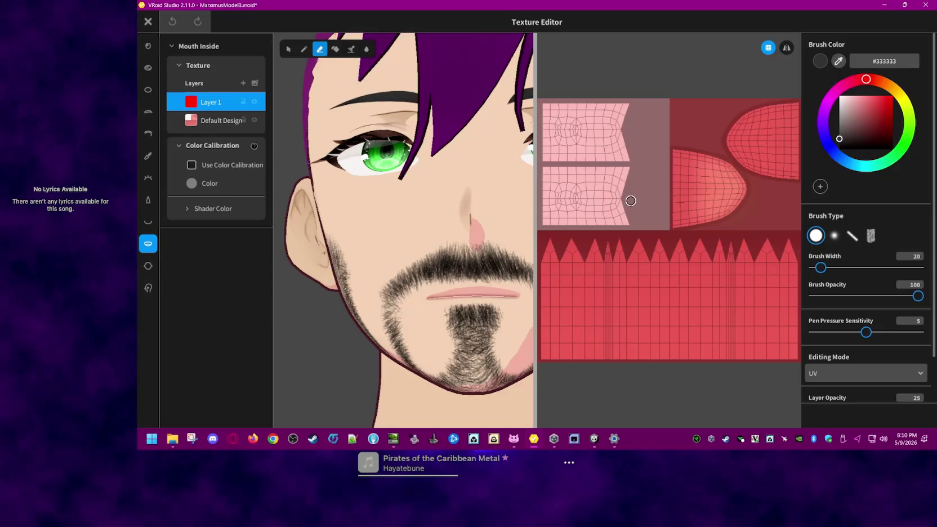
mouse_move(630, 201)
left_mouse_down()
mouse_move(557, 225)
mouse_move(578, 210)
mouse_move(556, 176)
mouse_move(619, 194)
mouse_move(588, 192)
mouse_move(594, 204)
mouse_move(543, 222)
mouse_move(542, 116)
mouse_move(536, 150)
mouse_move(547, 99)
mouse_move(556, 106)
mouse_move(565, 86)
mouse_move(559, 141)
mouse_move(570, 158)
mouse_move(588, 99)
mouse_move(598, 158)
mouse_move(615, 90)
mouse_move(602, 157)
mouse_move(610, 91)
mouse_move(625, 169)
mouse_move(635, 112)
mouse_move(631, 222)
mouse_move(639, 187)
left_mouse_up()
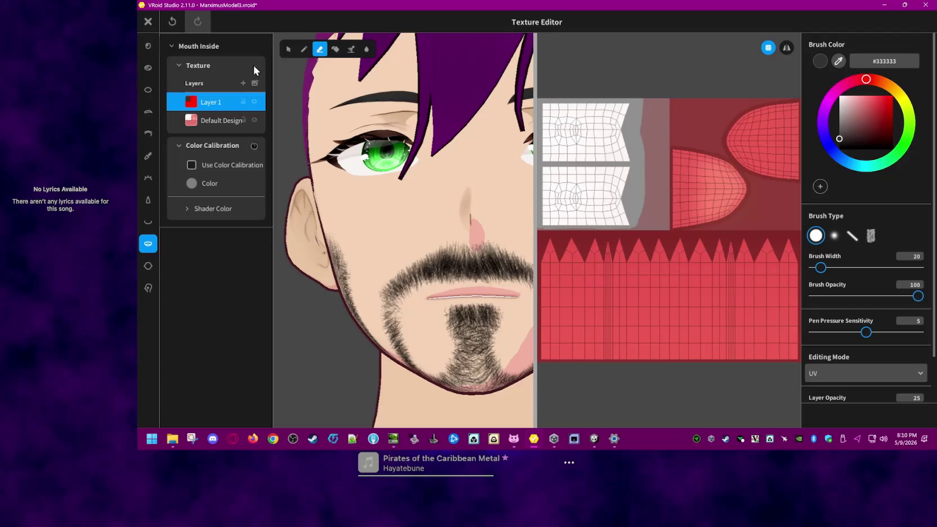
left_click(148, 22)
left_click(462, 309)
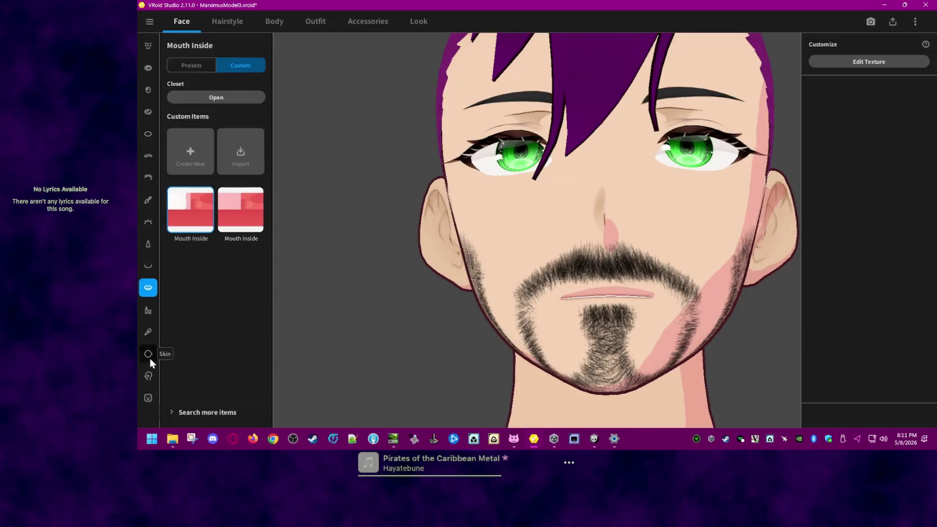
Step: Return to Face Paint, leaving the unsaved face paint unsaved
left_click(148, 357)
left_click(148, 376)
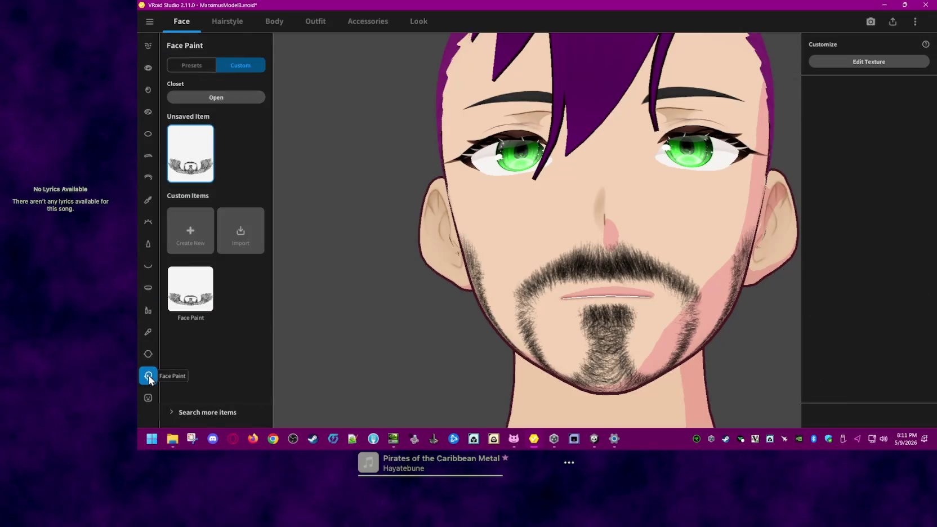
left_click(199, 173)
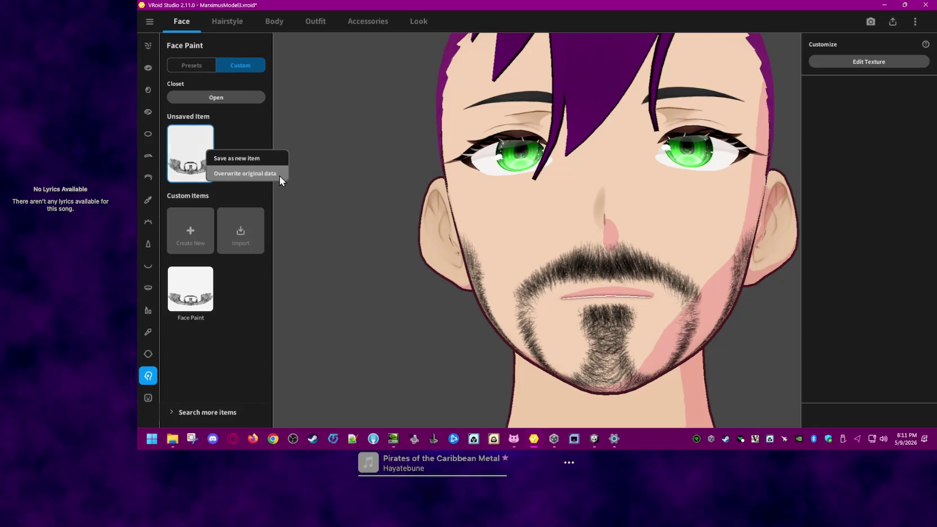
left_click(261, 130)
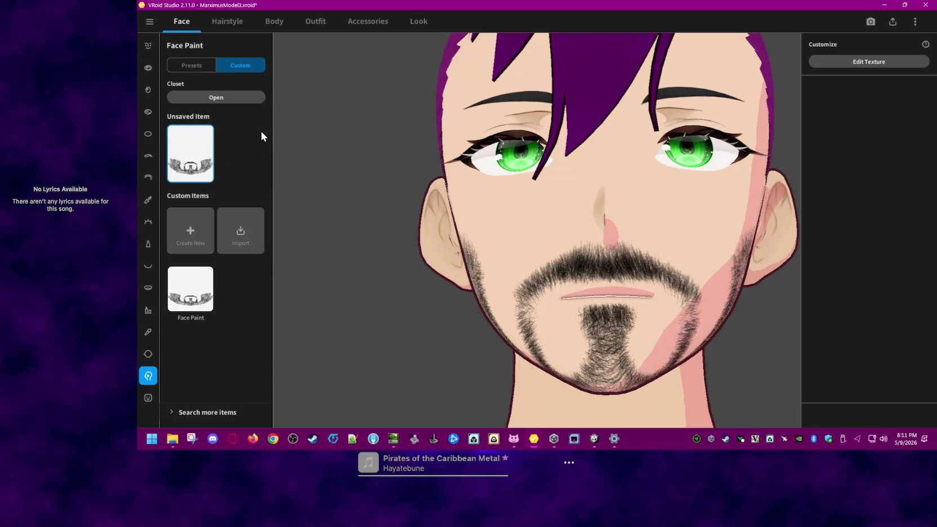
Step: Wear the saved Face Paint custom item and bring up the main file menu
left_click(187, 296)
right_click(203, 290)
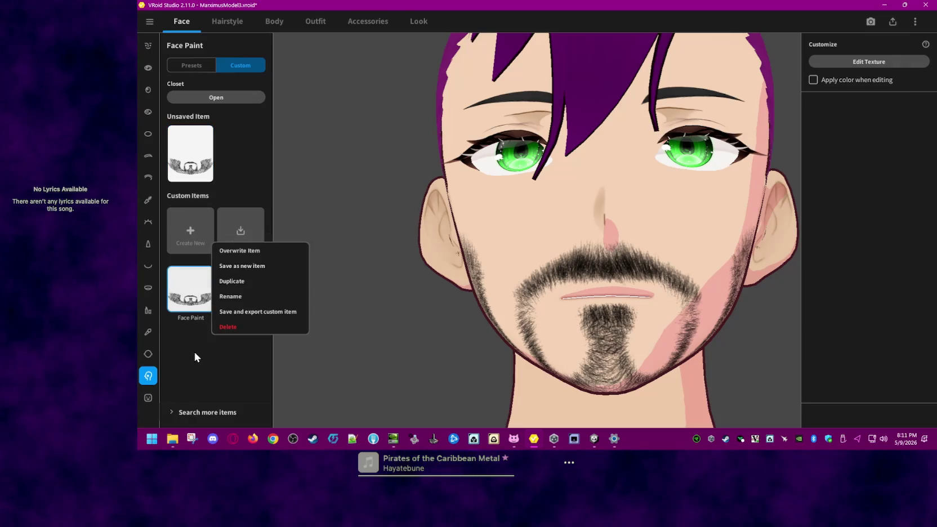
left_click(193, 349)
right_click(199, 299)
left_click(193, 299)
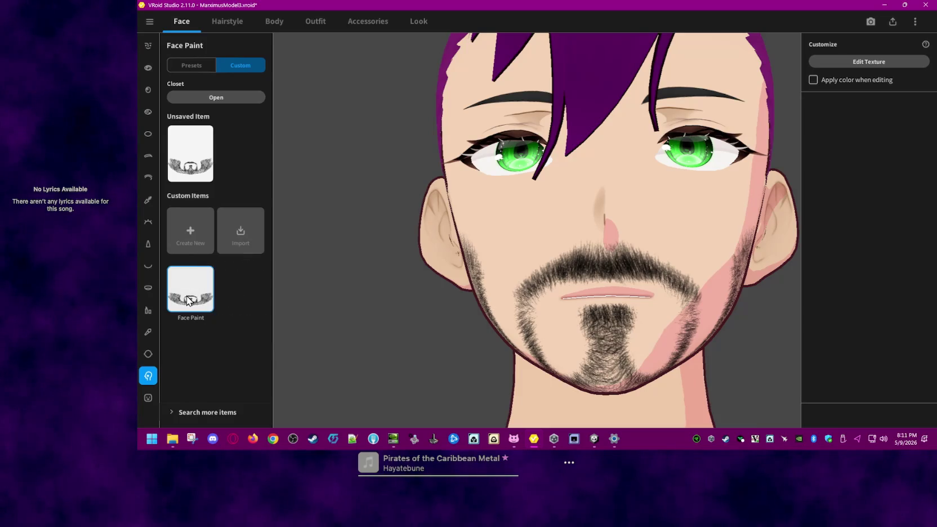
left_click(156, 21)
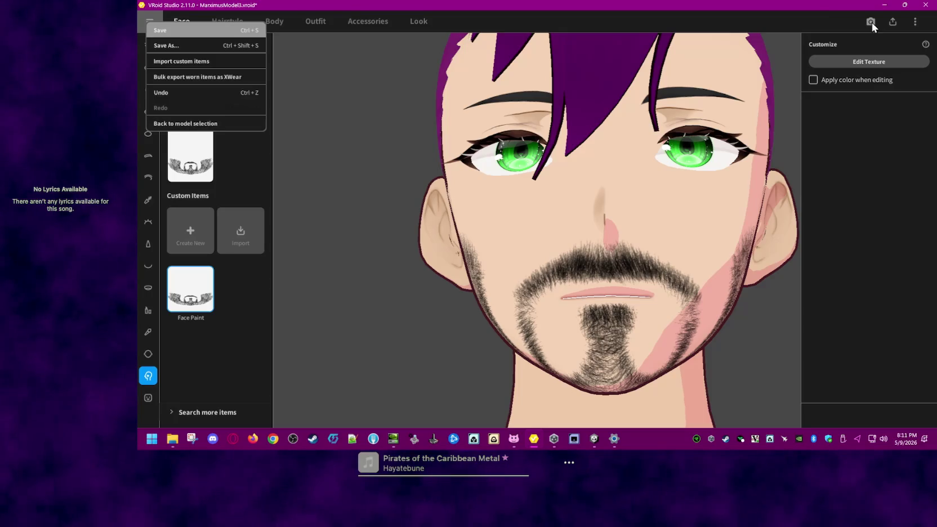
Step: Save MarximusModel3 with Ctrl+S and go to the Export as VRM screen
key("ctrl+s")
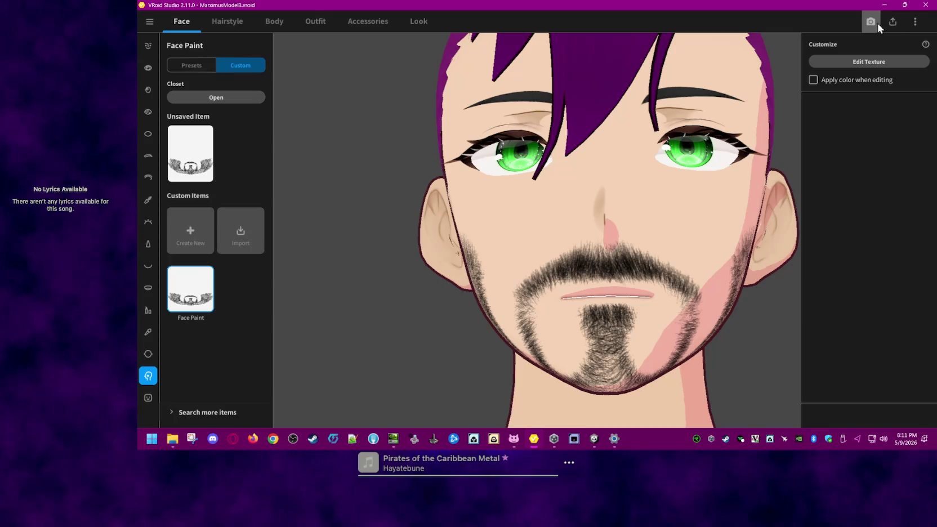
left_click(895, 24)
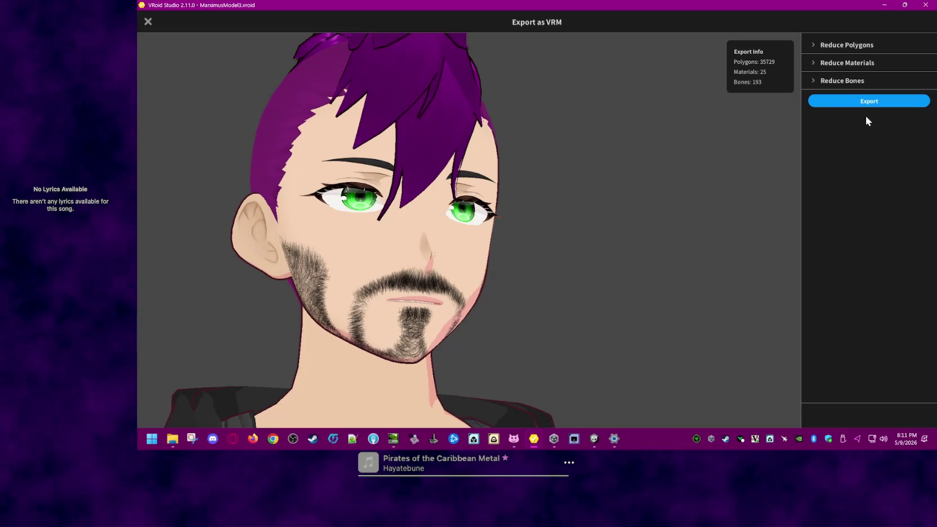
Step: Uncheck Delete Transparent Meshes under Reduce Polygons, keeping 94544 polygons, and start the VRM export
left_click(817, 46)
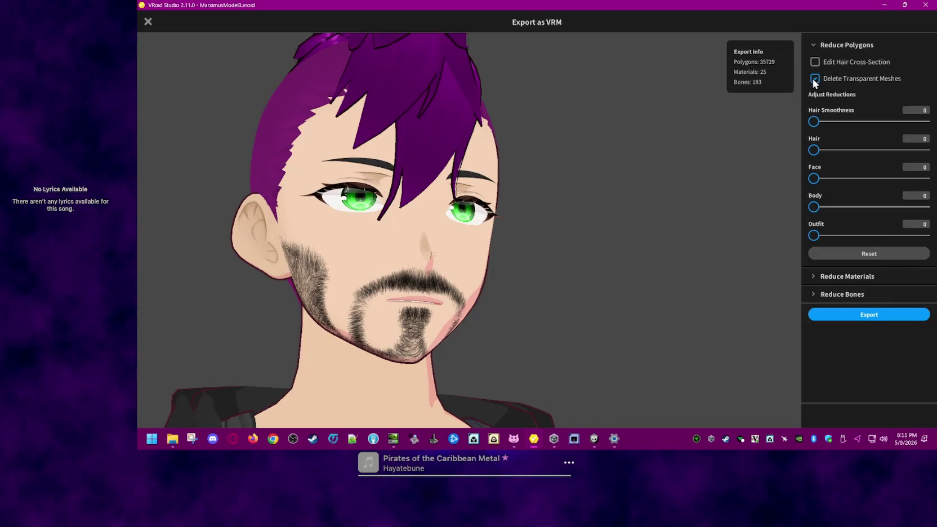
left_click(814, 79)
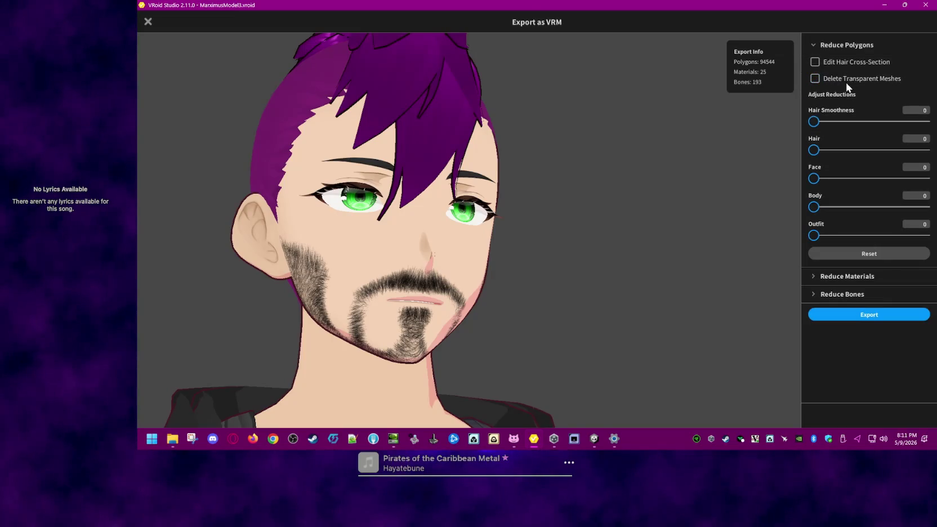
left_click(812, 45)
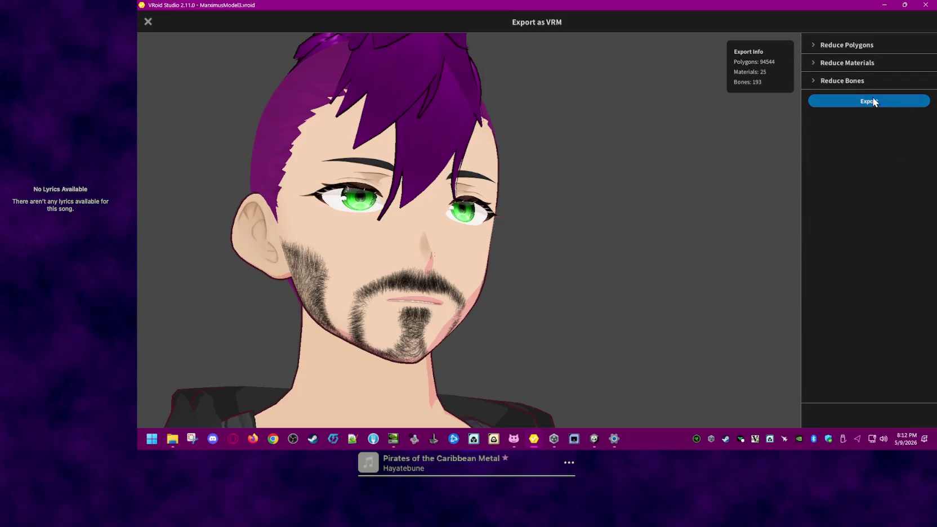
left_click(817, 80)
left_click(815, 80)
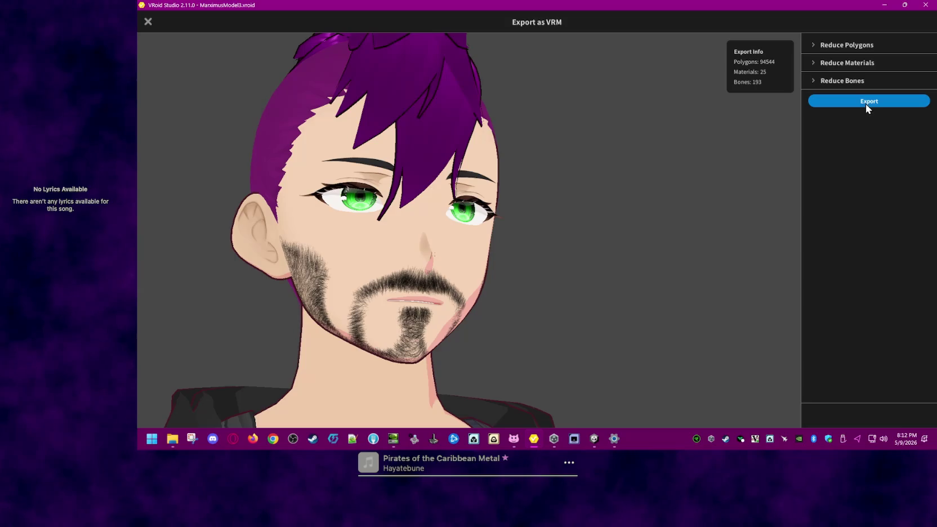
left_click(817, 80)
left_click(816, 80)
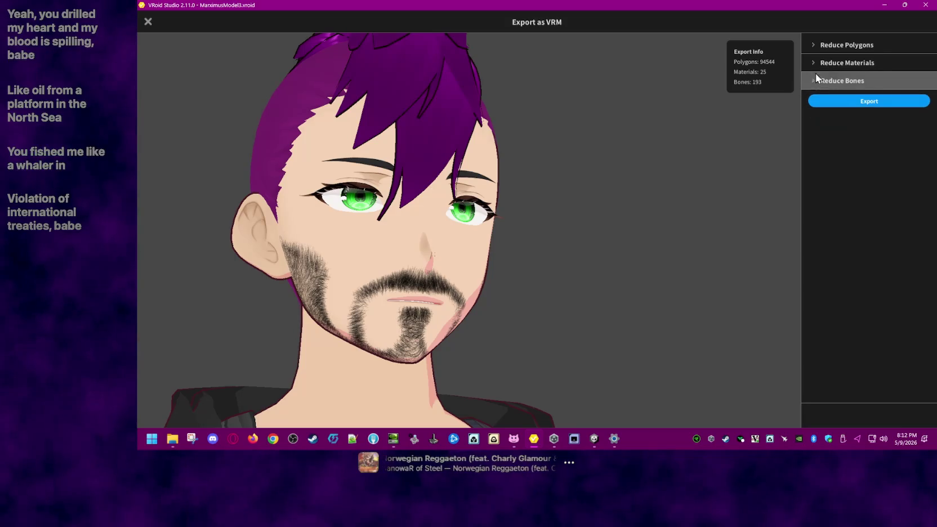
left_click(813, 63)
left_click(812, 61)
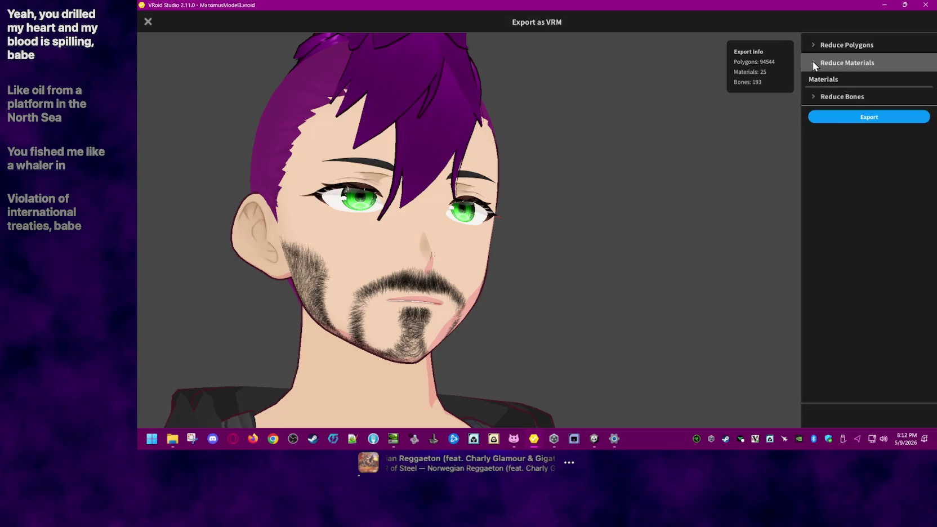
left_click(852, 101)
Step: Enter title MarximusVTuber and the creator name in VRM Settings
left_click(498, 212)
type("MarximusVTuber")
left_click(583, 253)
type("MarximusMaximus")
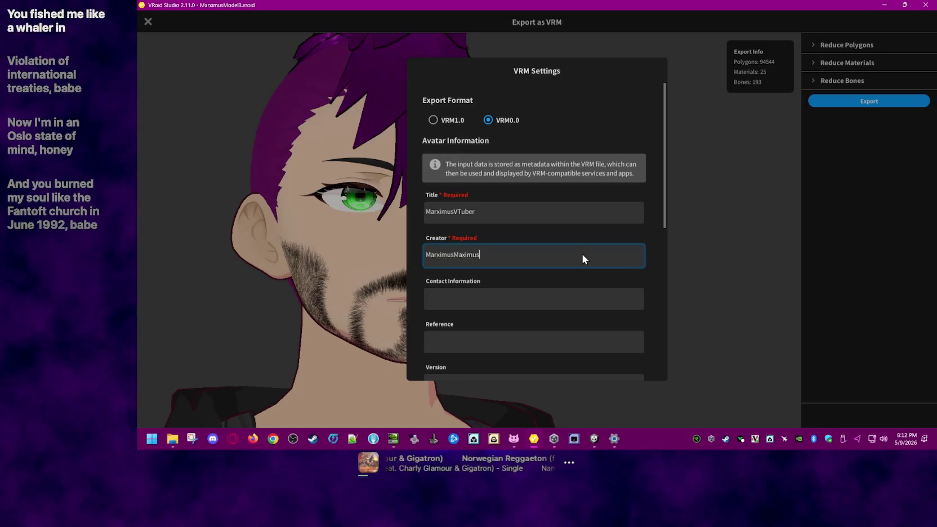
Step: Export in VRM0.0 format, saving MarximusVTuber.vrm in the VRoid folder
scroll(582, 254, "down", 2)
scroll(606, 265, "down", 3)
scroll(646, 336, "down", 1)
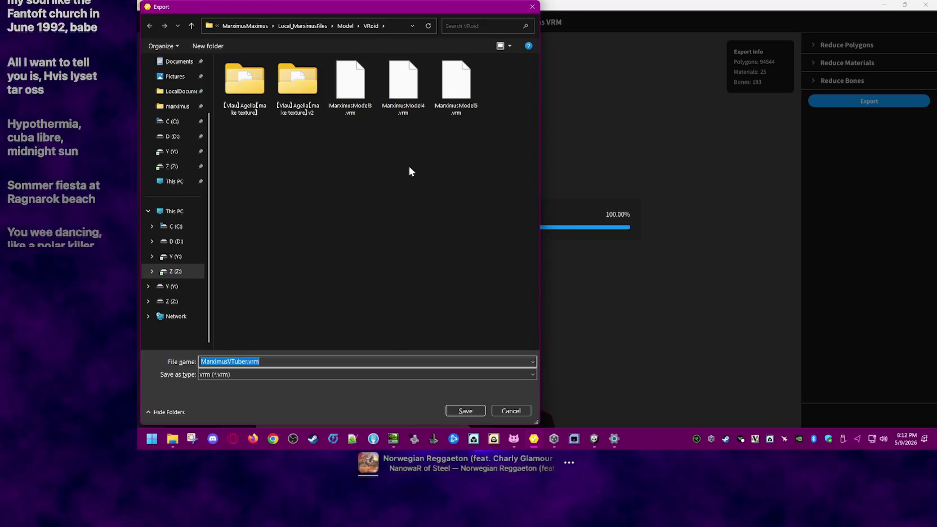
left_click(390, 168)
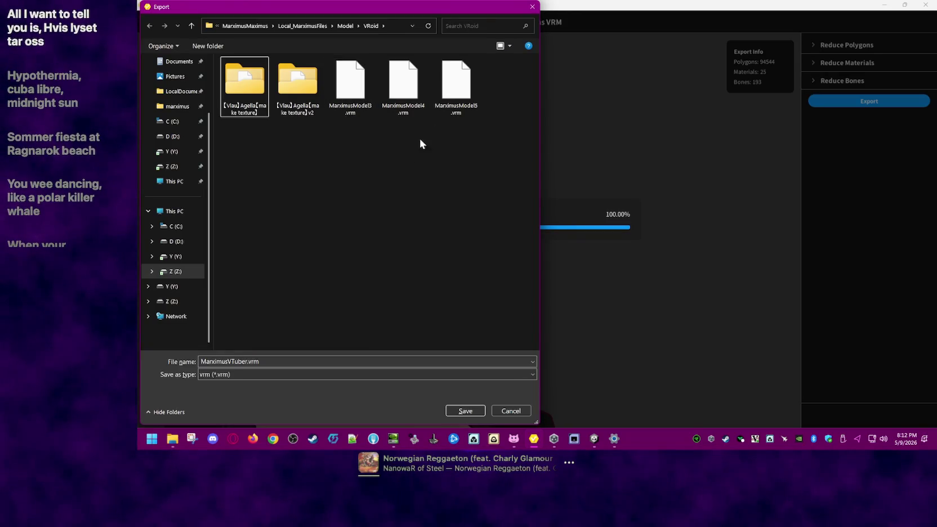
left_click(465, 411)
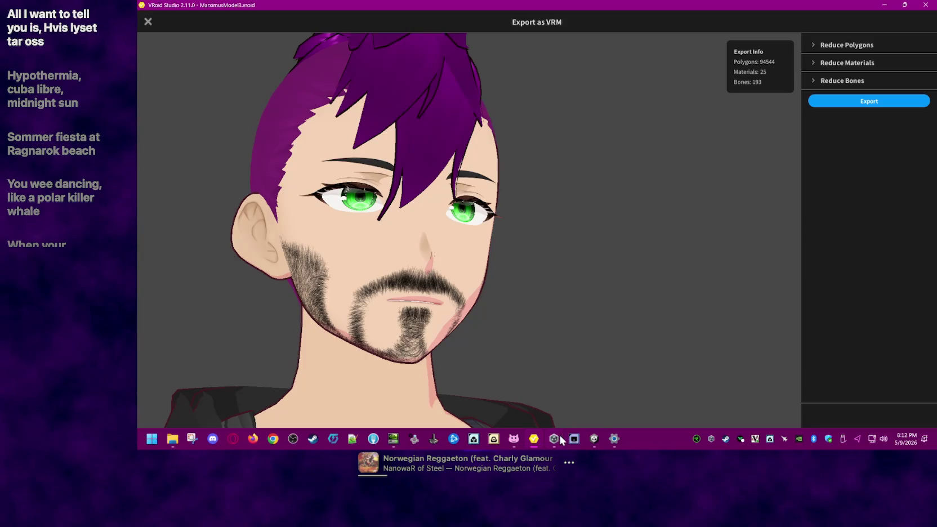
Step: Delete the MarximusModel5 object from the Unity scene hierarchy
left_click(594, 439)
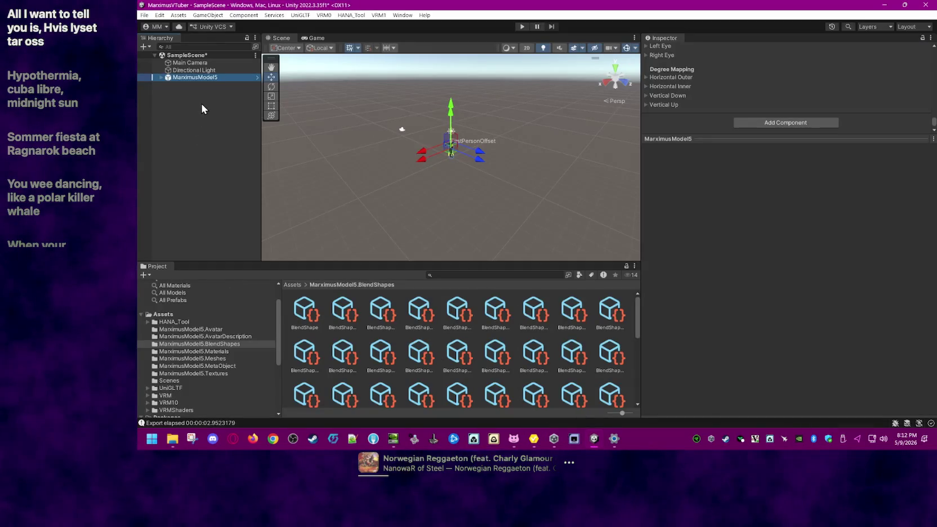
right_click(201, 75)
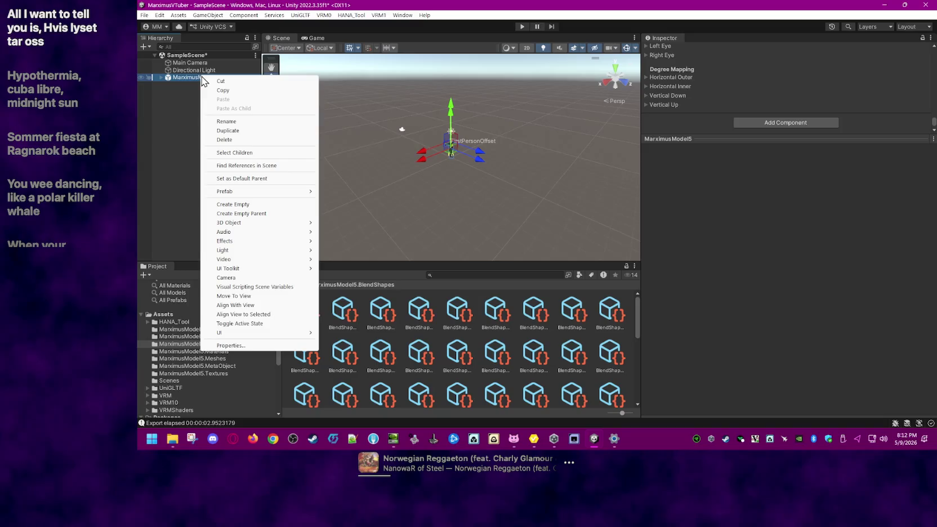
left_click(177, 232)
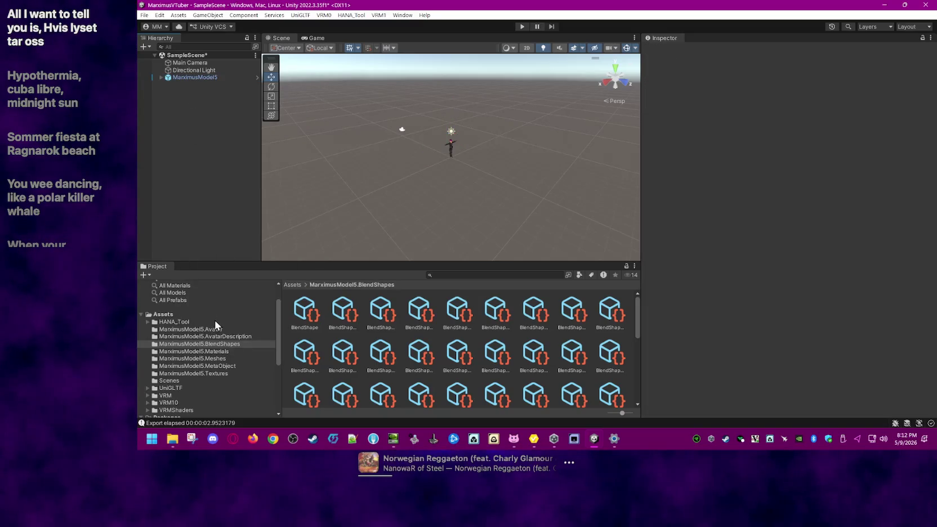
right_click(177, 76)
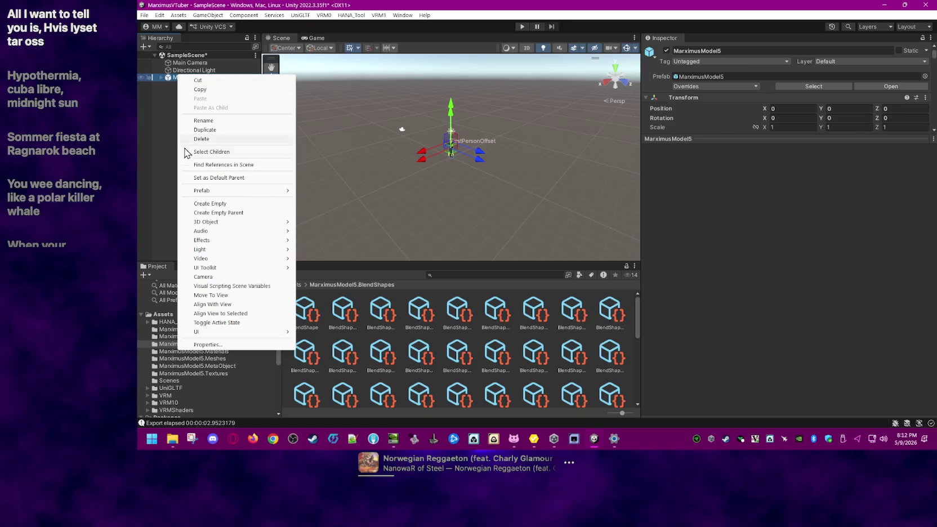
left_click(208, 139)
Step: Delete the MarximusModel5 prefab from the Assets folder
left_click(201, 330)
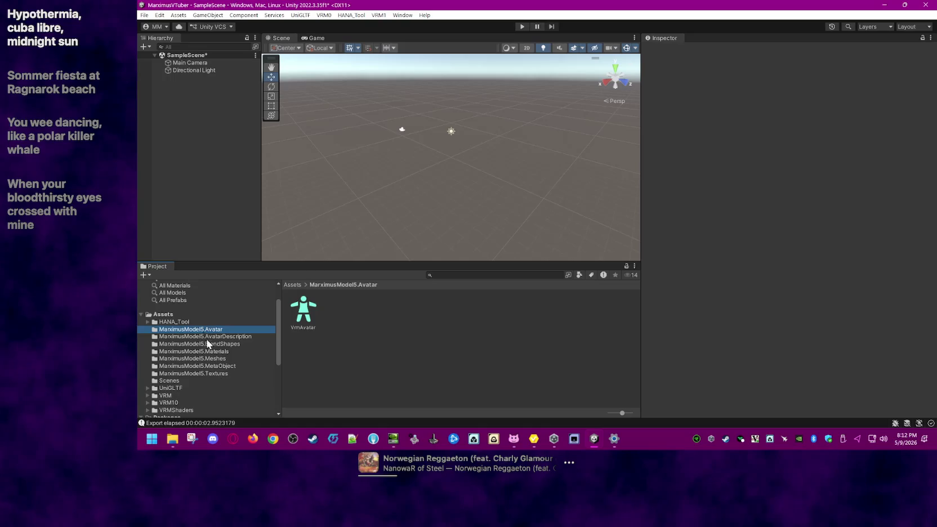
left_click(159, 314)
right_click(407, 354)
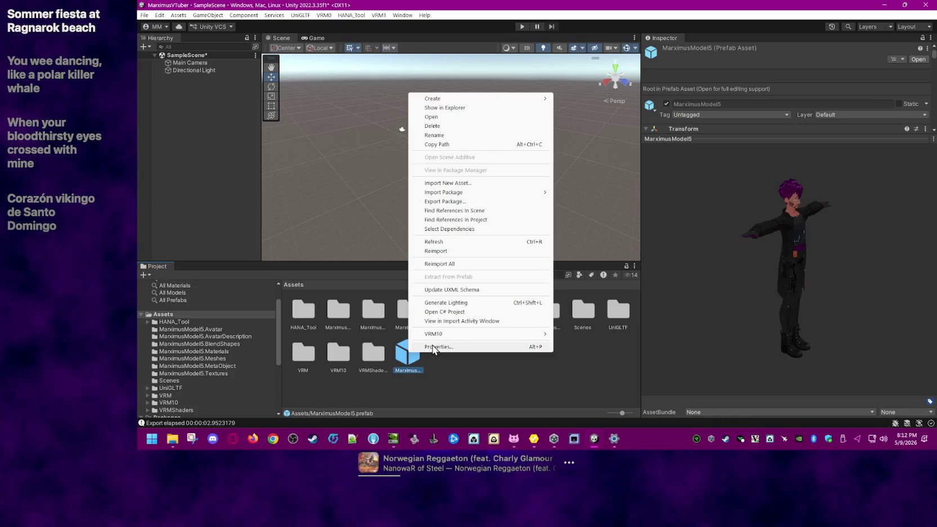
left_click(441, 126)
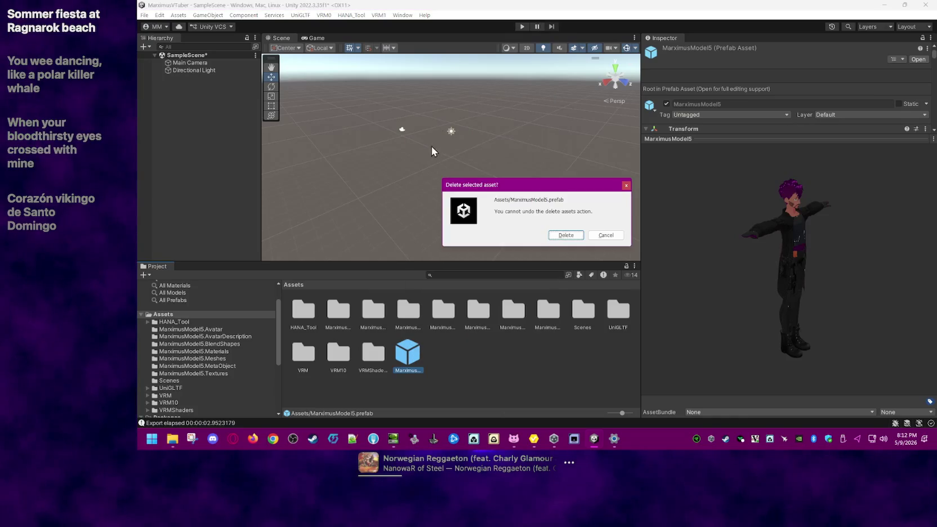
left_click(567, 235)
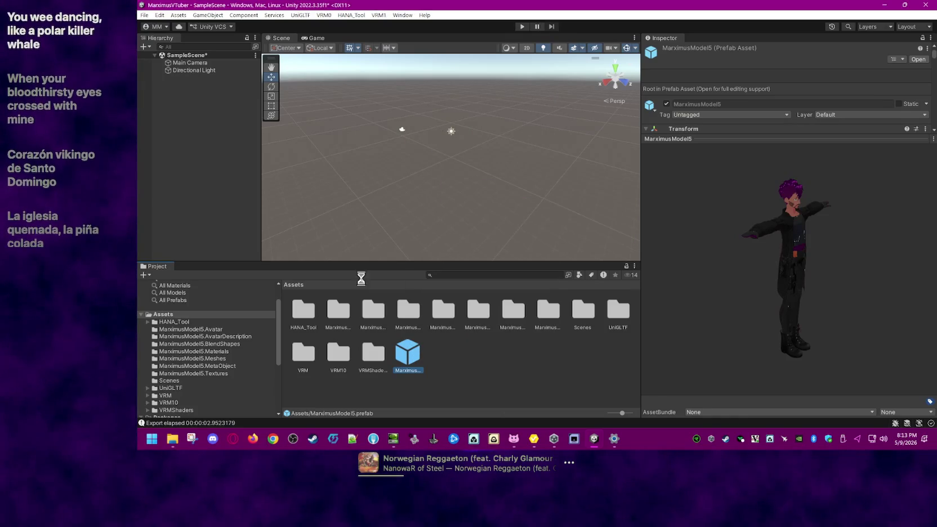
Step: Delete all generated MarximusModel5 asset folders, from Avatar through Textures
left_click(230, 329)
scroll(233, 344, "down", 3)
scroll(234, 343, "up", 3)
scroll(228, 371, "down", 3)
scroll(230, 379, "up", 3)
left_click(232, 393, "shift")
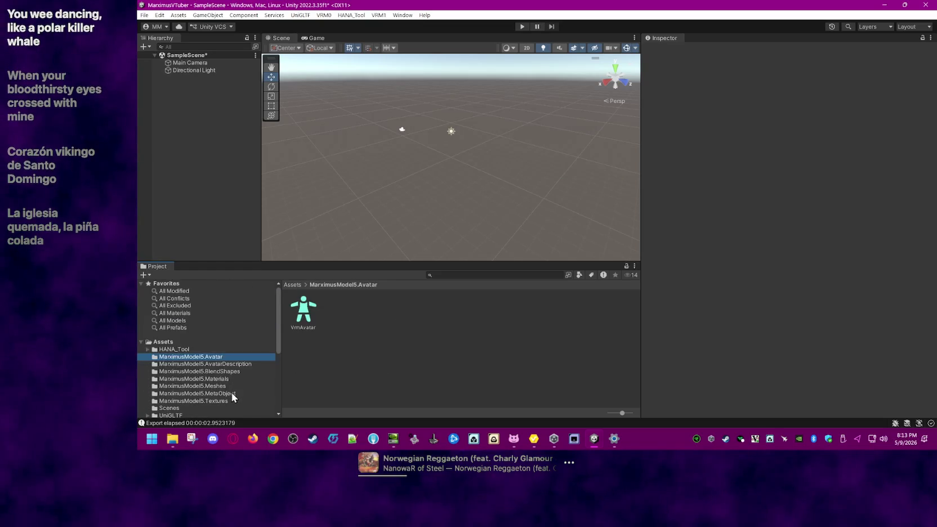
left_click(226, 401, "shift")
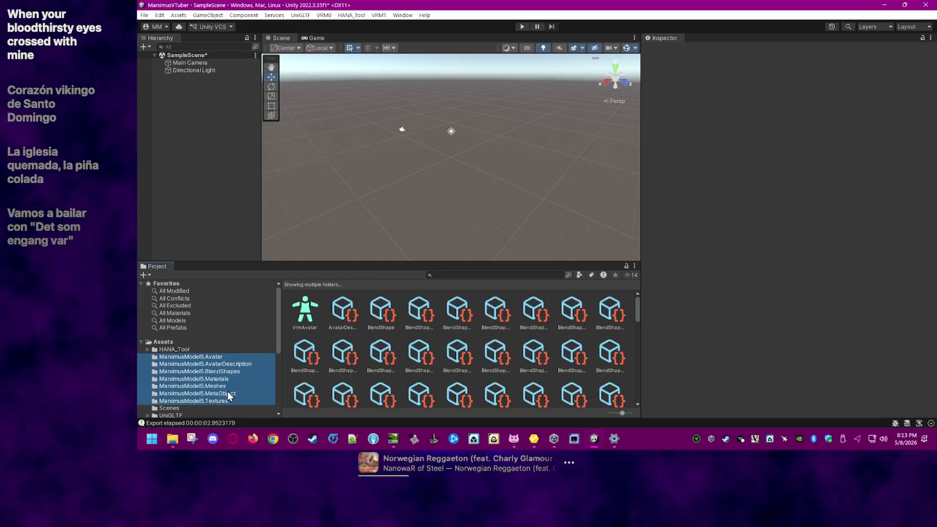
right_click(227, 393)
left_click(271, 164)
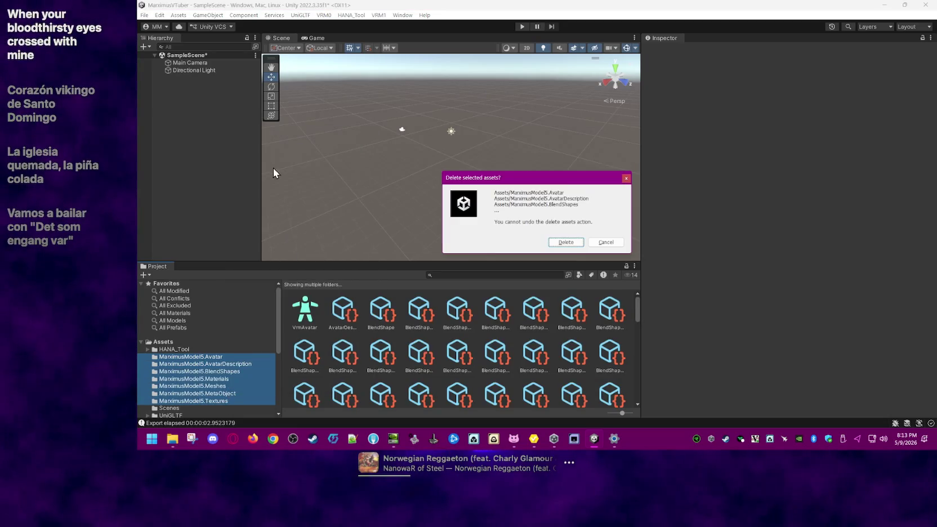
left_click(565, 243)
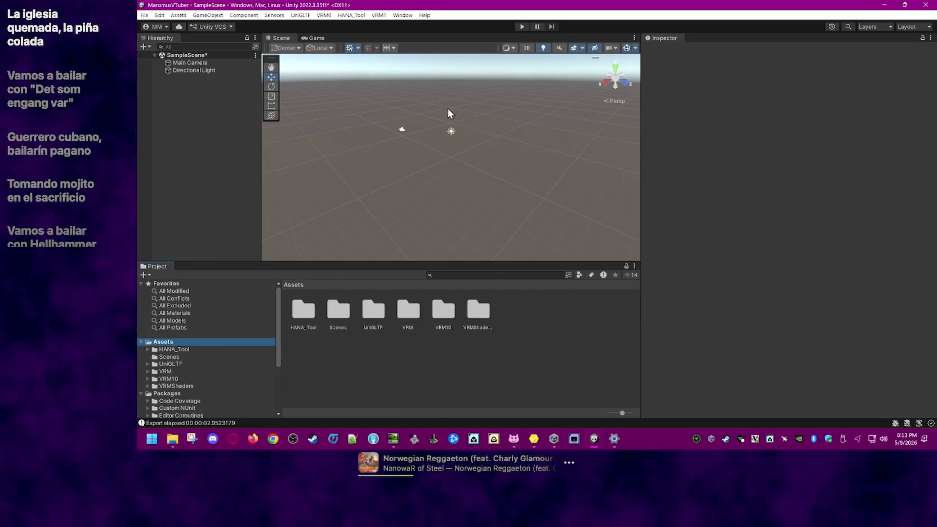
Step: Start Import VRM 0.x and browse the file picker to the Model\VRoid folder
left_click(325, 16)
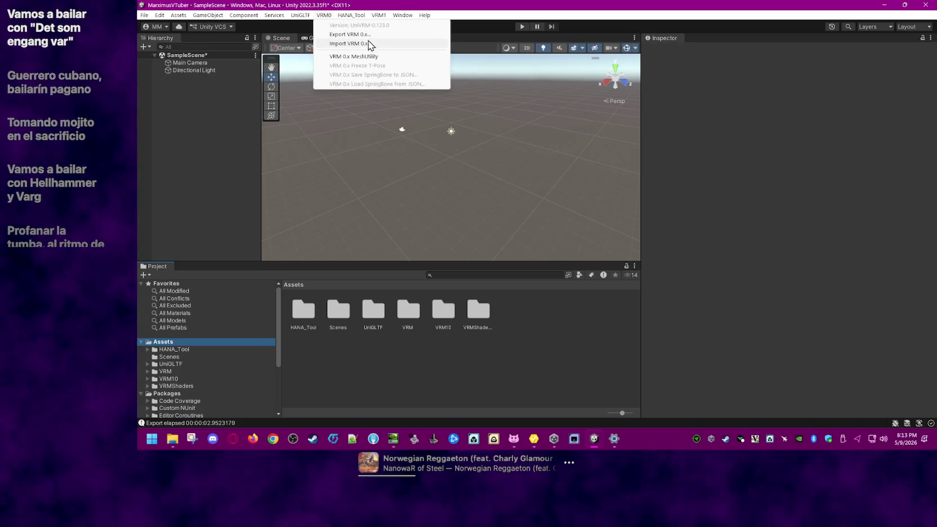
left_click(371, 44)
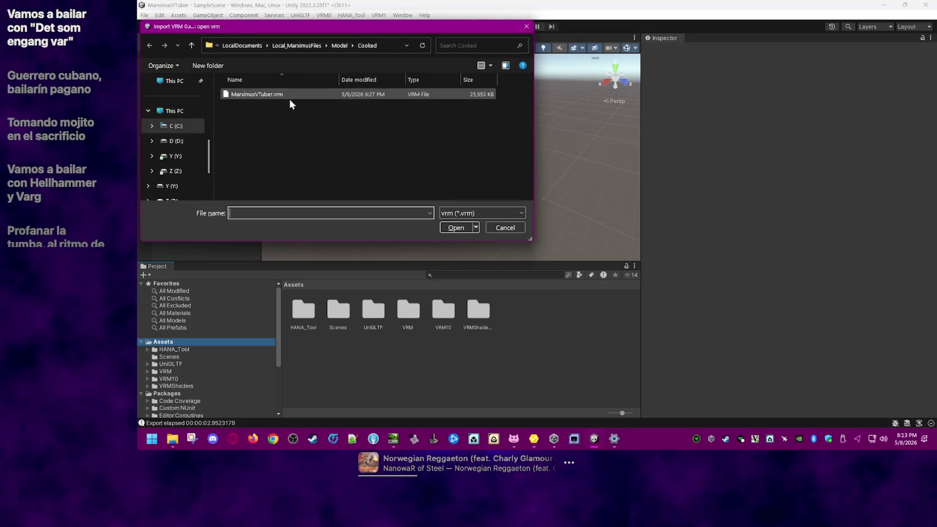
left_click(339, 46)
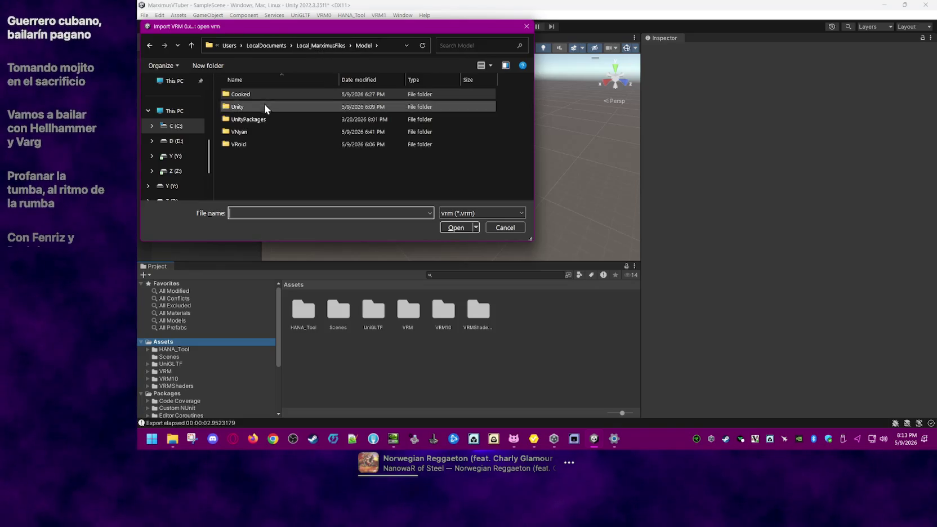
double_click(258, 143)
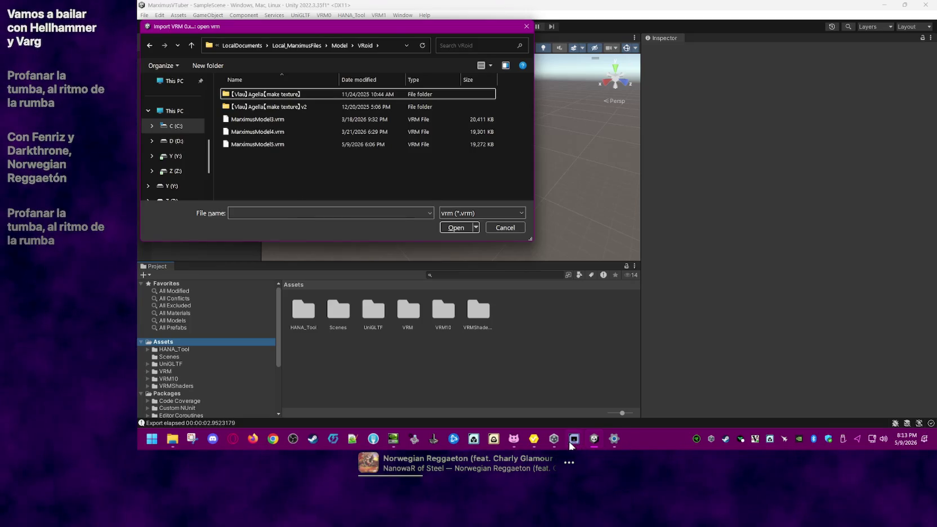
left_click(534, 438)
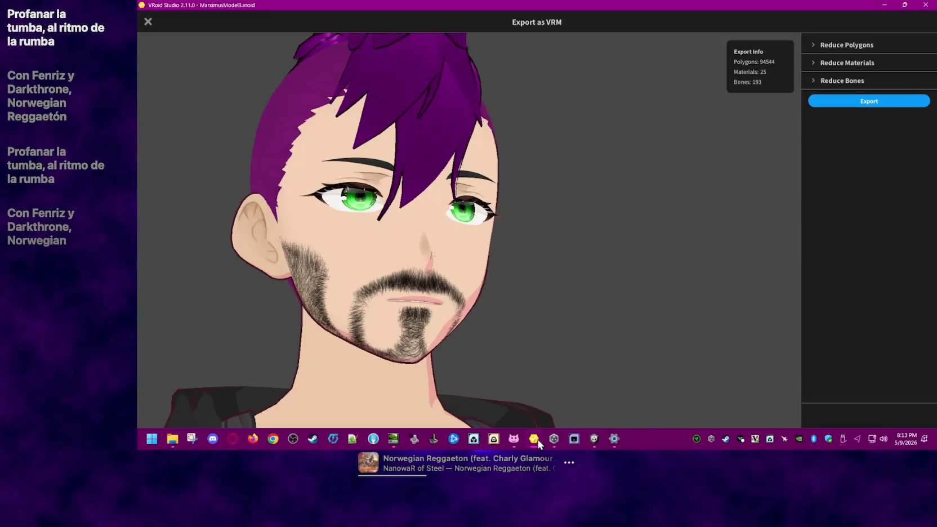
Step: Copy MarximusVTuber.vrm from the shared drive's Z:\Shared Model\VRoid folder
left_click(171, 440)
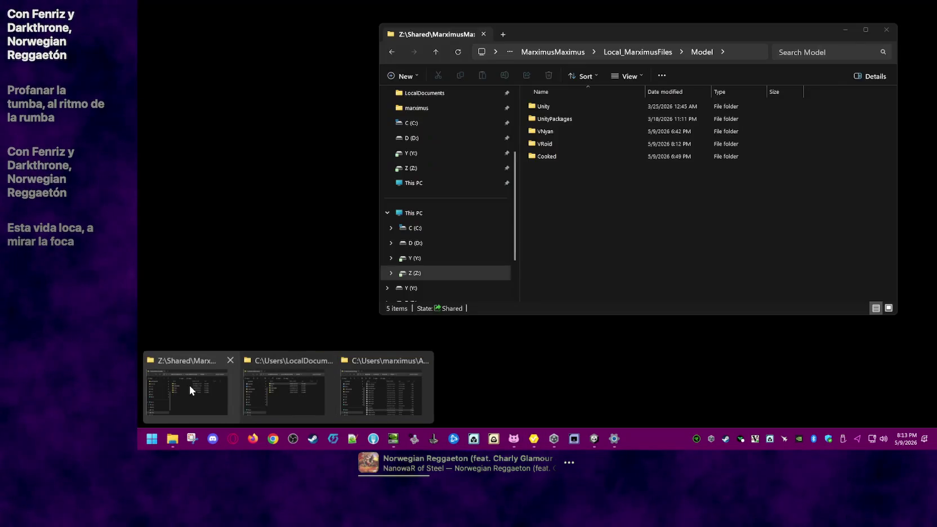
left_click(189, 386)
double_click(561, 144)
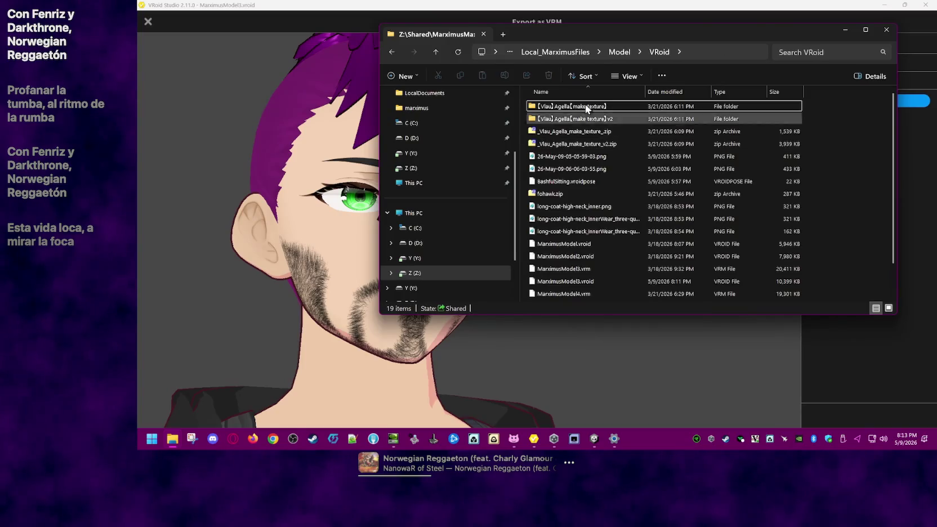
scroll(612, 263, "down", 2)
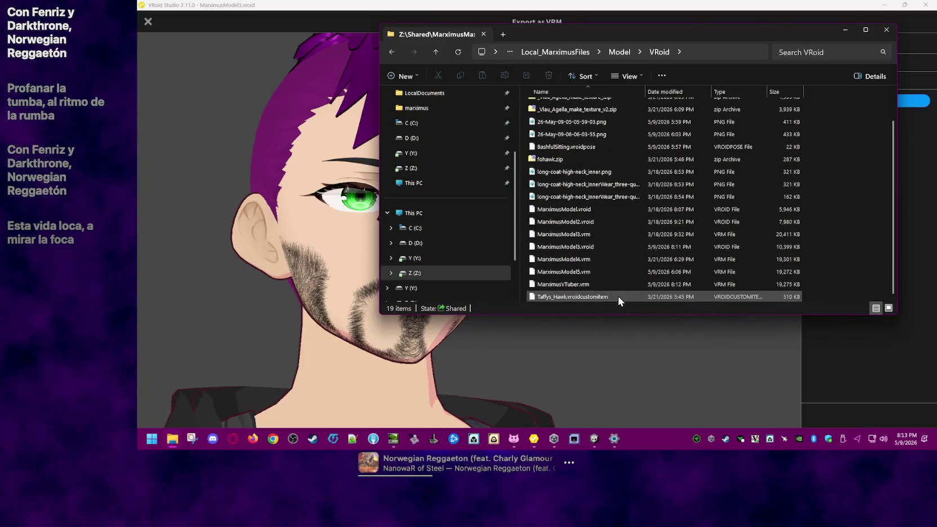
right_click(603, 282)
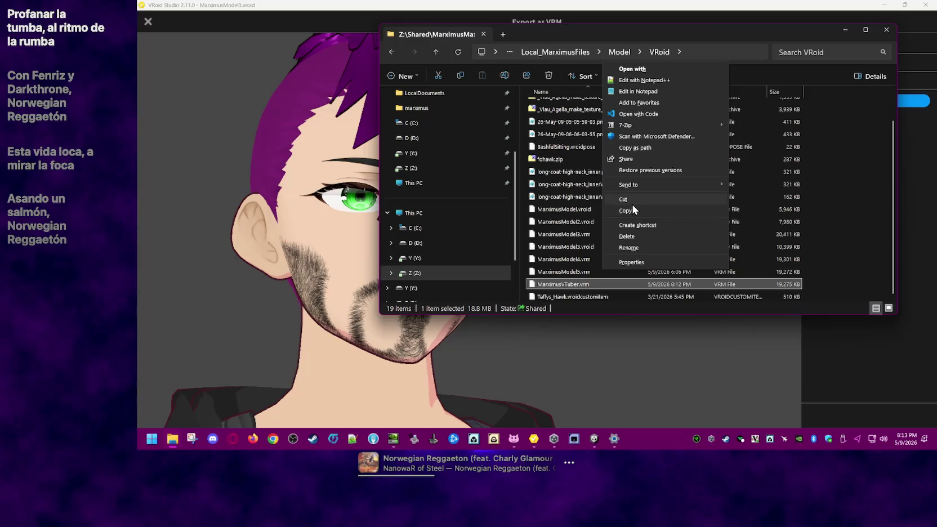
left_click(632, 209)
Step: Paste MarximusVTuber.vrm into the local LocalDocuments Model\VRoid folder
right_click(179, 437)
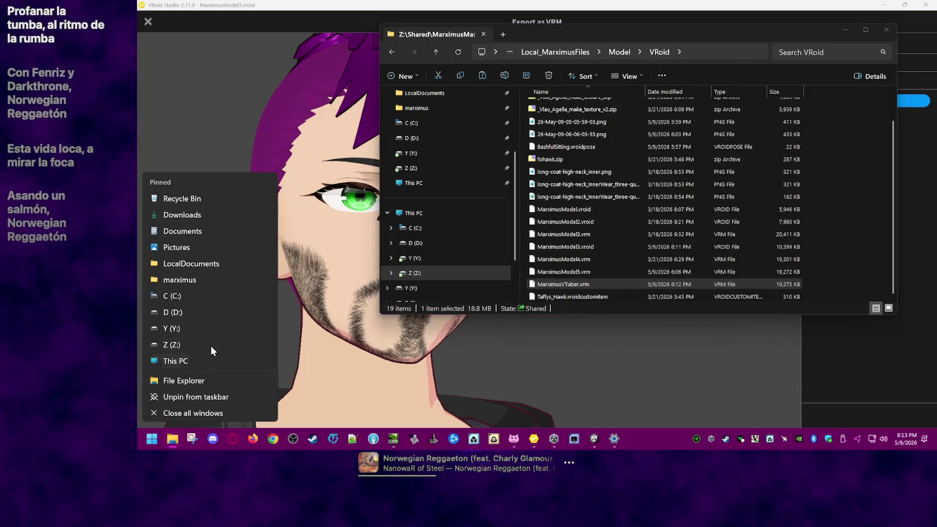
left_click(174, 439)
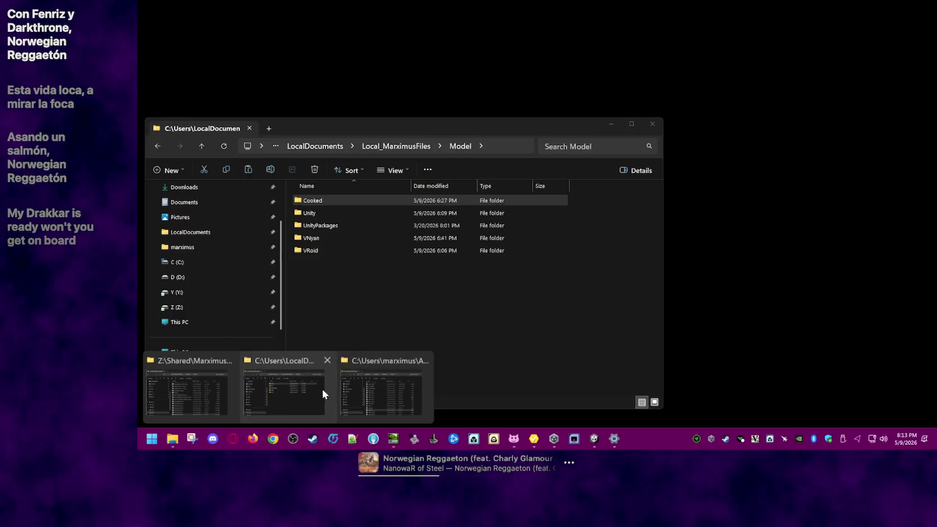
left_click(322, 389)
double_click(329, 249)
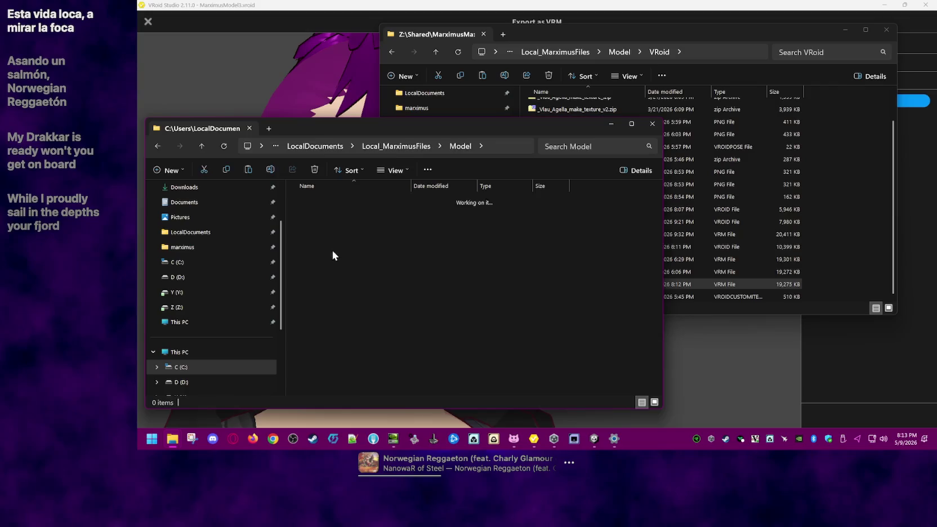
scroll(605, 341, "down", 1)
right_click(611, 344)
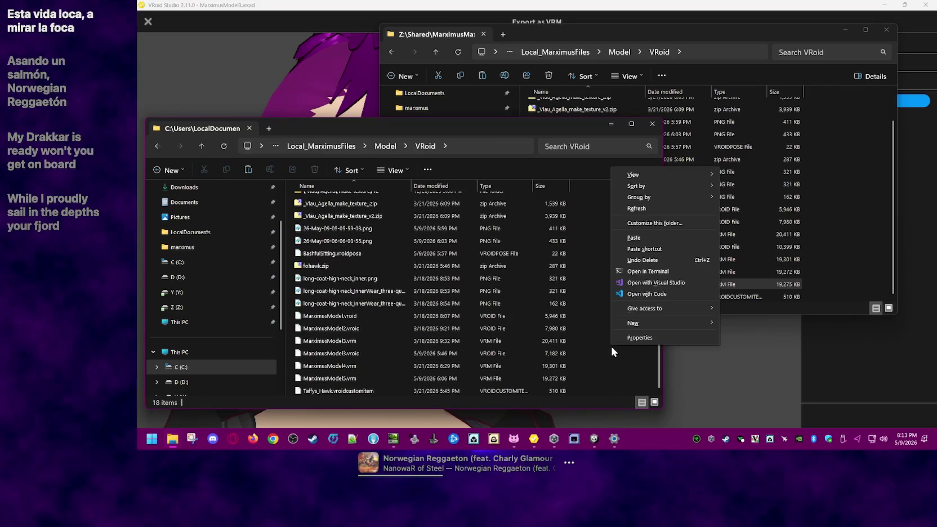
left_click(654, 241)
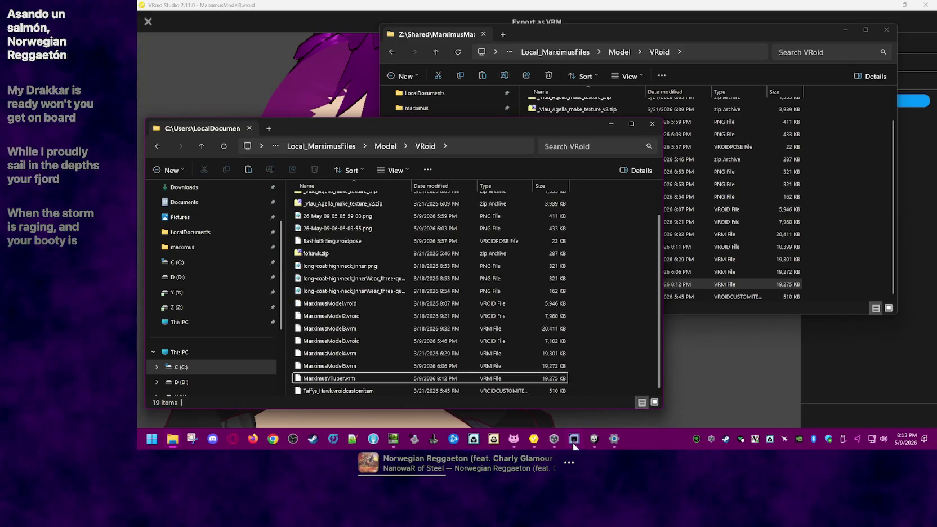
left_click(596, 440)
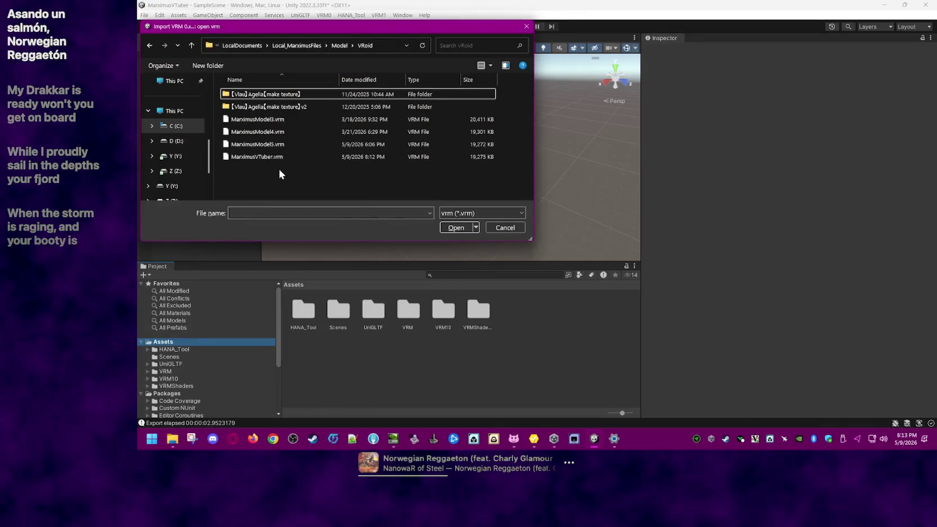
Step: Import MarximusVTuber.vrm as MarximusVTuber.prefab and drag it into SampleScene
double_click(279, 160)
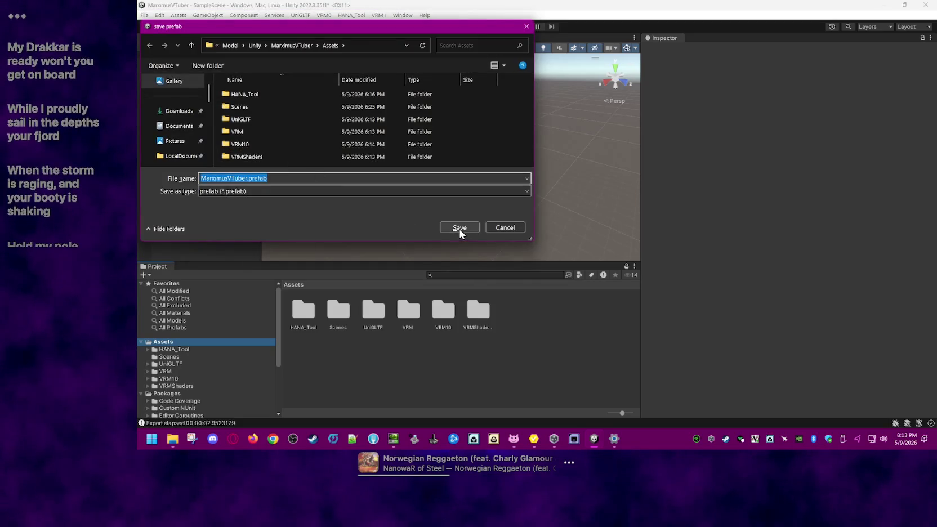
left_click(459, 229)
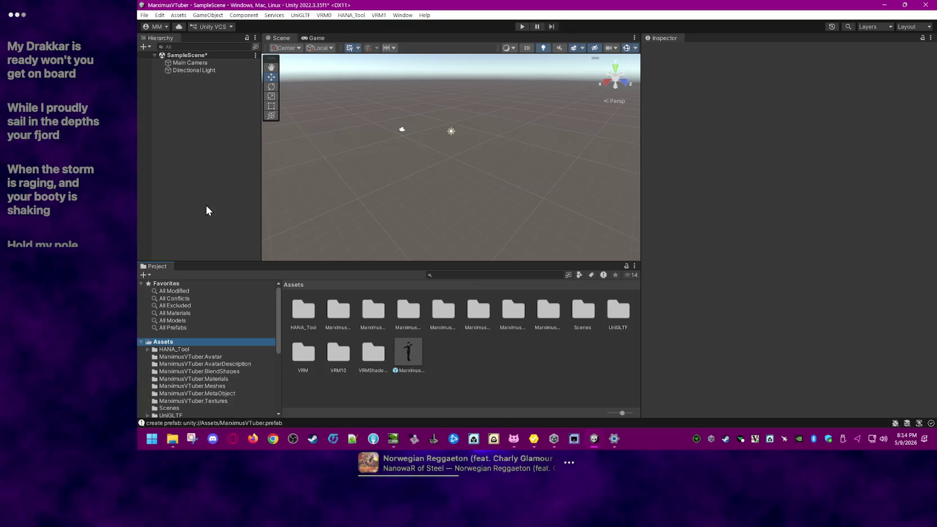
left_click(412, 358)
left_click_drag(413, 356, 226, 182)
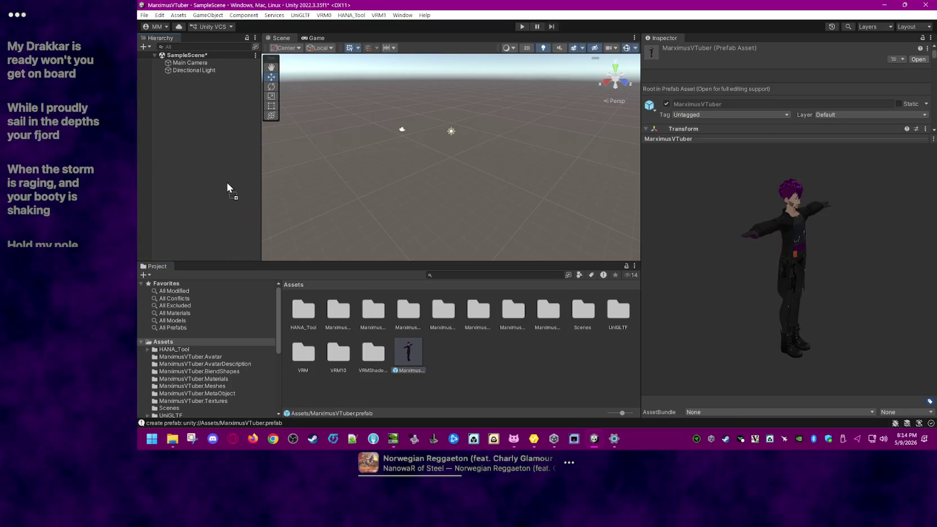
left_click(183, 78)
left_click(350, 15)
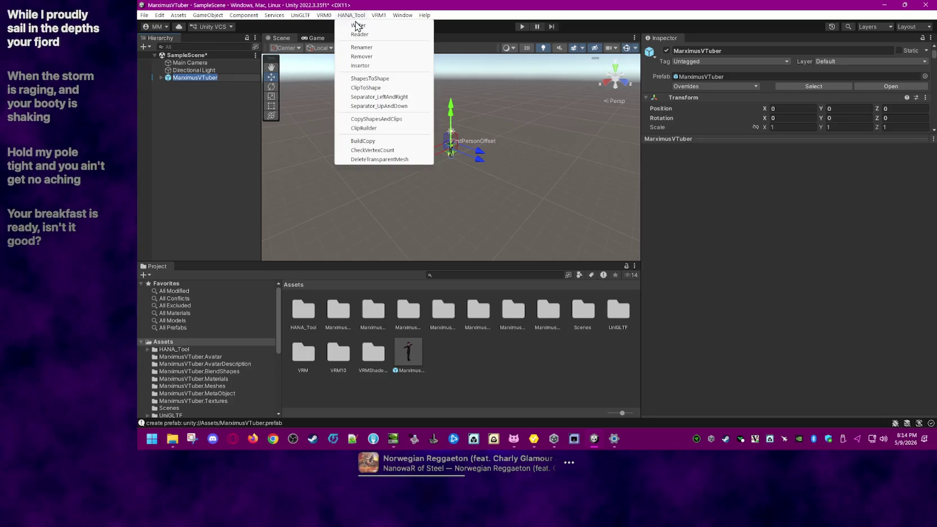
Step: Read PerfectSync_VRoid_v1_0_0_Male.txt blend shapes onto the Face mesh, then close the reader
left_click(360, 34)
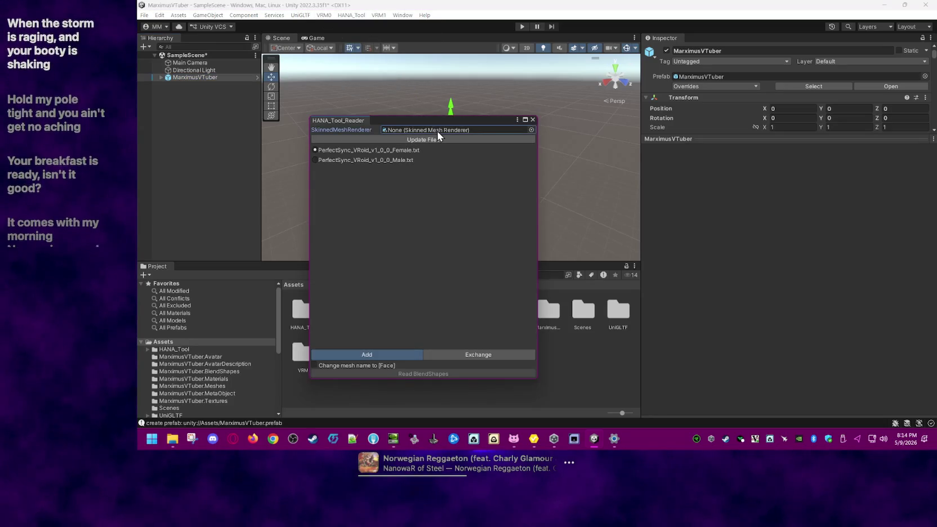
left_click(531, 130)
left_click(568, 173)
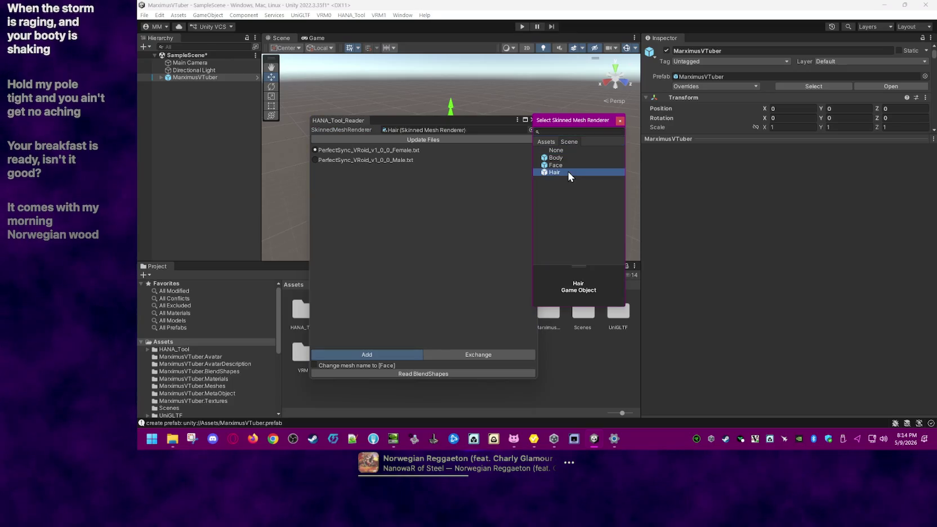
double_click(556, 165)
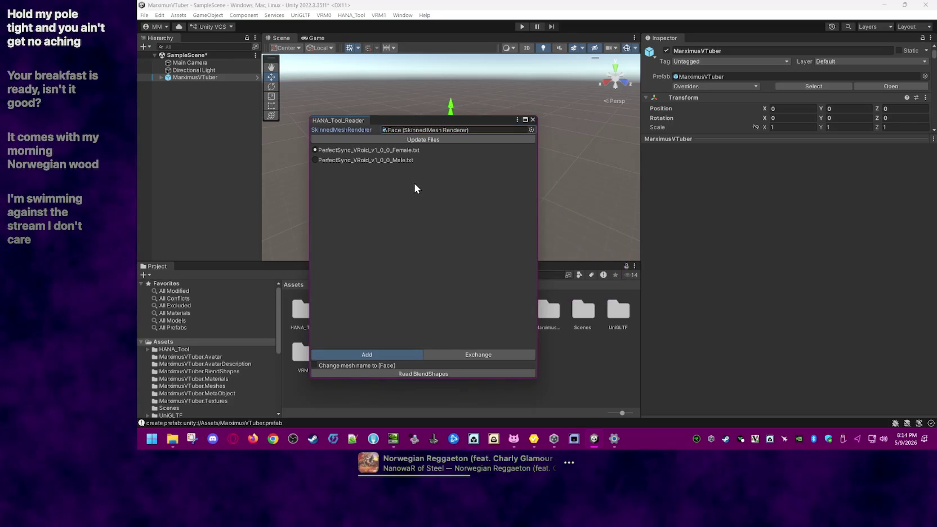
left_click(385, 159)
left_click(442, 374)
left_click(607, 236)
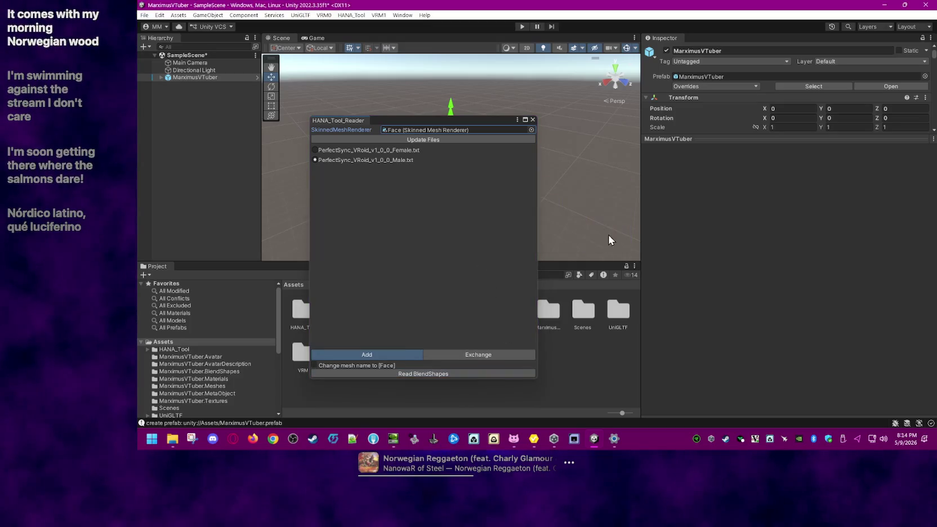
left_click(532, 119)
left_click(218, 78)
left_click(325, 15)
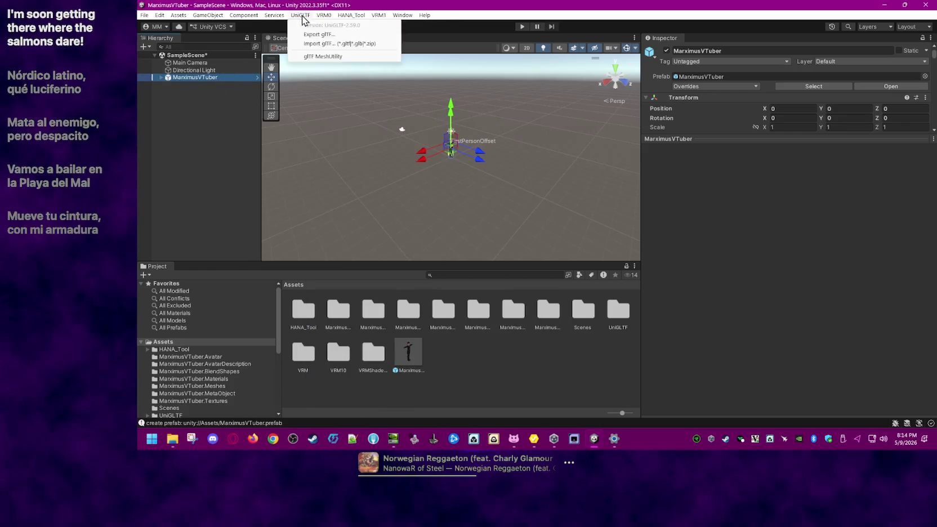
Step: Run HANA_Tool ClipBuilder's VRoid/ARKit Clip Build on MarximusVTuber, then close the builder
mouse_move(352, 14)
left_click(388, 129)
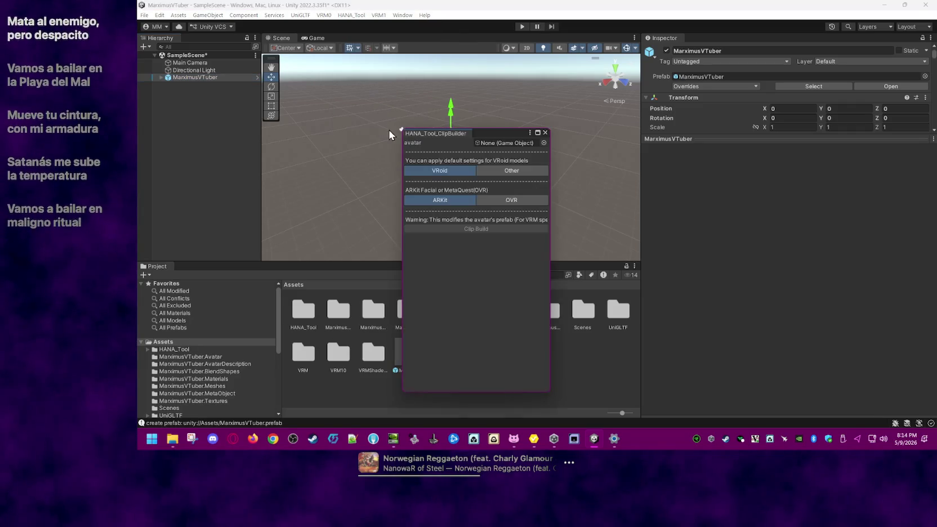
mouse_move(184, 79)
left_mouse_down()
mouse_move(486, 134)
mouse_move(496, 143)
left_mouse_up()
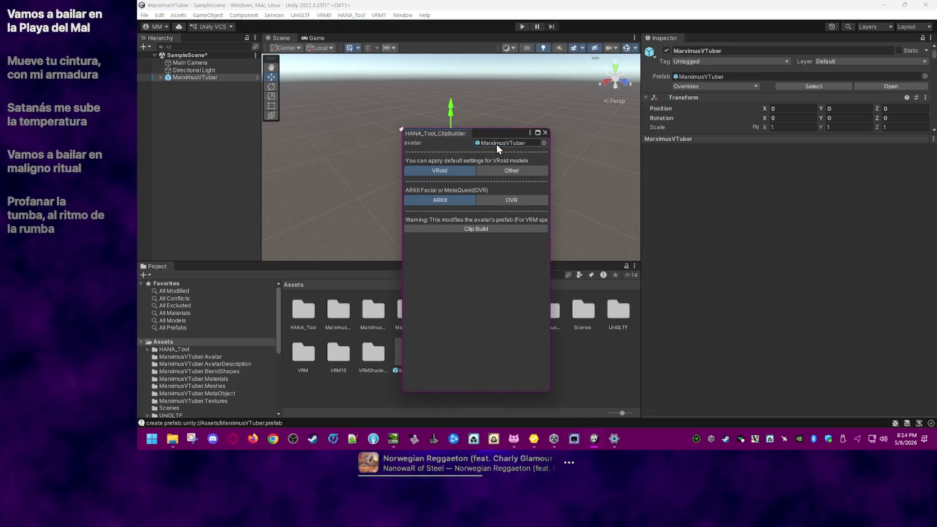
left_click(476, 229)
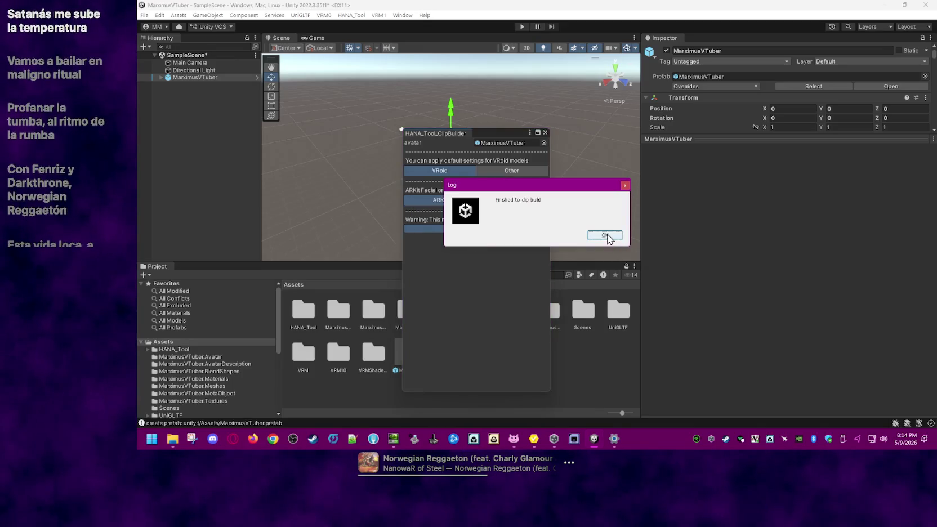
left_click(602, 235)
left_click(545, 131)
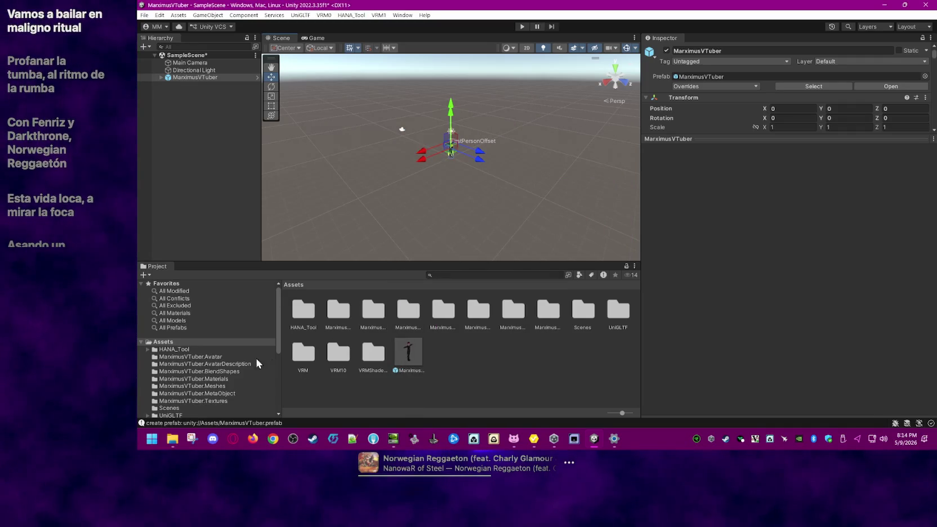
scroll(187, 354, "down", 3)
Step: Open the BlendShape asset in the MarximusVTuber.BlendShapes folder and scroll through the expression clips
left_click(232, 316)
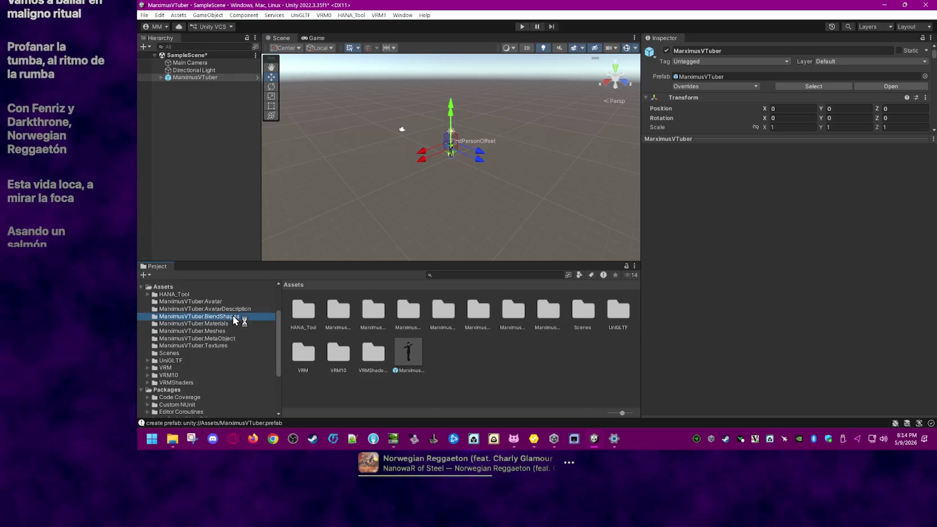
left_click(305, 313)
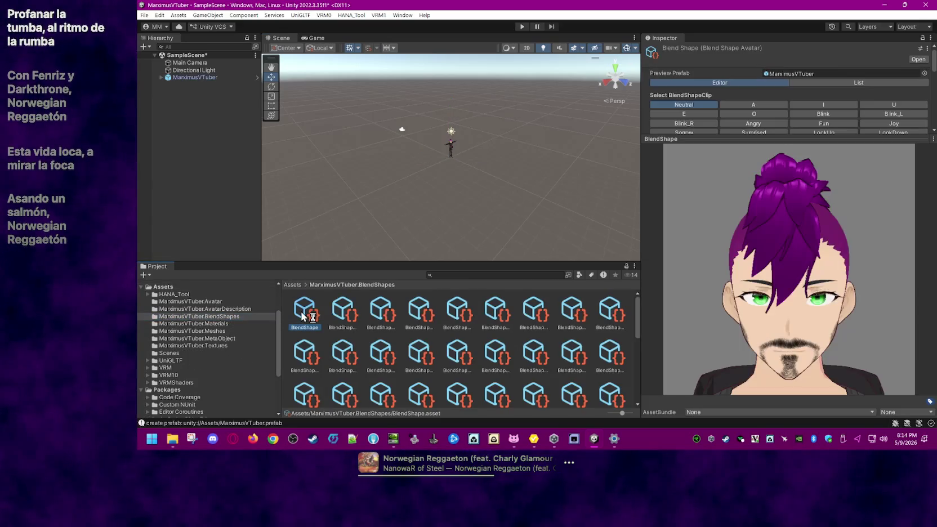
left_click_drag(888, 139, 888, 221)
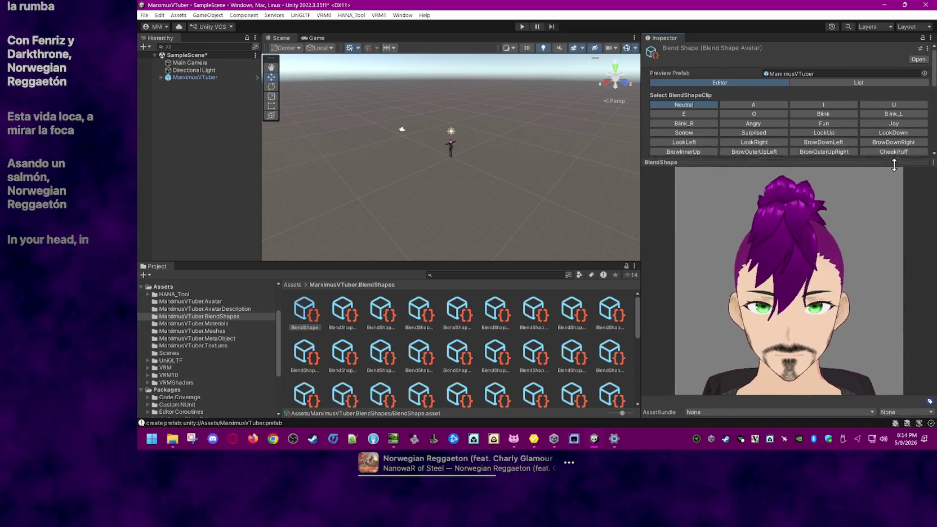
scroll(716, 149, "down", 2)
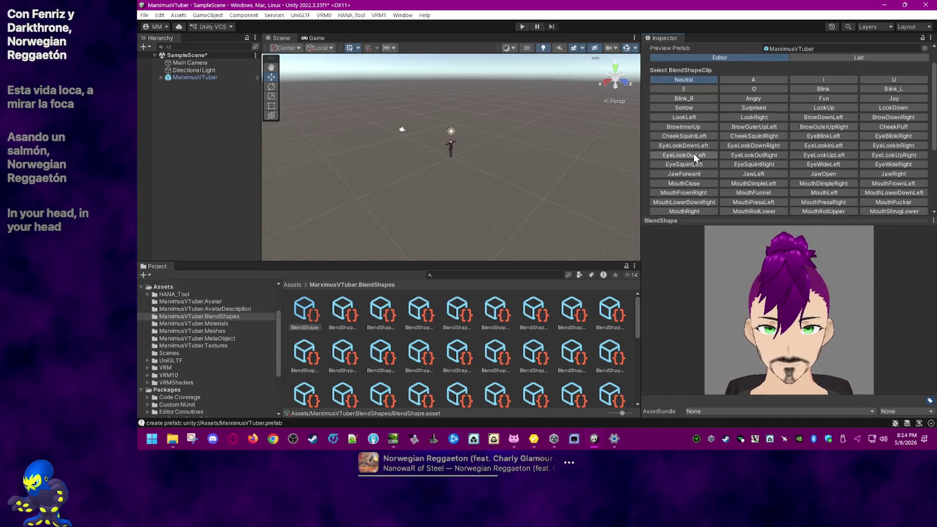
scroll(895, 173, "down", 2)
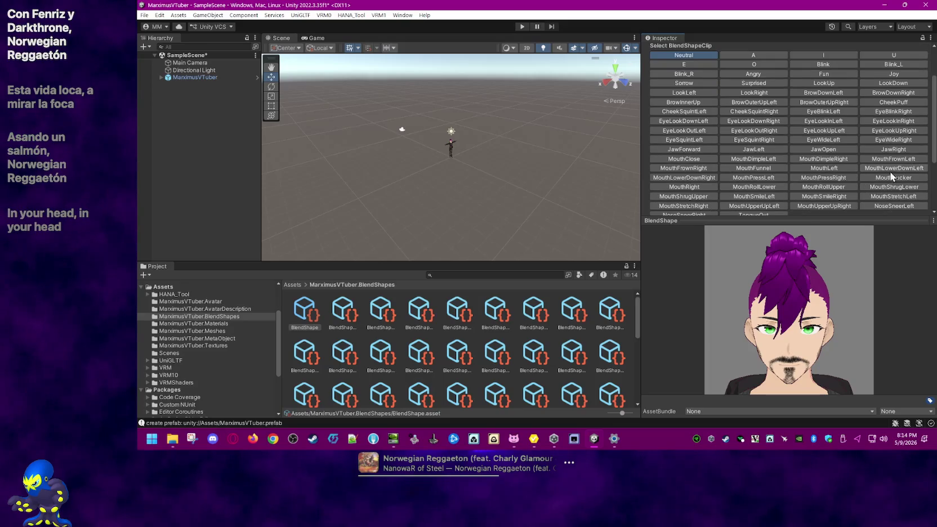
Step: In the MouthClose clip, lower the Face mouthClose slider from 100 to about 12
left_click(711, 159)
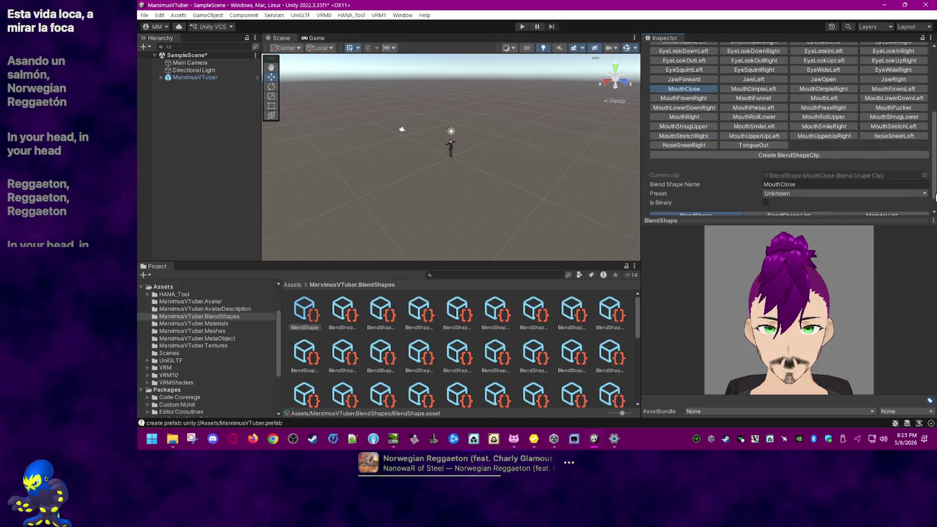
left_click(647, 208)
scroll(647, 207, "down", 5)
scroll(689, 183, "down", 5)
scroll(706, 194, "down", 3)
scroll(708, 192, "down", 3)
scroll(714, 196, "down", 4)
scroll(715, 196, "down", 6)
mouse_move(764, 79)
left_mouse_down()
mouse_move(906, 79)
mouse_move(765, 80)
mouse_move(778, 78)
left_mouse_up()
left_click(904, 79)
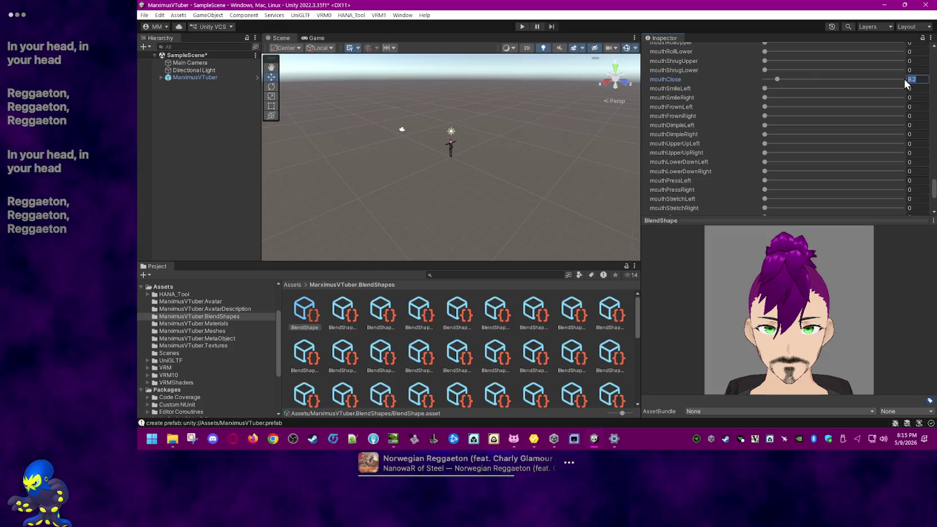
Step: Set the MouthClose clip's mouthClose weight to exactly 8
type("8")
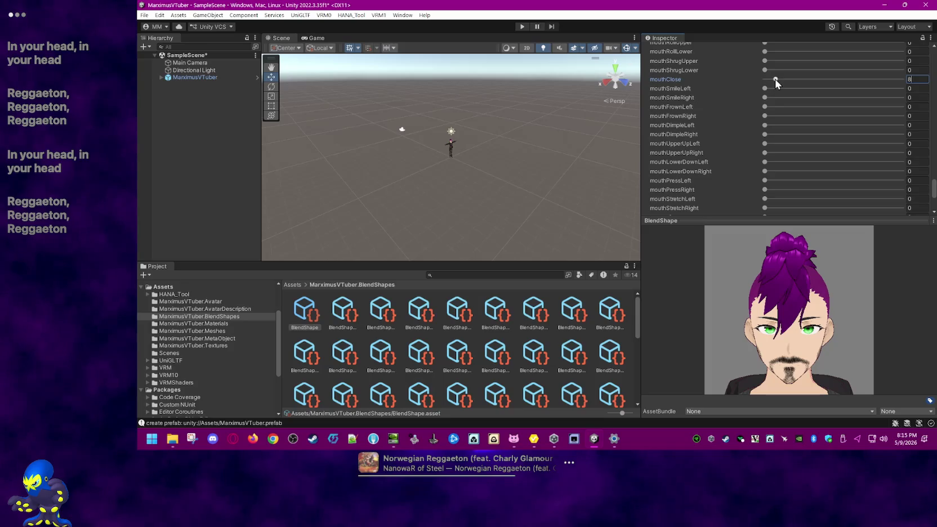
left_click_drag(775, 79, 770, 80)
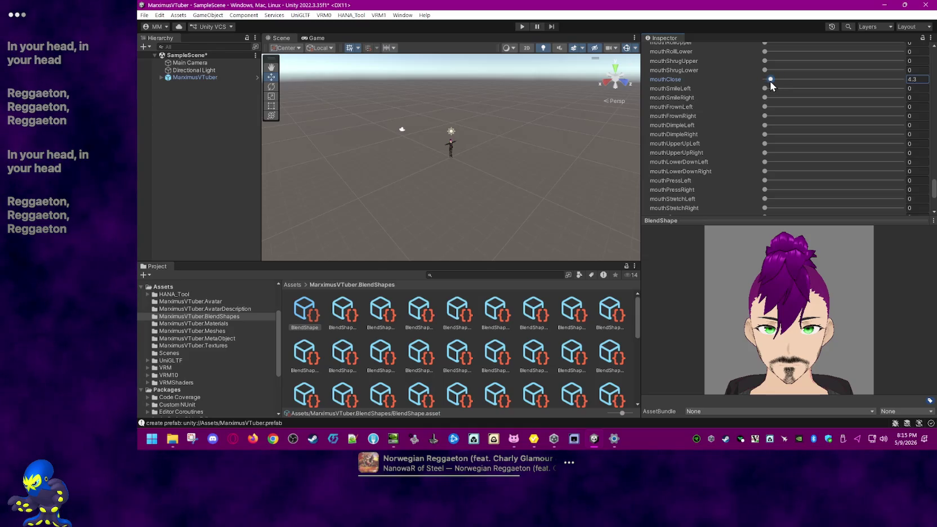
type("6")
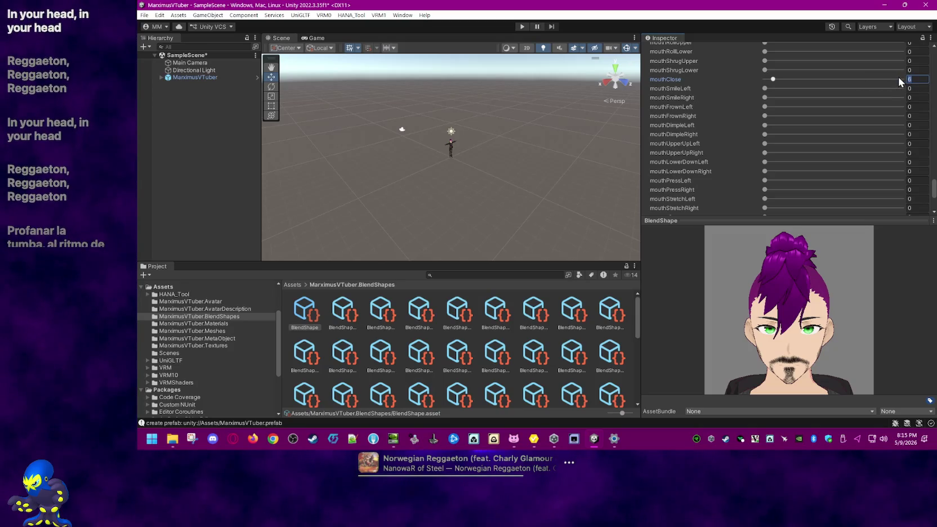
type("8")
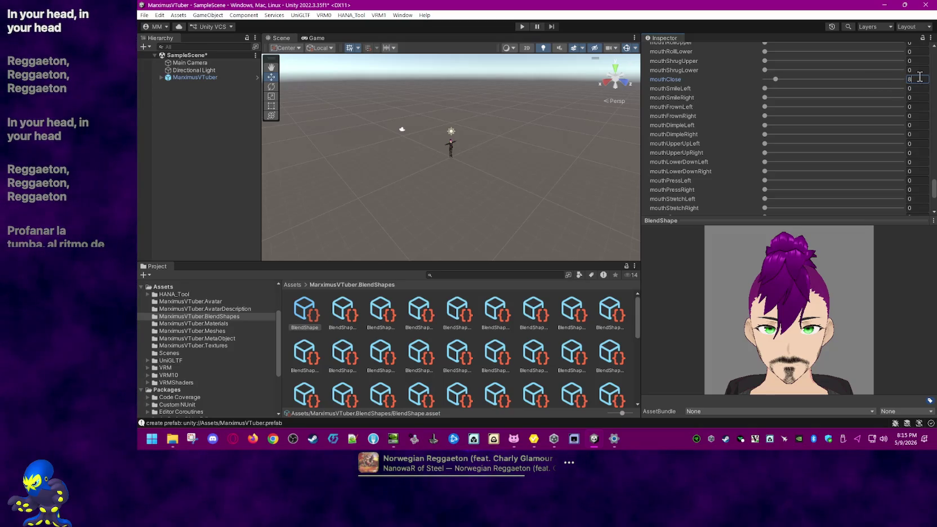
type("10")
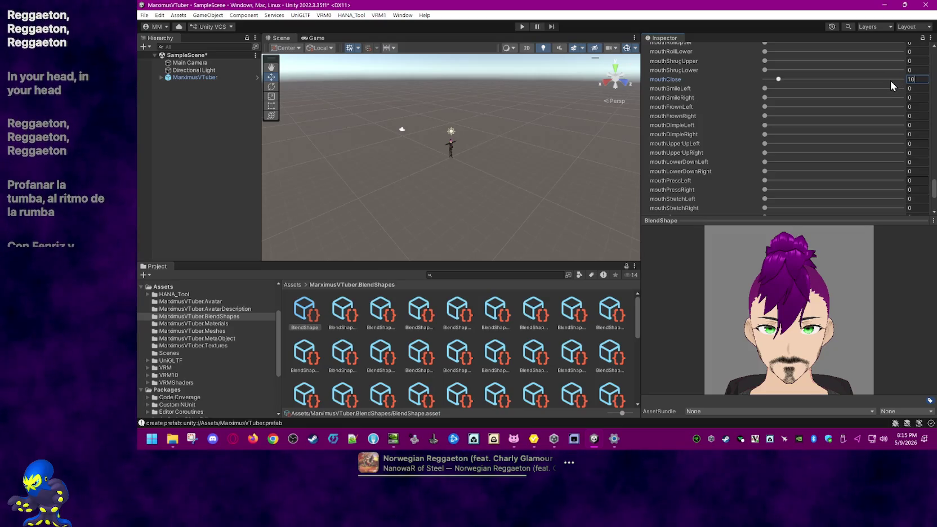
key("BackSpace")
key("BackSpace")
type("8")
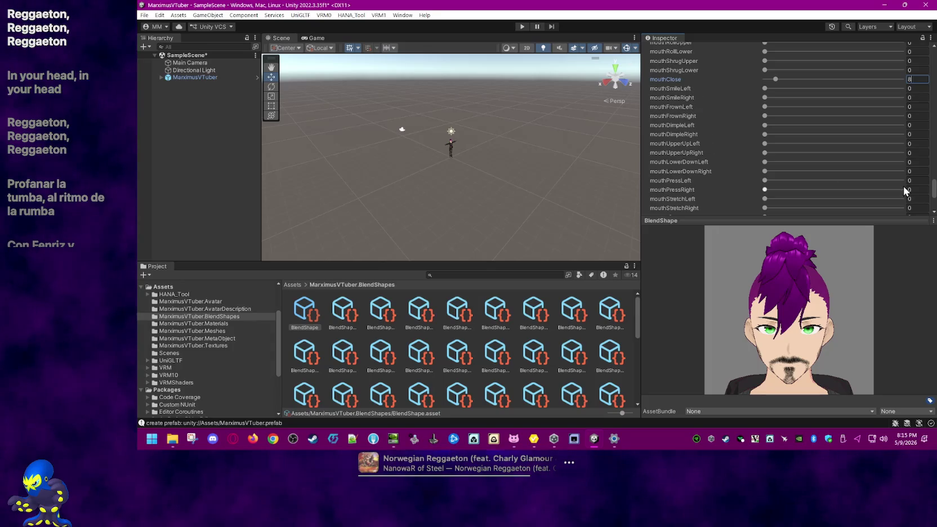
Step: Scroll back up to the clip grid and load the MouthLeft clip
left_click_drag(934, 185, 933, 49)
scroll(878, 112, "down", 3)
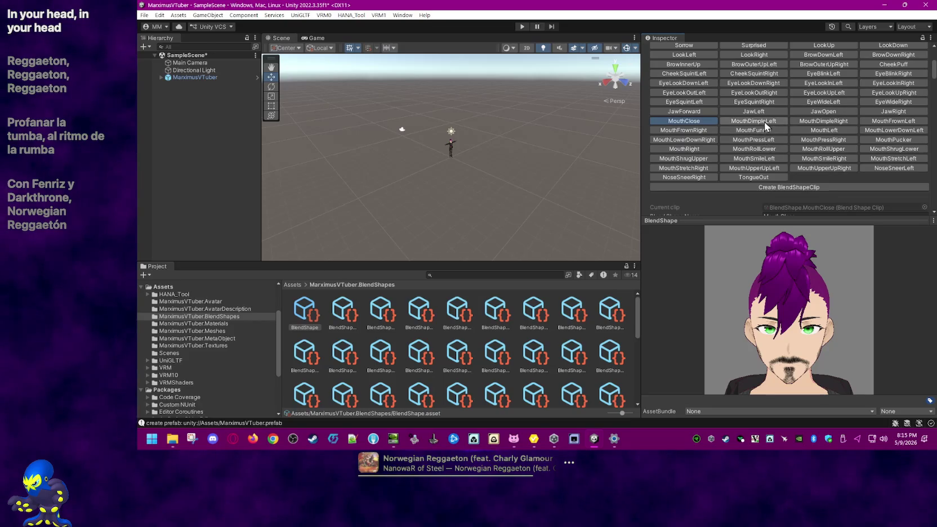
left_click(813, 130)
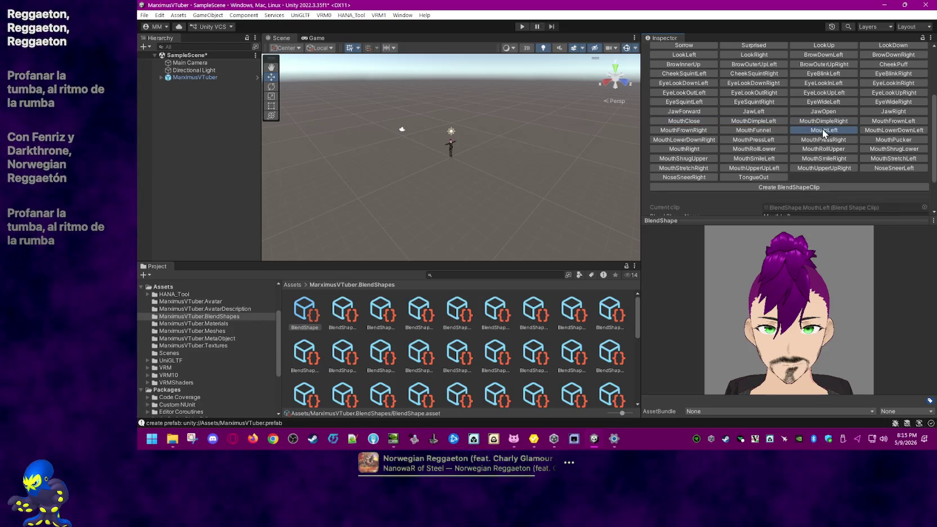
Step: In the MouthRight clip, set the Face mouthRight weight to 60
left_click(697, 148)
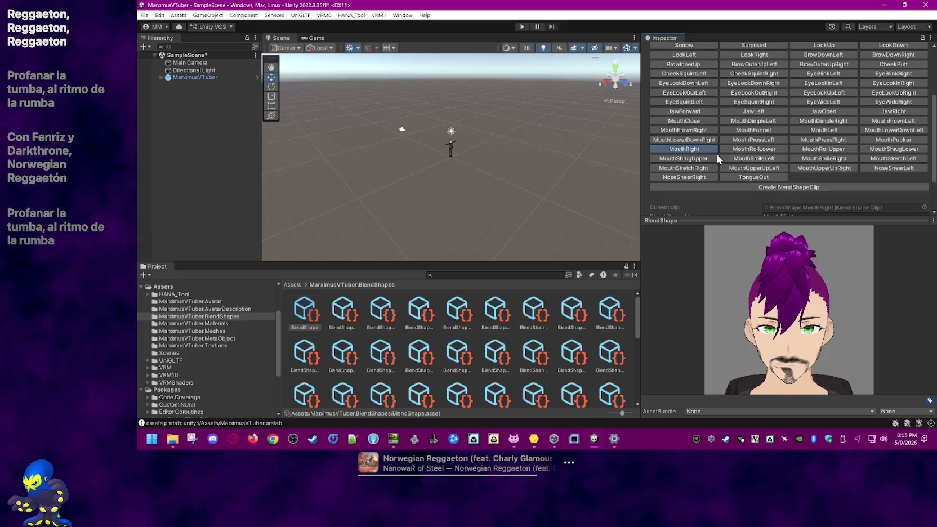
scroll(705, 150, "down", 2)
left_click(644, 207)
scroll(686, 201, "down", 10)
scroll(706, 202, "down", 3)
scroll(708, 202, "down", 3)
scroll(711, 203, "down", 3)
scroll(712, 205, "down", 3)
scroll(883, 101, "up", 1)
left_click_drag(903, 105, 847, 110)
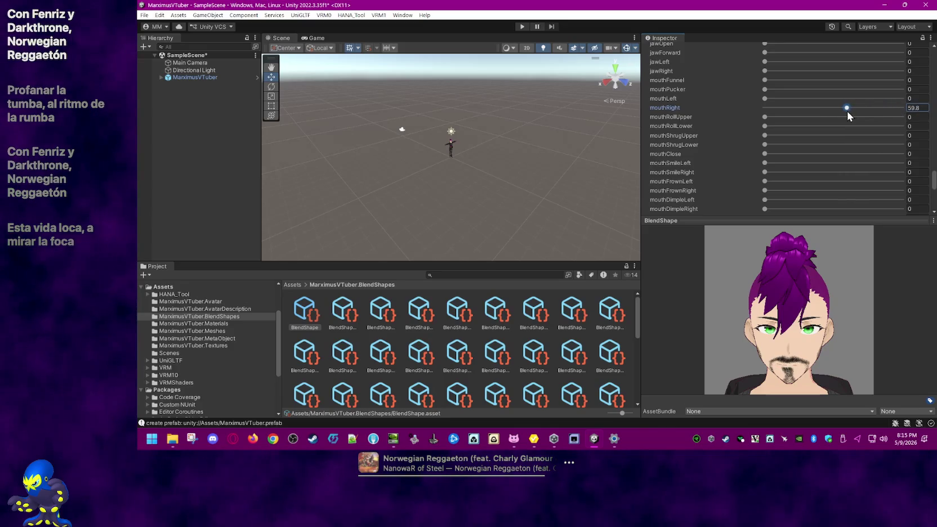
left_click(915, 107)
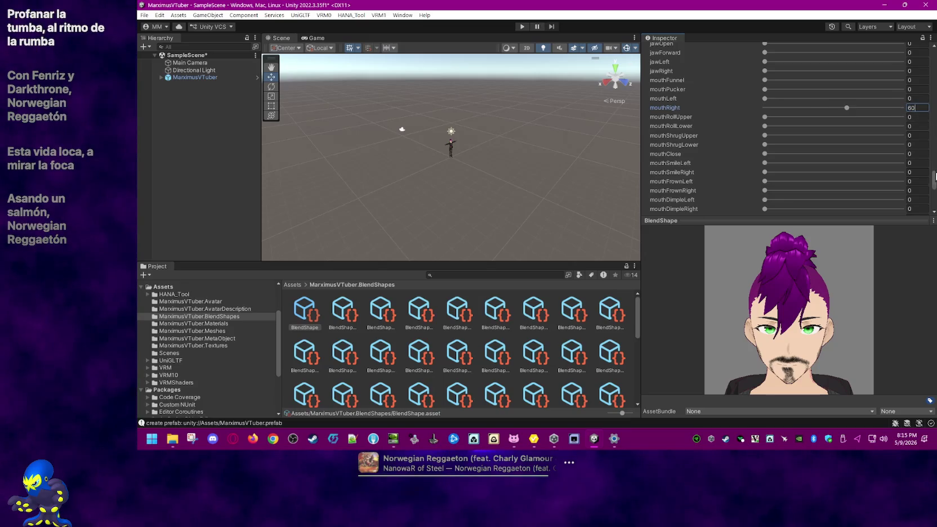
Step: Scroll back to the top of the clip grid and preview the Neutral expression
left_click_drag(934, 179, 932, 151)
scroll(756, 169, "up", 10)
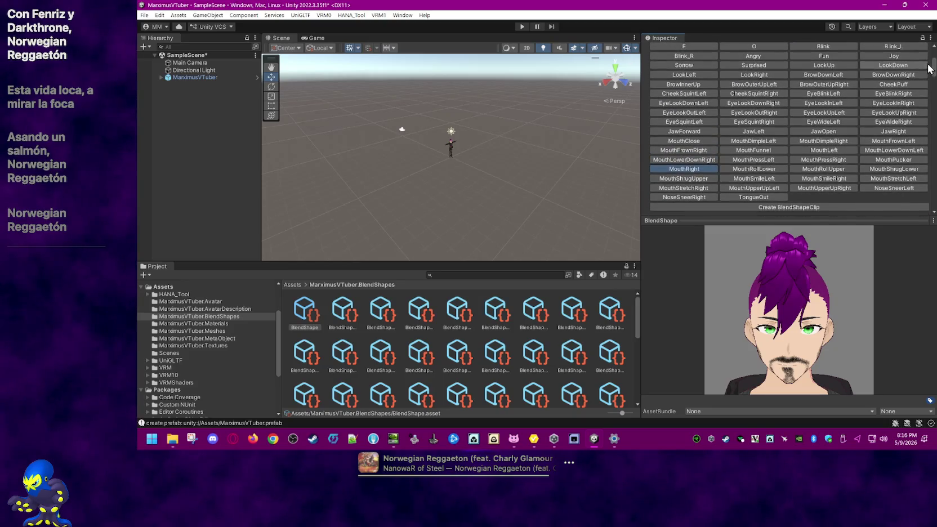
scroll(698, 117, "up", 3)
left_click(708, 105)
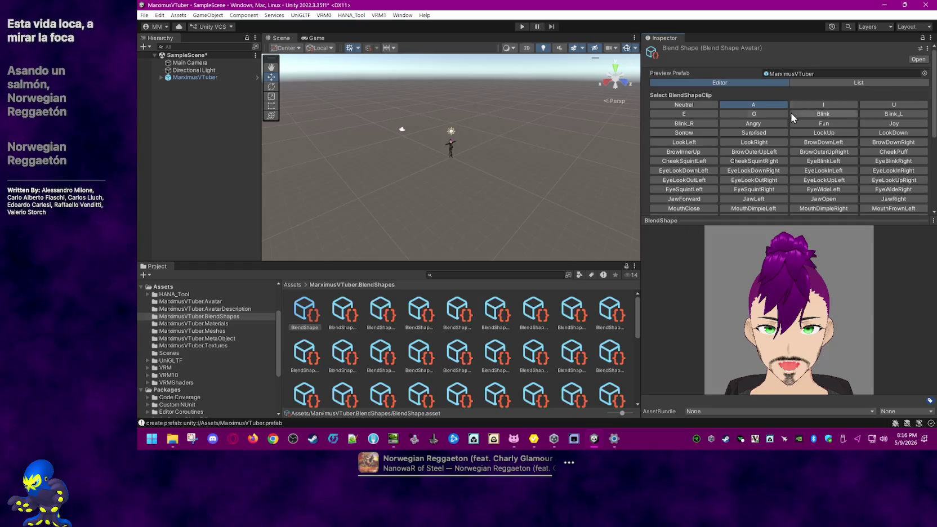
Step: Preview the A, U, E, O, Blink, Blink_L, Blink_R, Angry, Fun and Joy clips
left_click(760, 105)
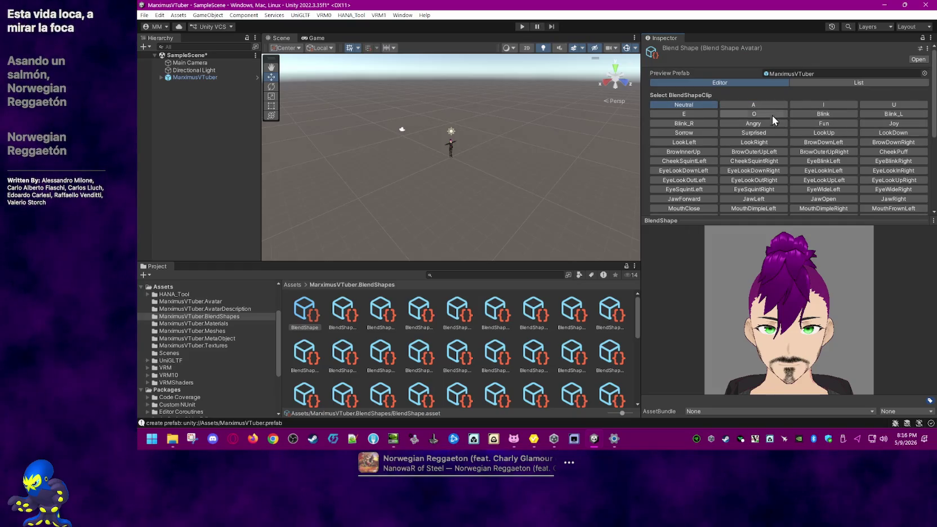
left_click(890, 105)
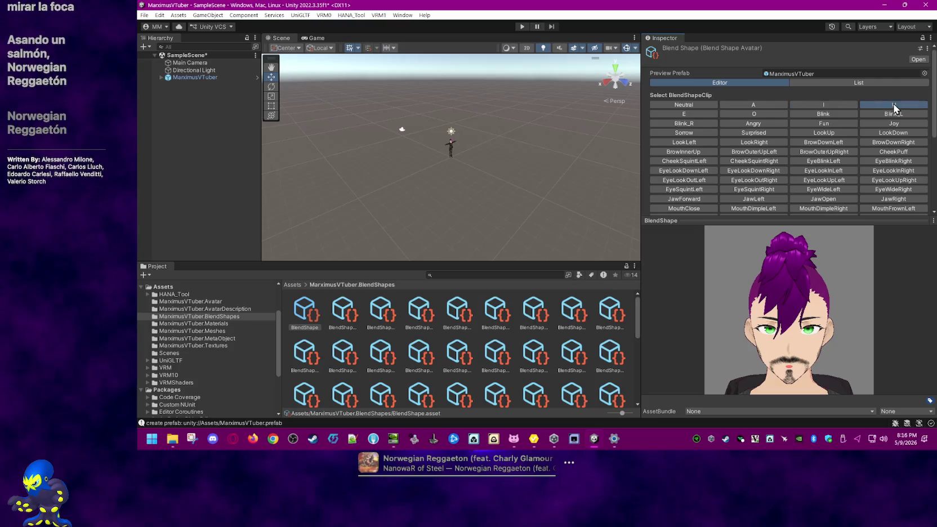
left_click(698, 115)
left_click(754, 115)
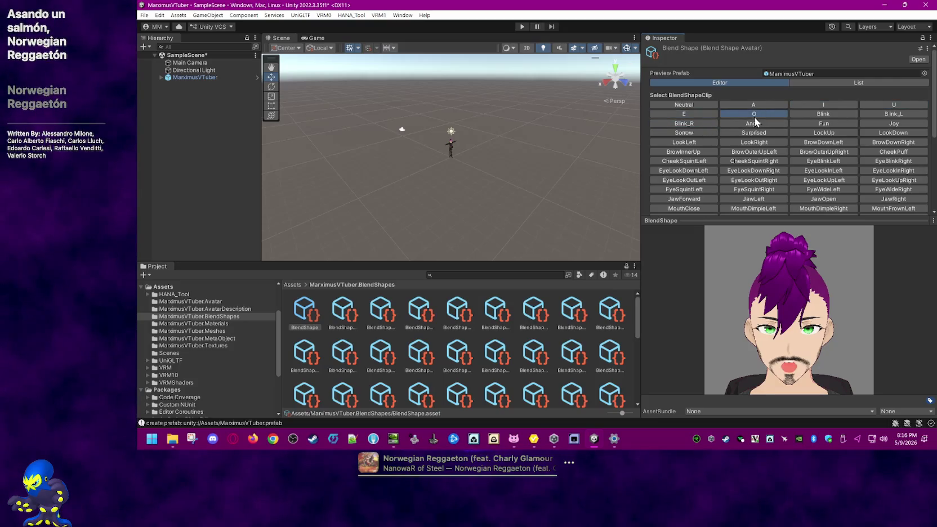
left_click(816, 114)
left_click(898, 114)
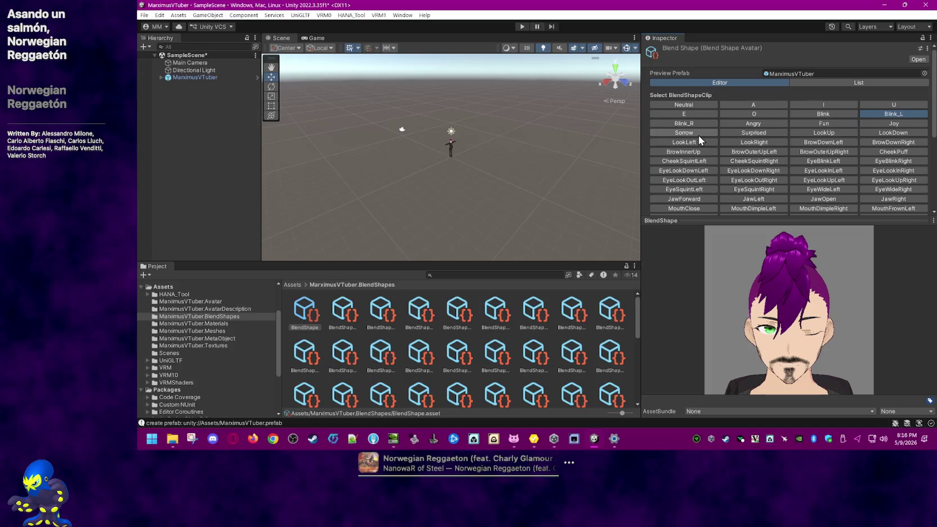
left_click(698, 124)
left_click(752, 124)
left_click(799, 122)
left_click(874, 121)
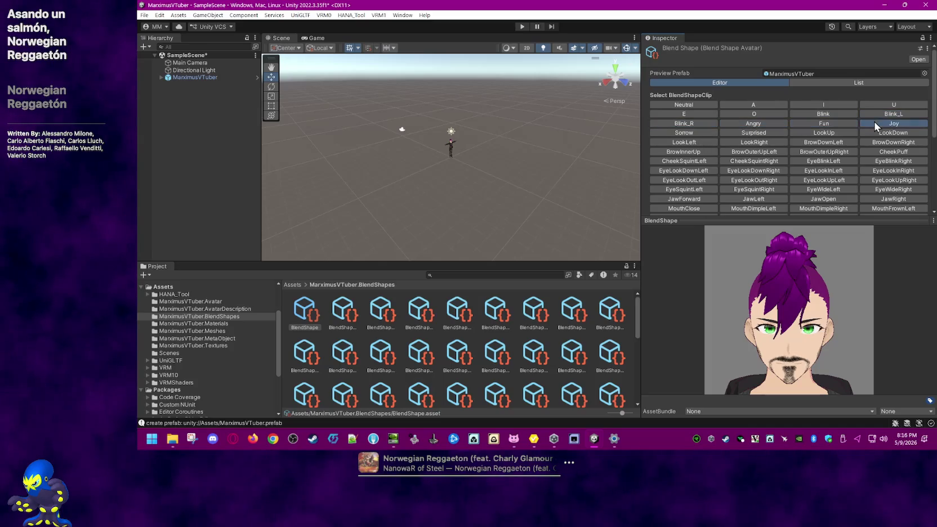
Step: Preview Sorrow, Surprised, LookUp, LookDown and LookLeft, then load the BrowDownLeft clip
left_click(684, 132)
left_click(750, 133)
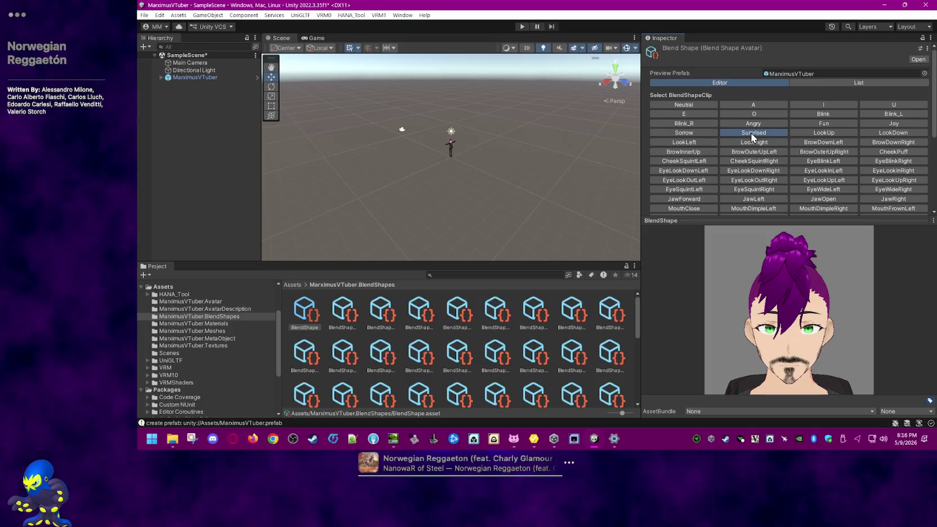
left_click(818, 130)
left_click(881, 132)
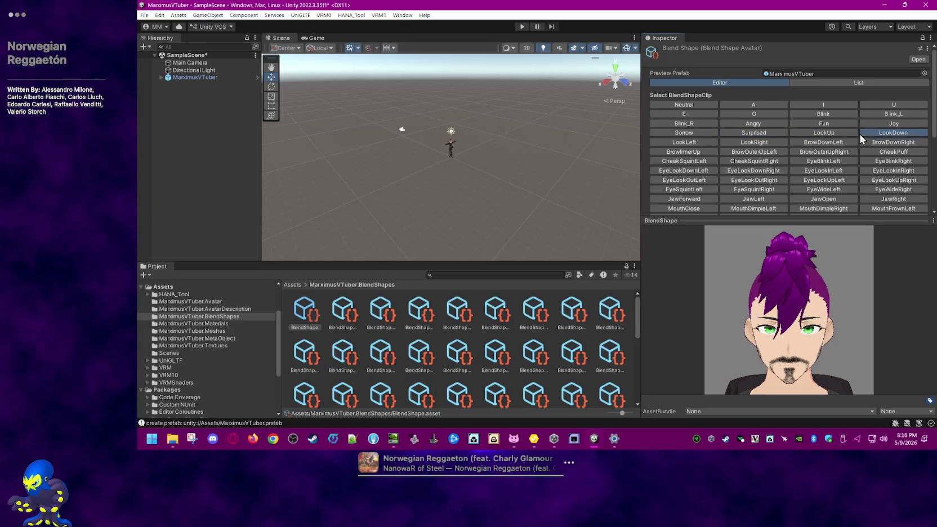
left_click(696, 142)
left_click(817, 142)
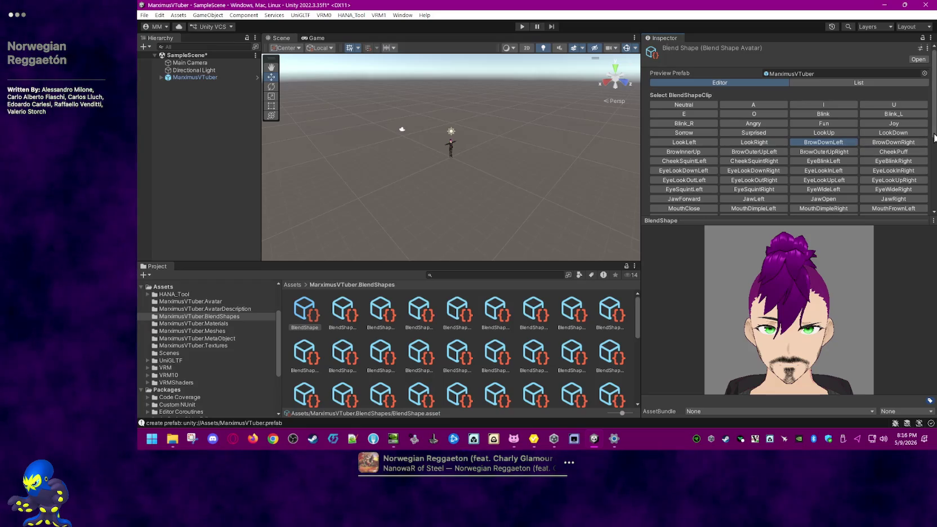
Step: Lower the BrowDownLeft clip's browDownLeft face weight from 100 to 50
scroll(816, 158, "down", 3)
scroll(800, 191, "down", 3)
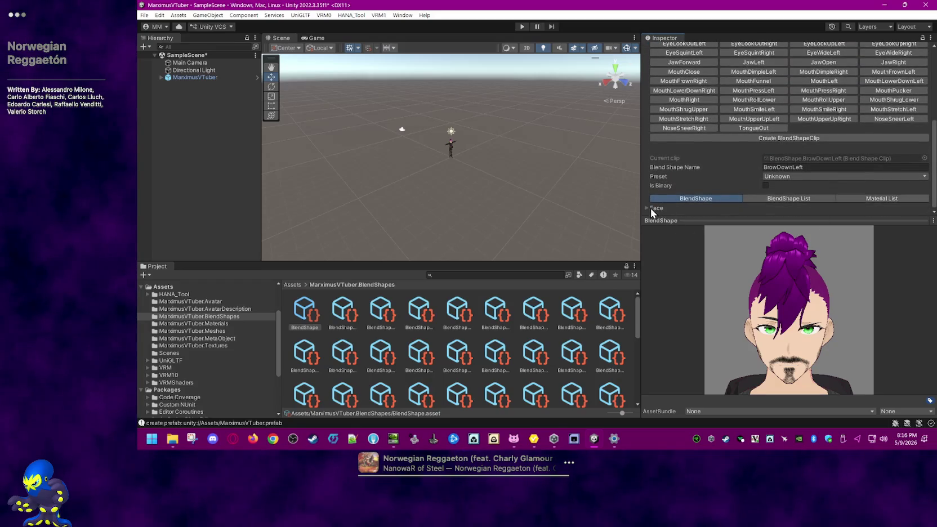
left_click(652, 207)
scroll(668, 193, "down", 3)
scroll(670, 191, "down", 3)
scroll(668, 194, "down", 3)
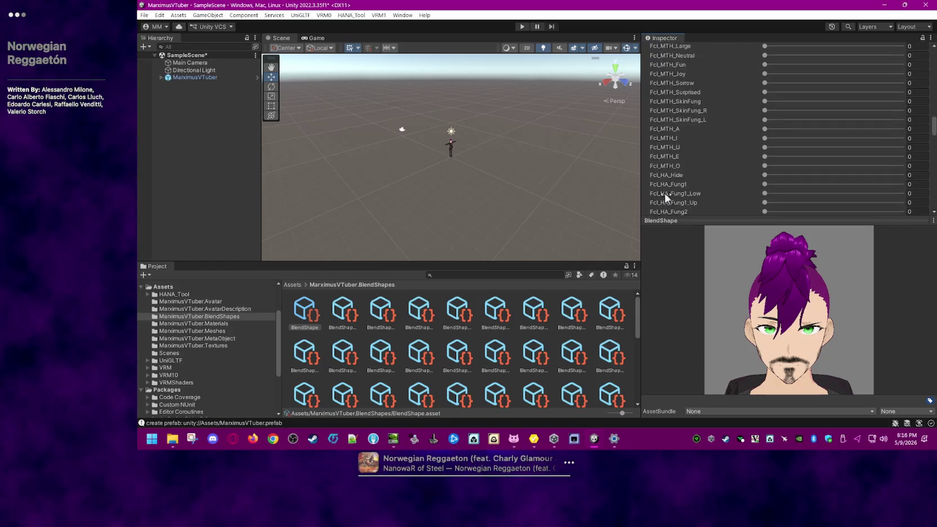
scroll(670, 198, "down", 5)
mouse_move(902, 106)
left_mouse_down()
mouse_move(770, 108)
mouse_move(845, 109)
mouse_move(832, 112)
left_mouse_up()
type("50")
scroll(893, 90, "up", 10)
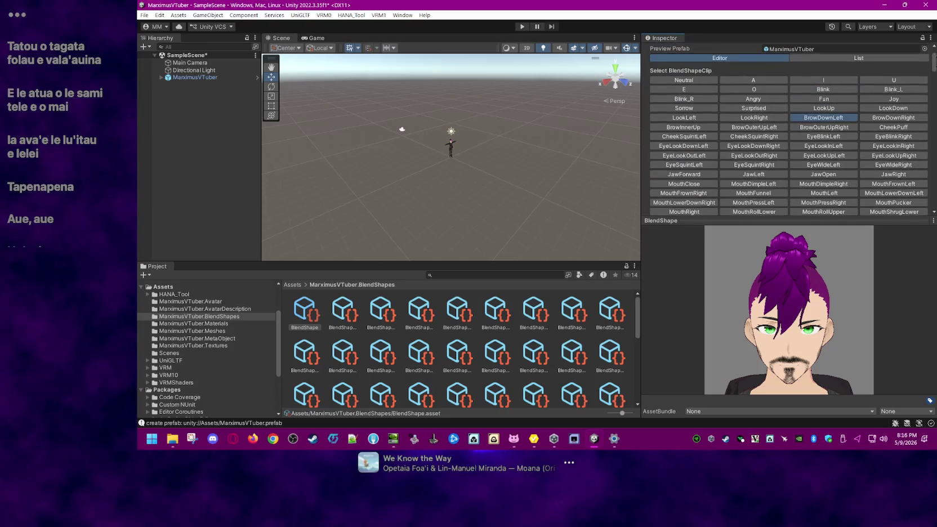
Step: Set the BrowDownRight clip's browDownRight face weight to 50
left_click(889, 93)
left_click_drag(933, 90, 931, 167)
left_click(647, 208)
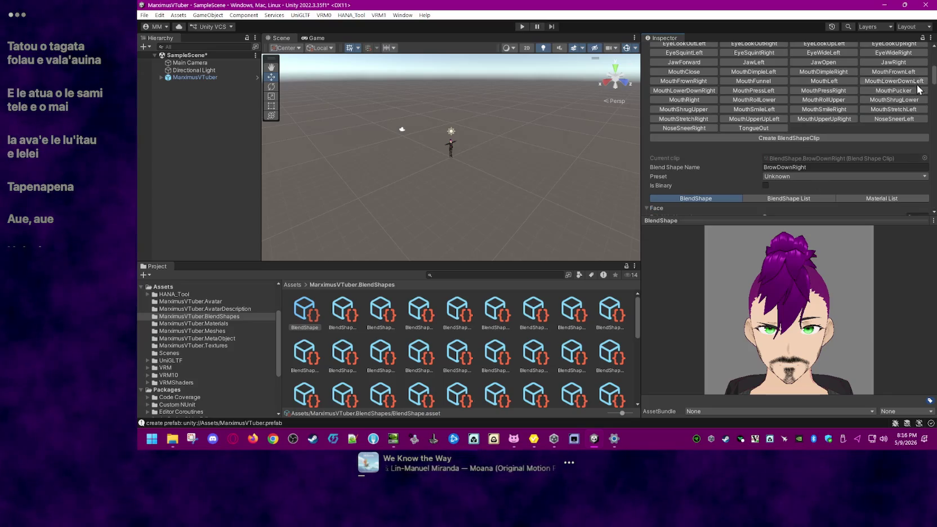
scroll(845, 140, "down", 5)
scroll(926, 145, "down", 3)
scroll(926, 145, "up", 2)
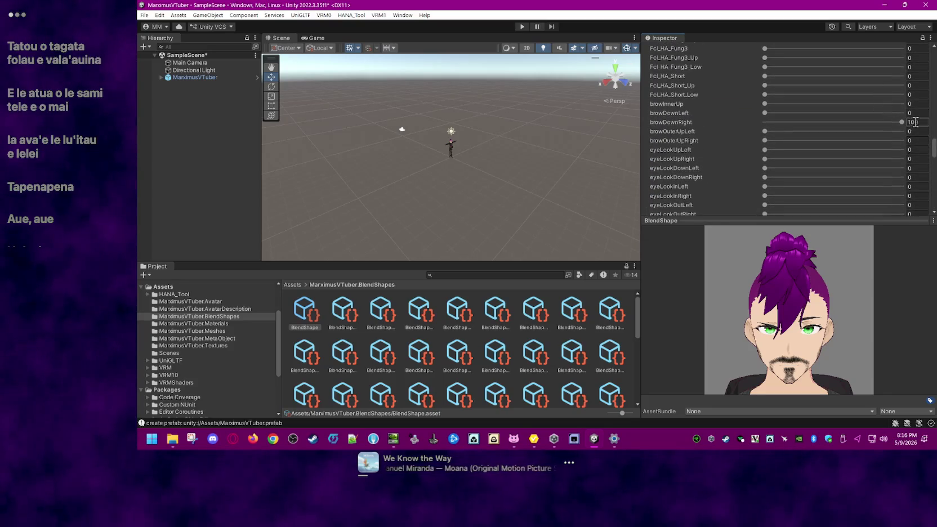
type("50")
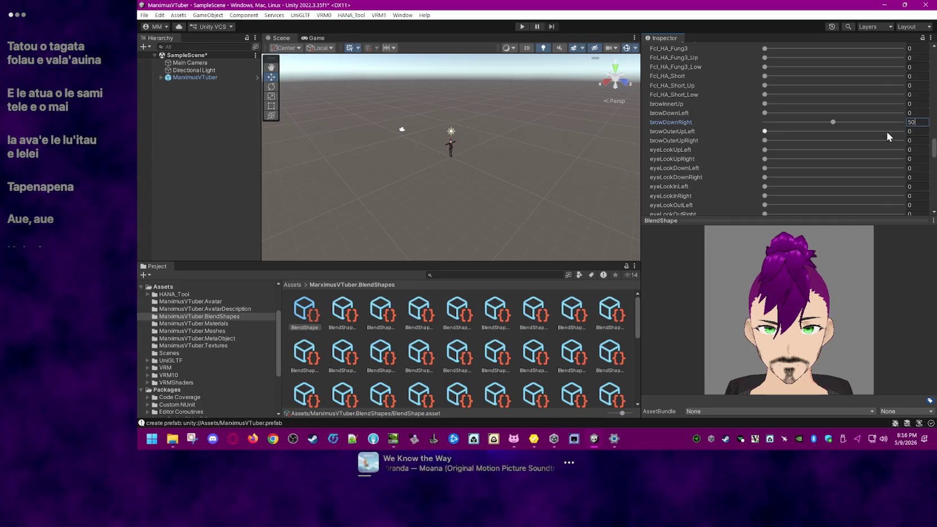
left_click_drag(934, 164, 934, 70)
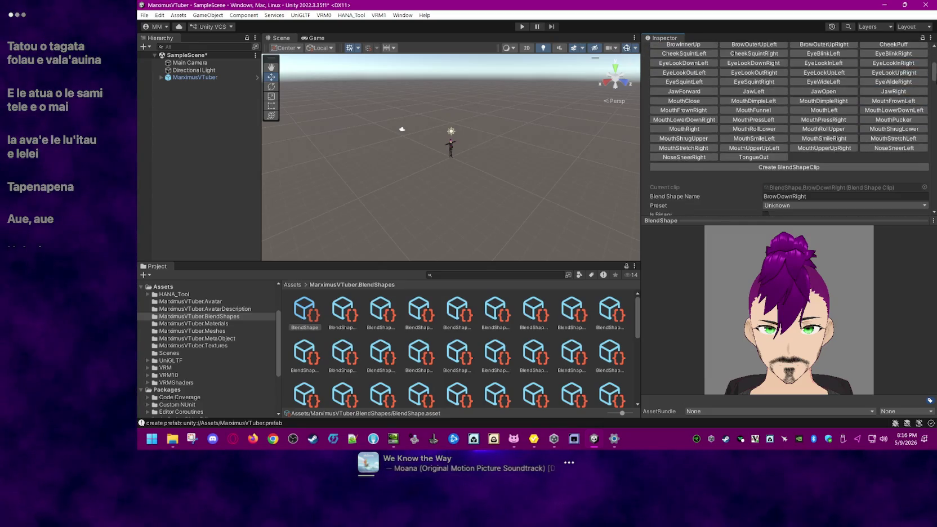
Step: Preview the BrowOuterUp, CheekPuff and EyeLook Down/In/Out/Up clips
left_click(739, 70)
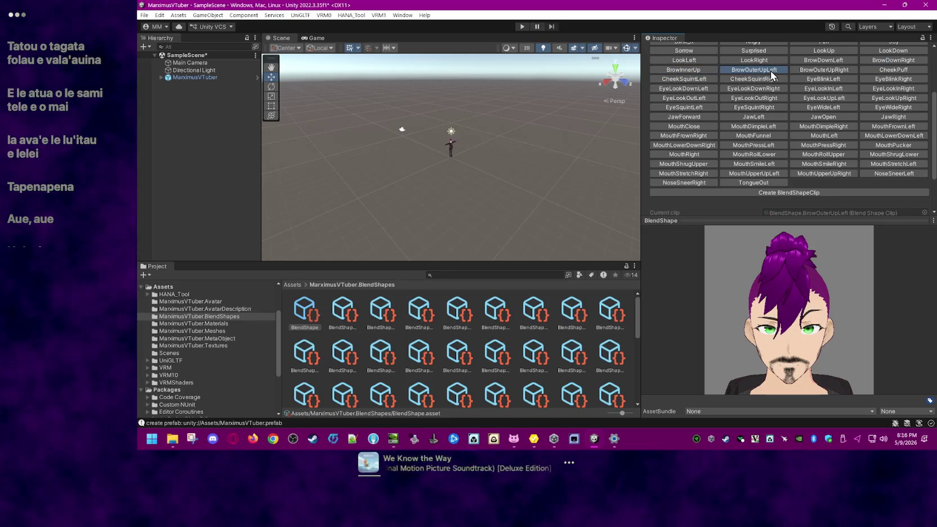
left_click(824, 71)
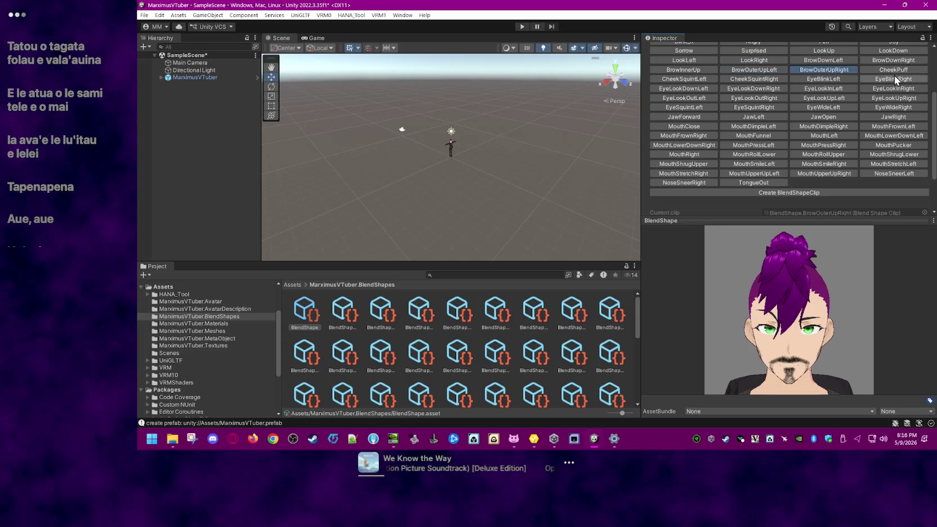
left_click(906, 69)
left_click(708, 88)
left_click(740, 89)
left_click(830, 90)
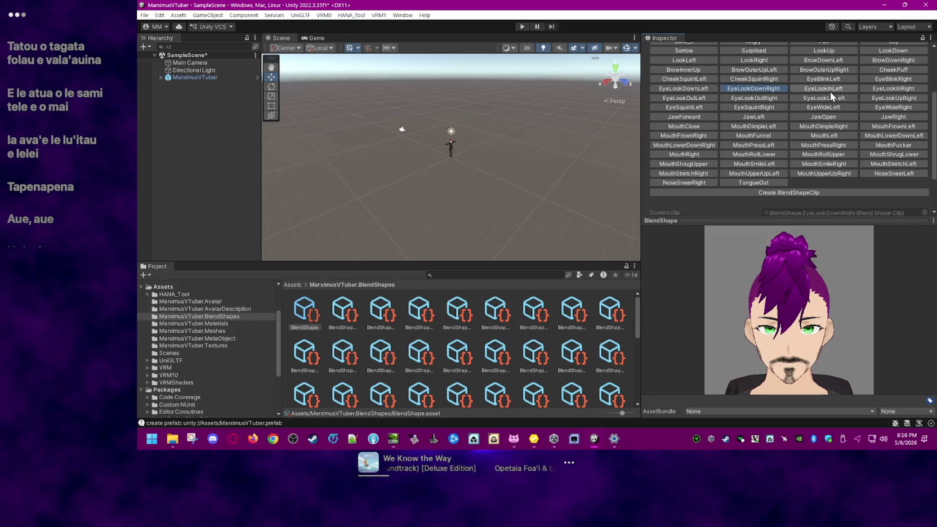
left_click(885, 88)
left_click(691, 106)
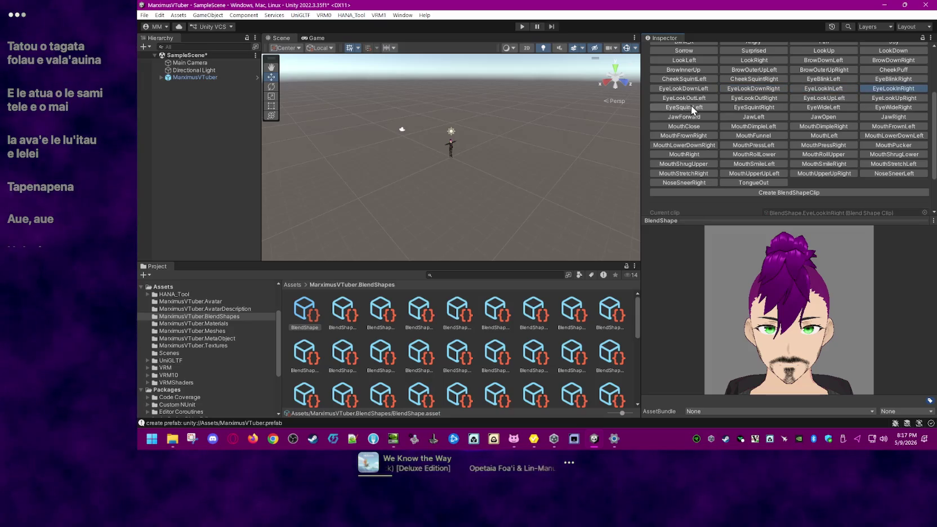
left_click(740, 97)
left_click(814, 97)
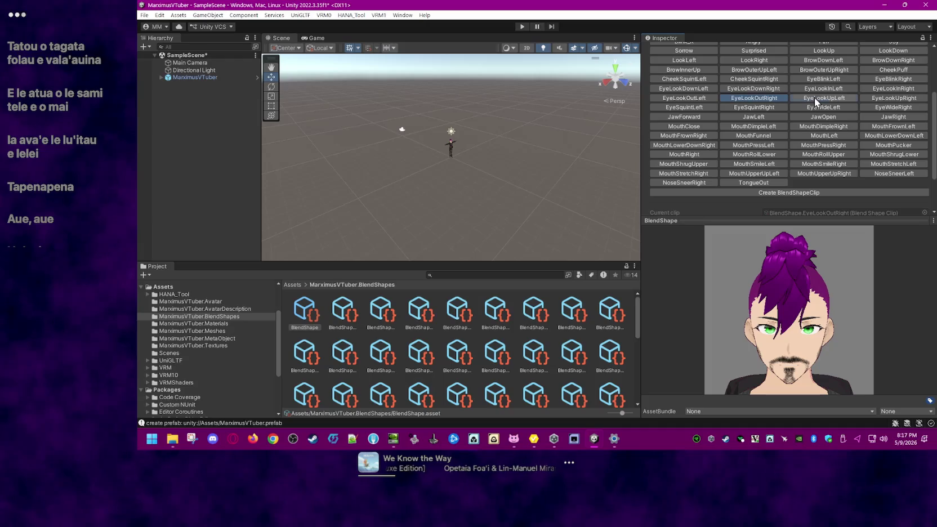
left_click(886, 97)
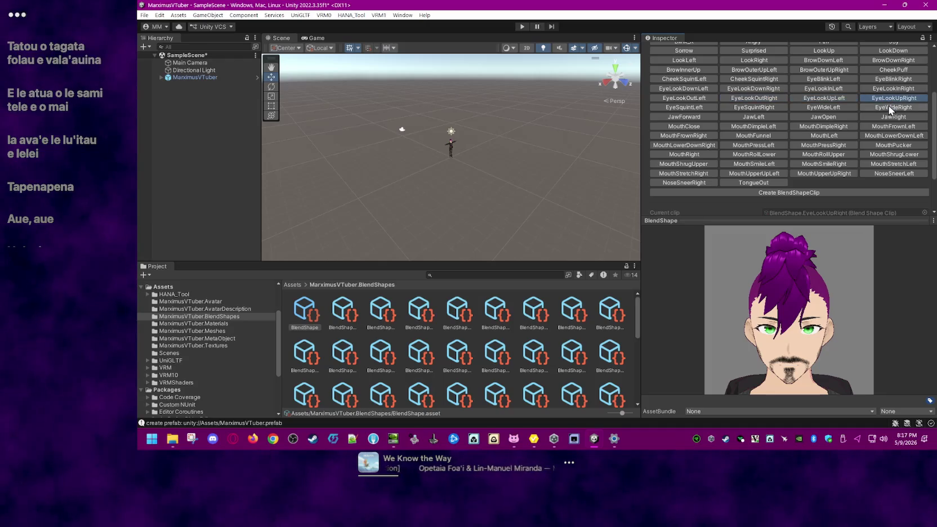
Step: Preview the EyeWide, EyeSquint and Jaw clips, ending with JawOpen loaded
left_click(888, 107)
left_click(832, 108)
left_click(764, 105)
left_click(686, 106)
left_click(687, 115)
left_click(779, 119)
left_click(822, 119)
left_click(875, 119)
left_click(828, 119)
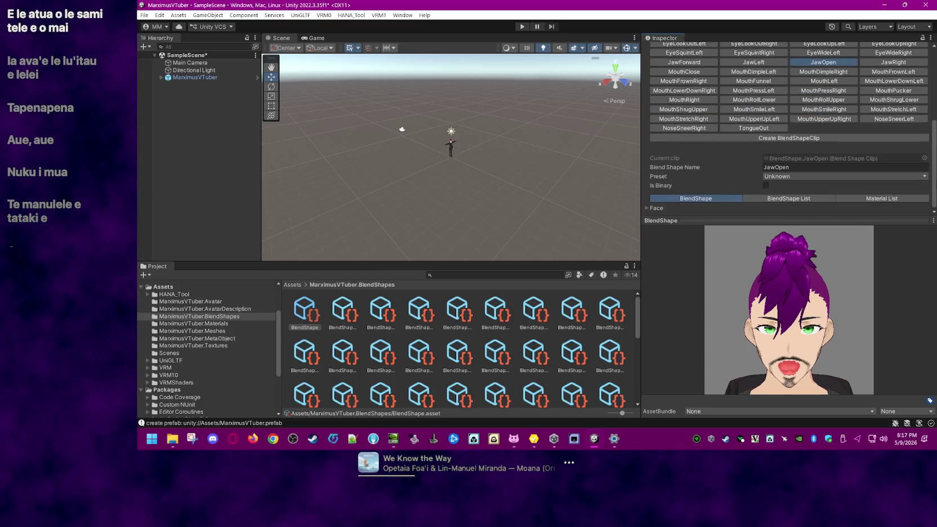
scroll(666, 209, "down", 3)
scroll(683, 217, "down", 3)
scroll(683, 216, "down", 5)
scroll(683, 216, "down", 5)
scroll(807, 133, "down", 5)
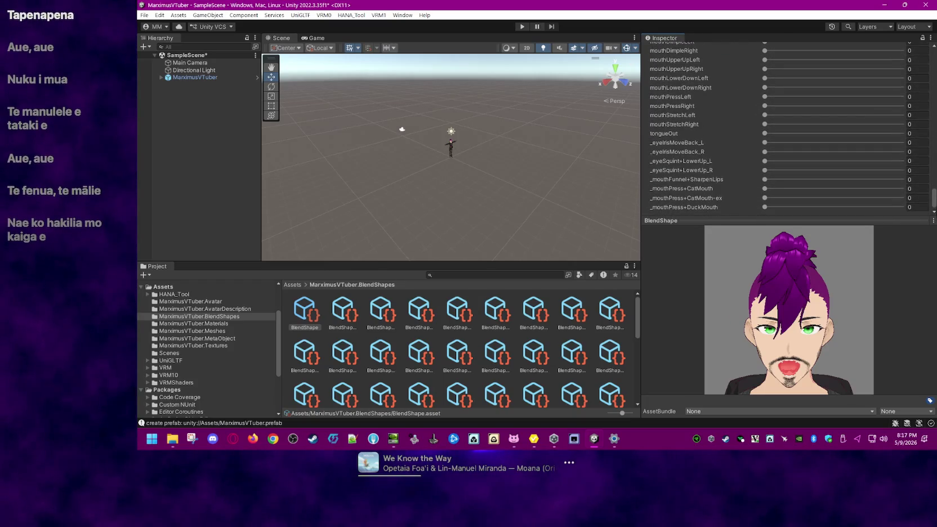
left_click_drag(765, 132, 777, 133)
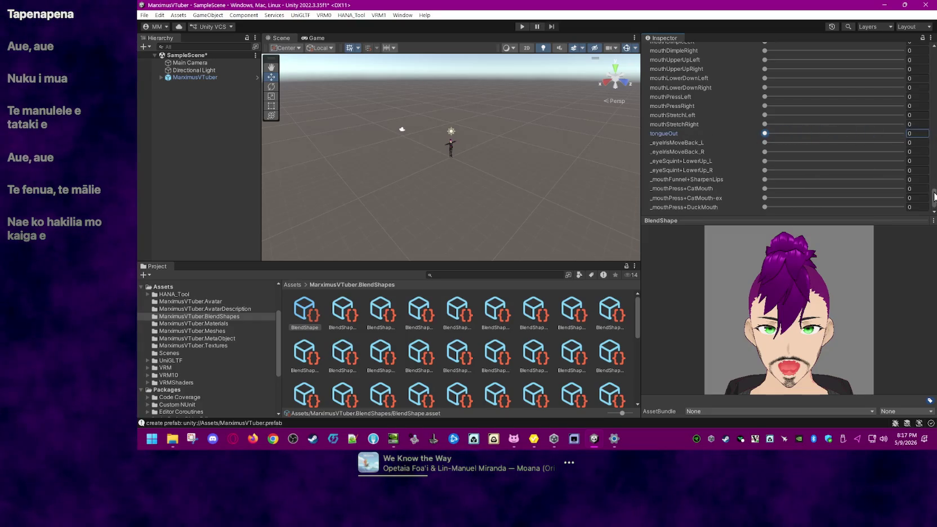
mouse_move(935, 195)
left_mouse_down()
mouse_move(935, 166)
mouse_move(815, 169)
mouse_move(934, 173)
mouse_move(935, 200)
left_mouse_up()
scroll(827, 163, "up", 10)
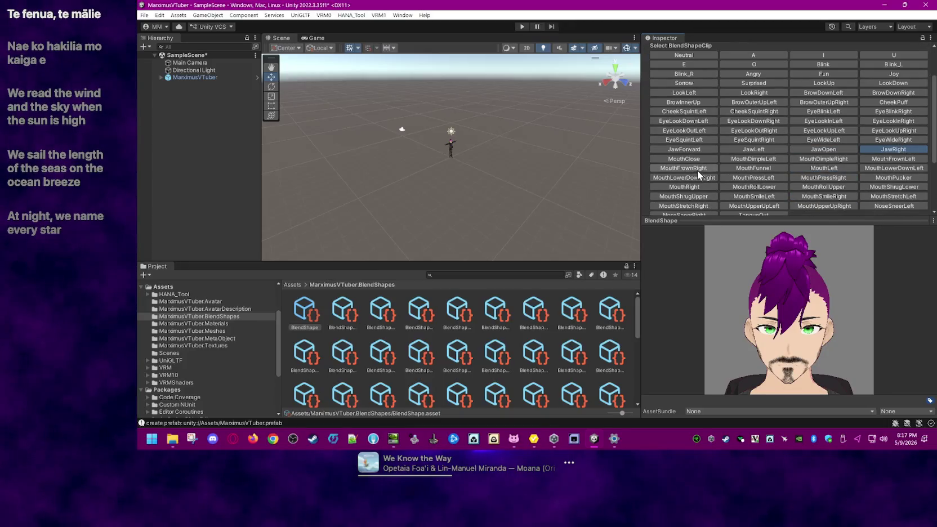
Step: Preview MouthClose, a mouth-dimple clip, MouthLowerDownRight, MouthPressLeft/Right and MouthPucker
left_click(695, 159)
left_click(805, 160)
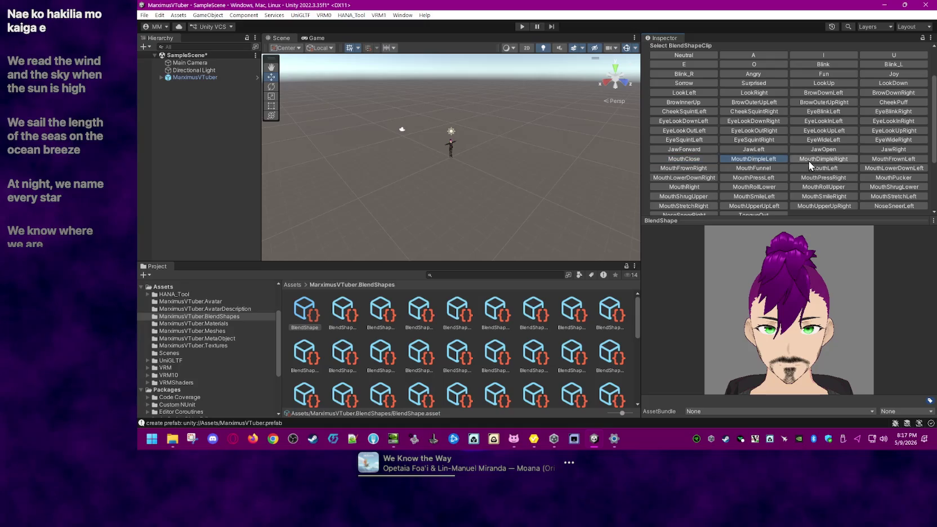
left_click(705, 178)
left_click(736, 178)
left_click(793, 178)
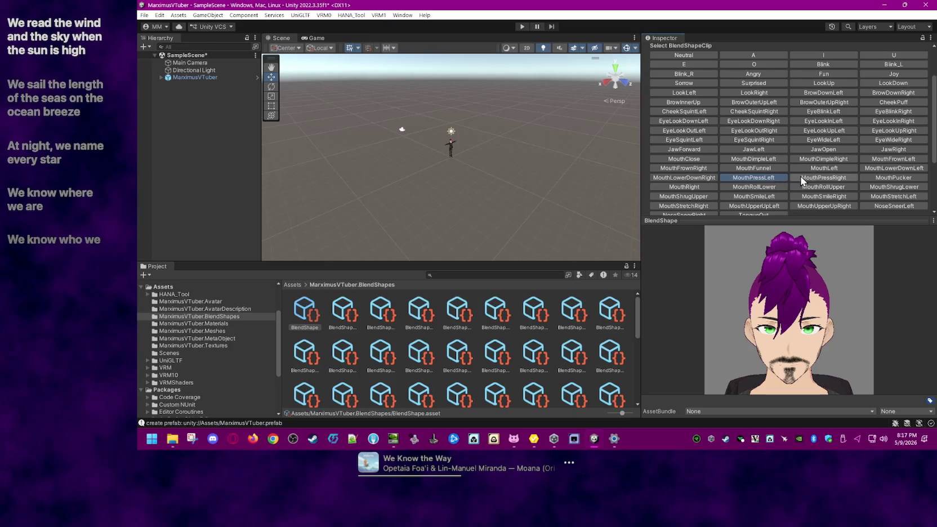
left_click(898, 179)
scroll(856, 178, "down", 2)
Step: Preview MouthRight, MouthRoll, MouthShrug, MouthSmile, mouth-stretch, NoseSneer and TongueOut clips
left_click(704, 163)
left_click(747, 163)
left_click(837, 163)
left_click(884, 162)
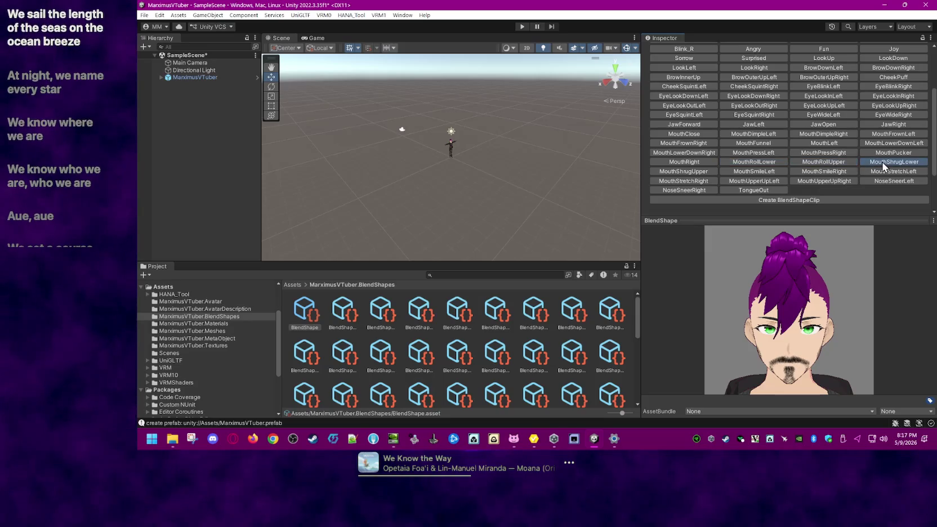
left_click(694, 172)
left_click(760, 171)
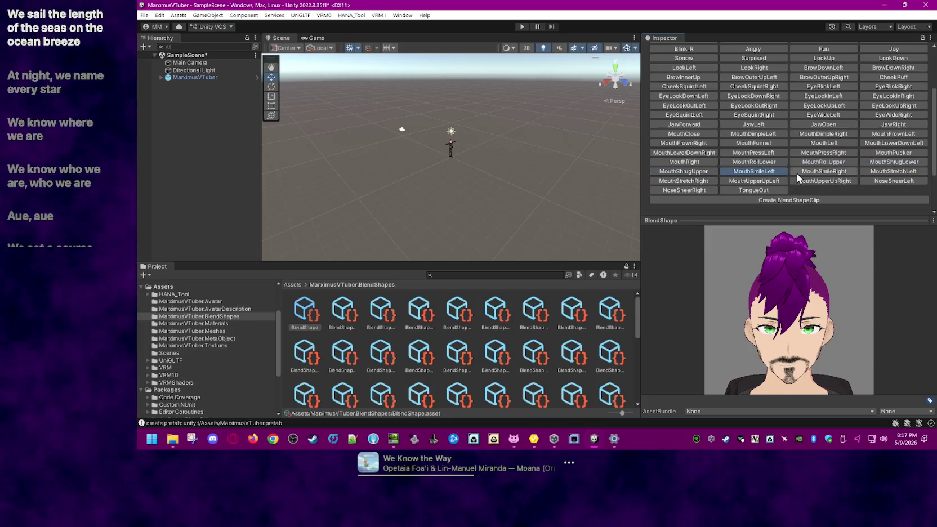
left_click(837, 175)
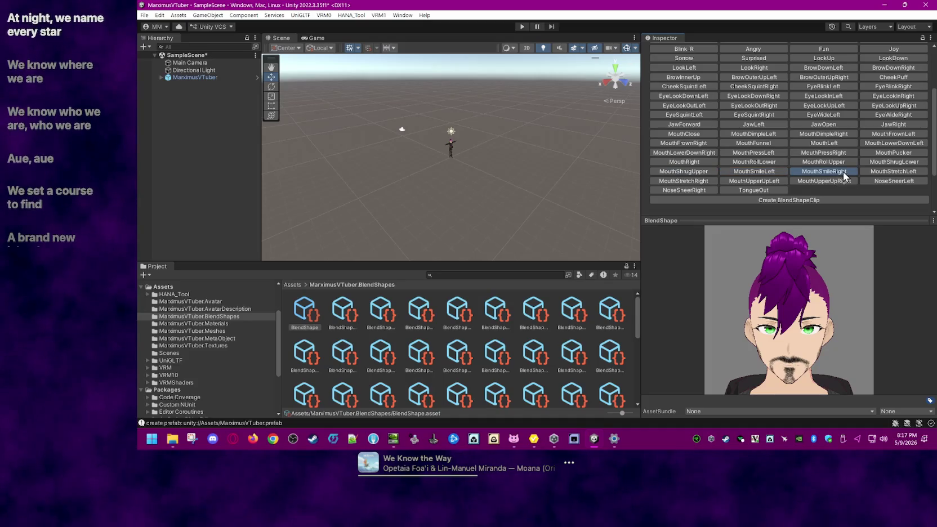
left_click(694, 182)
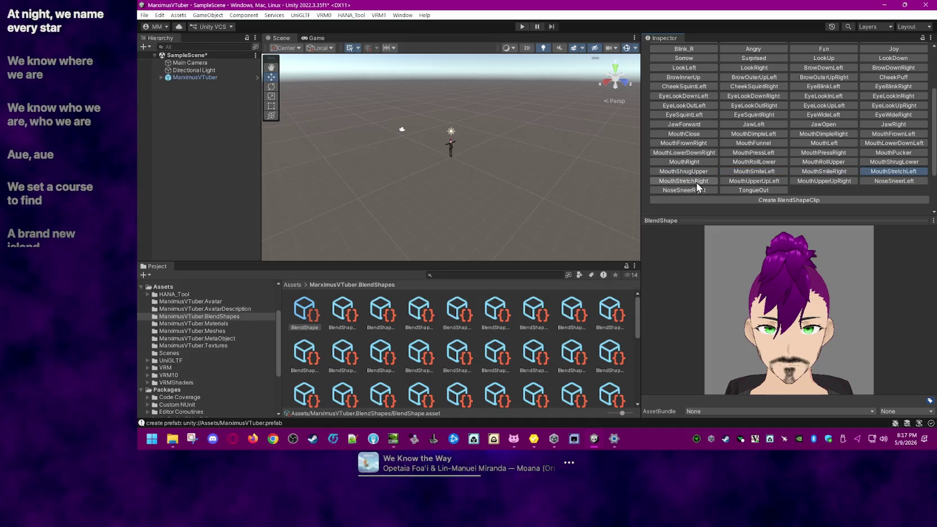
left_click(882, 181)
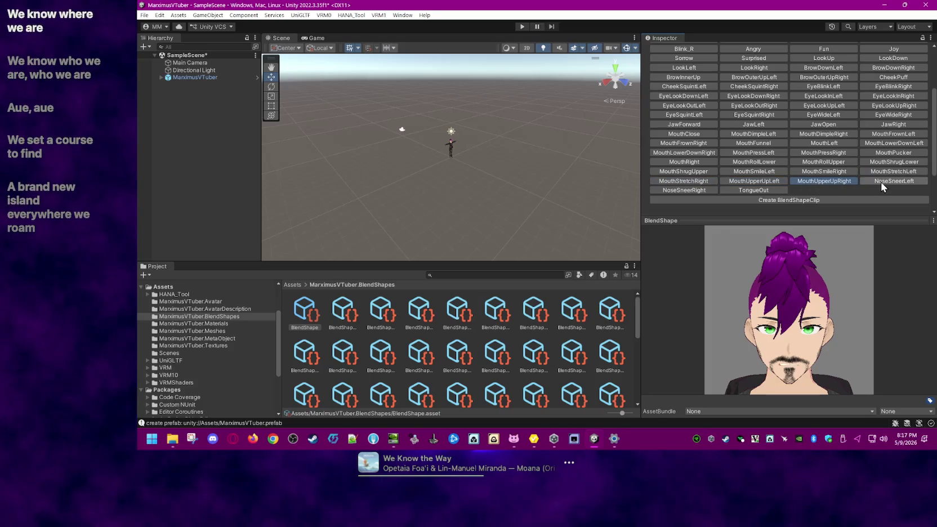
left_click(747, 190)
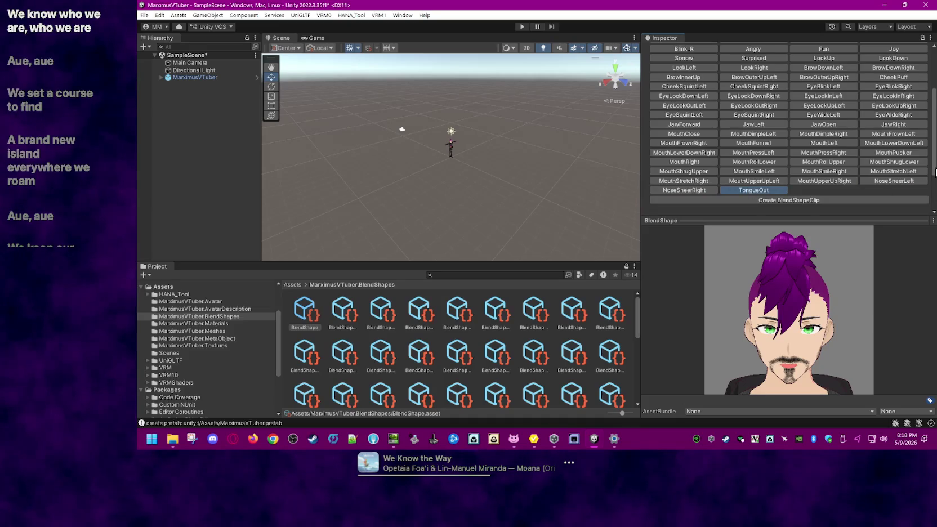
scroll(936, 171, "down", 3)
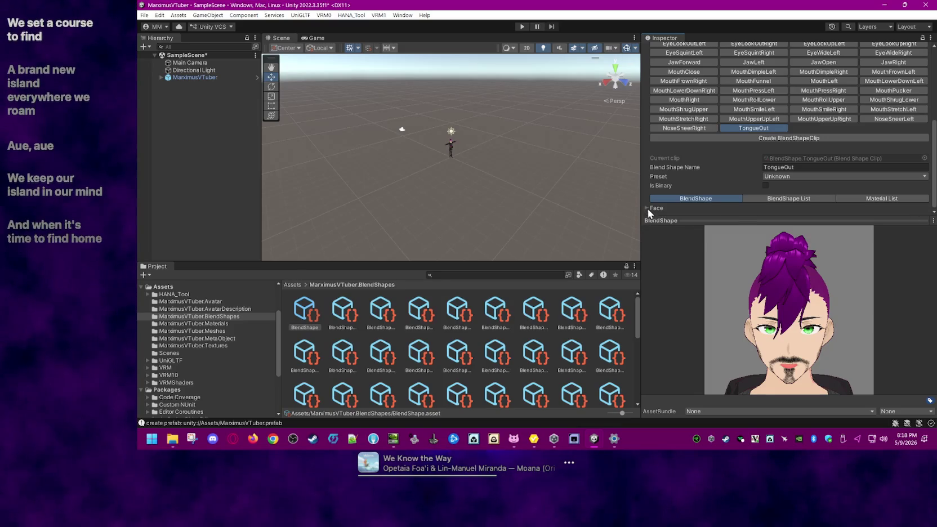
Step: Inspect the TongueOut clip's face blend-shape values, including tongueOut at 100
left_click(647, 208)
scroll(895, 121, "down", 10)
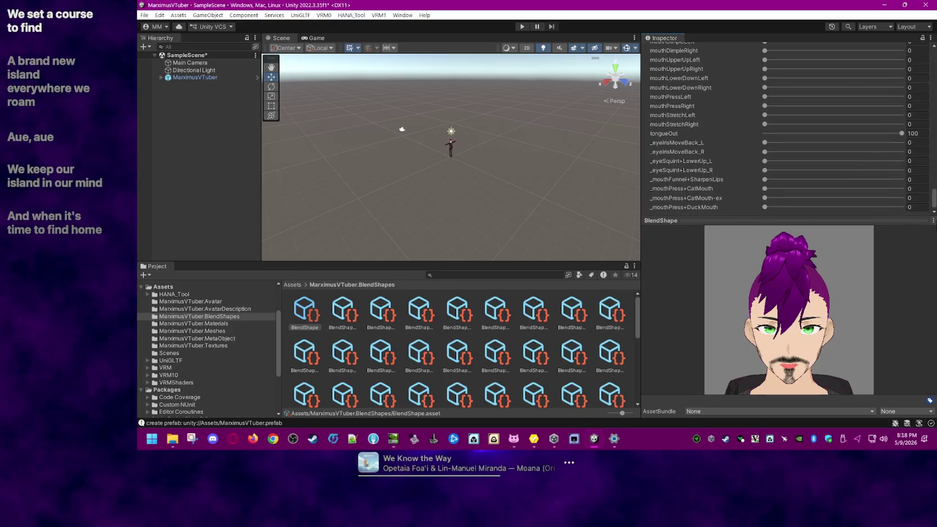
scroll(691, 176, "up", 1)
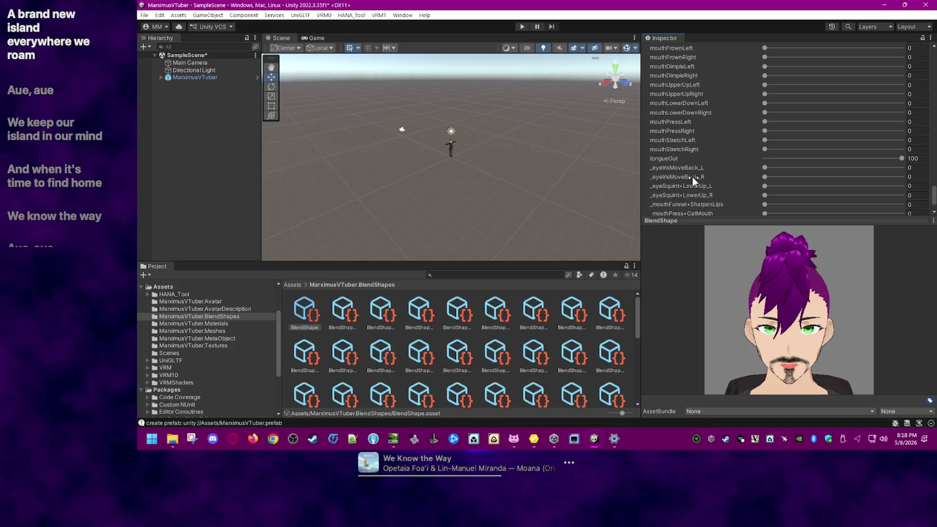
left_click(901, 159)
scroll(810, 165, "up", 1)
scroll(739, 175, "up", 2)
scroll(739, 175, "up", 1)
scroll(738, 174, "up", 2)
scroll(739, 177, "up", 3)
scroll(741, 175, "up", 2)
scroll(742, 176, "up", 3)
scroll(743, 176, "up", 3)
scroll(744, 175, "up", 10)
scroll(743, 175, "up", 1)
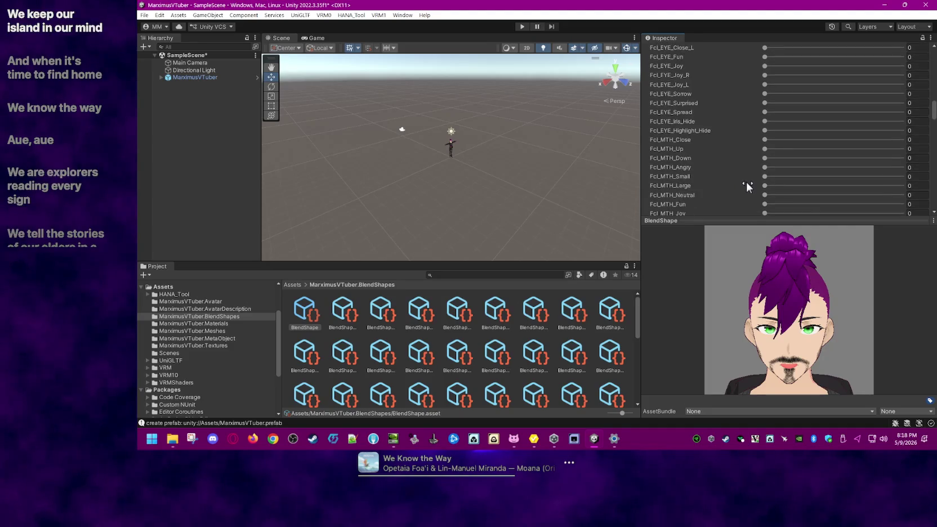
scroll(745, 183, "up", 1)
scroll(744, 185, "up", 2)
scroll(746, 191, "down", 4)
scroll(746, 193, "down", 3)
scroll(745, 196, "down", 3)
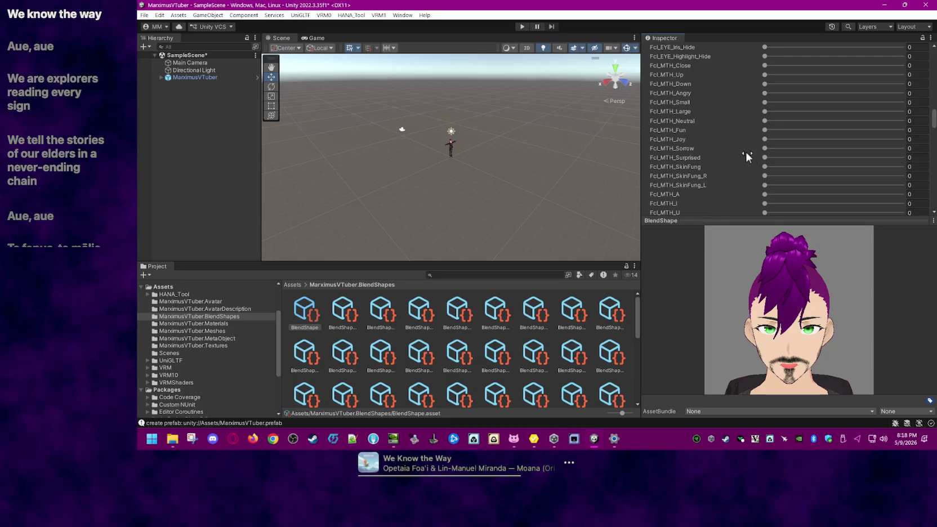
scroll(746, 149, "up", 2)
scroll(744, 145, "up", 2)
scroll(748, 155, "down", 5)
scroll(743, 167, "down", 3)
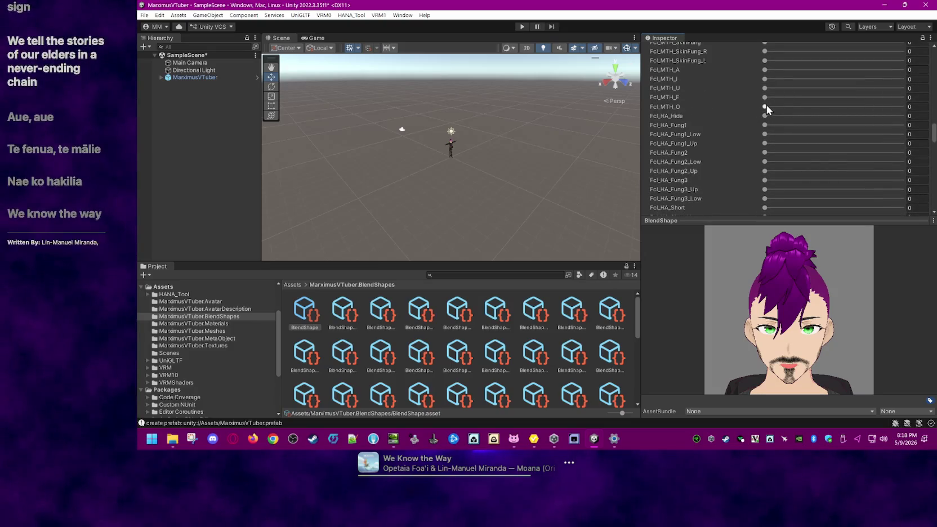
Step: Open the Fcl_MTH_O mouth shape to about 11 and try Fcl_HA_Hide
left_click_drag(765, 105, 779, 107)
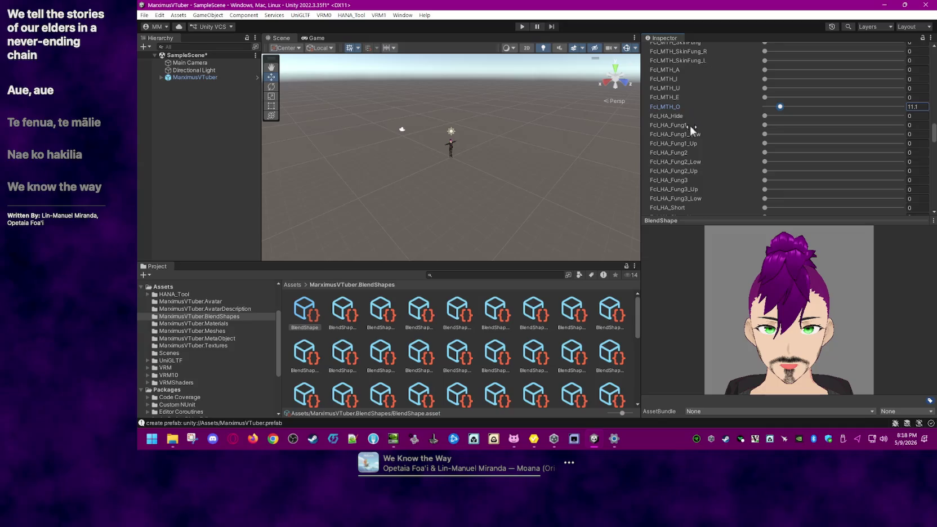
left_click_drag(764, 115, 932, 124)
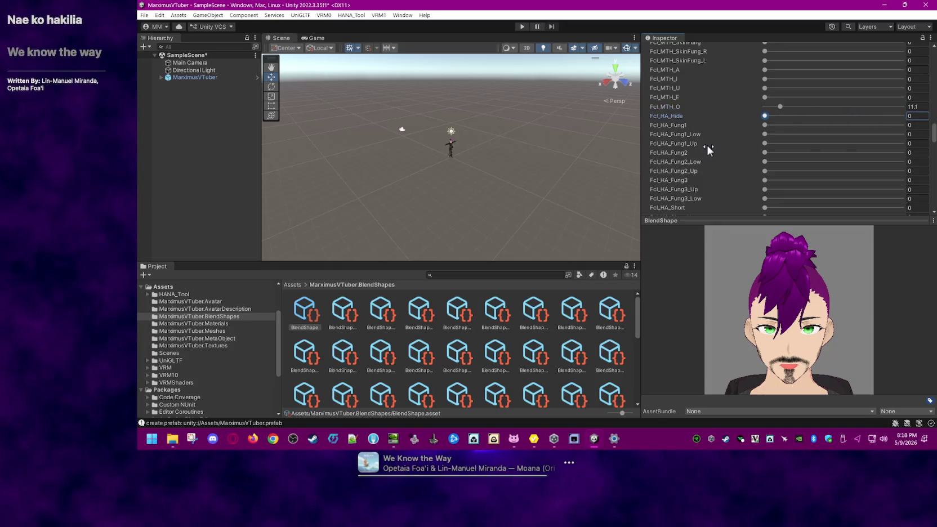
scroll(715, 160, "down", 4)
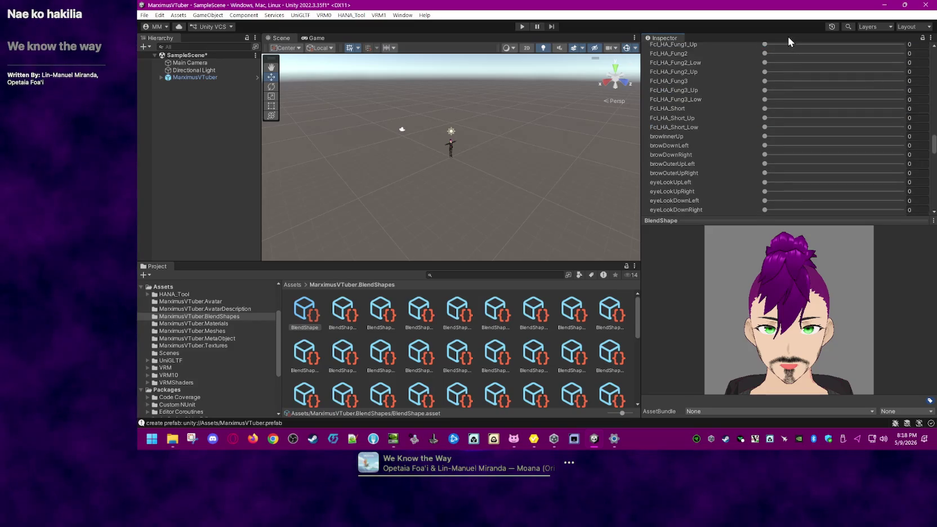
scroll(789, 130, "up", 5)
scroll(788, 130, "up", 10)
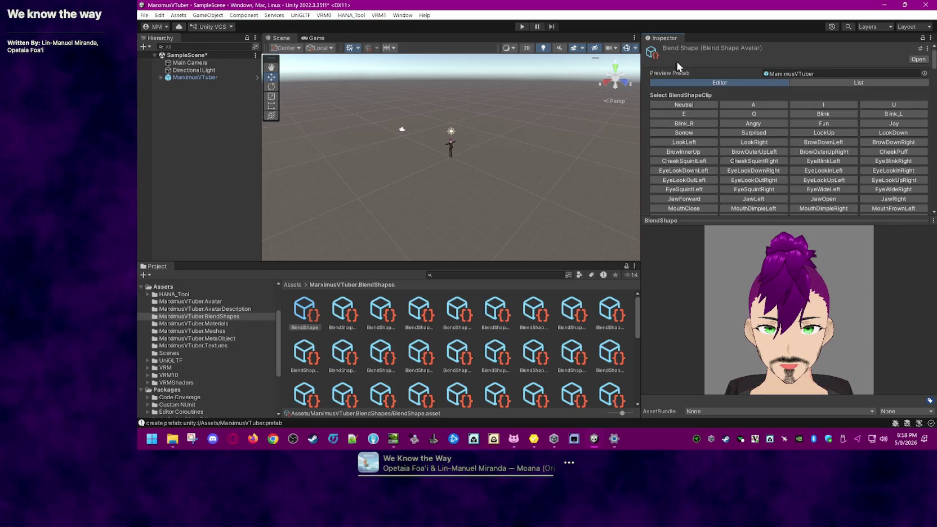
Step: Deselect the blend-shape asset and cancel the 'Opening file failed' error
left_click(175, 149)
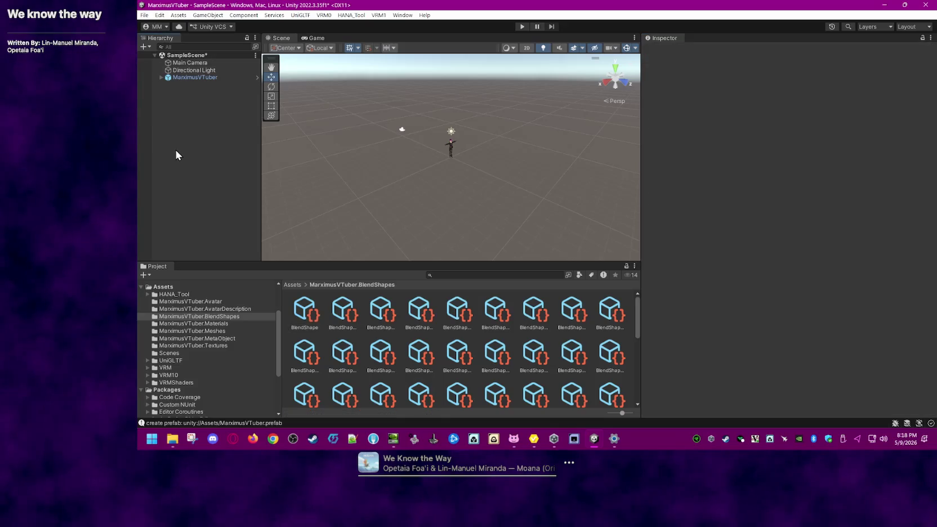
left_click(510, 209)
left_click(557, 211)
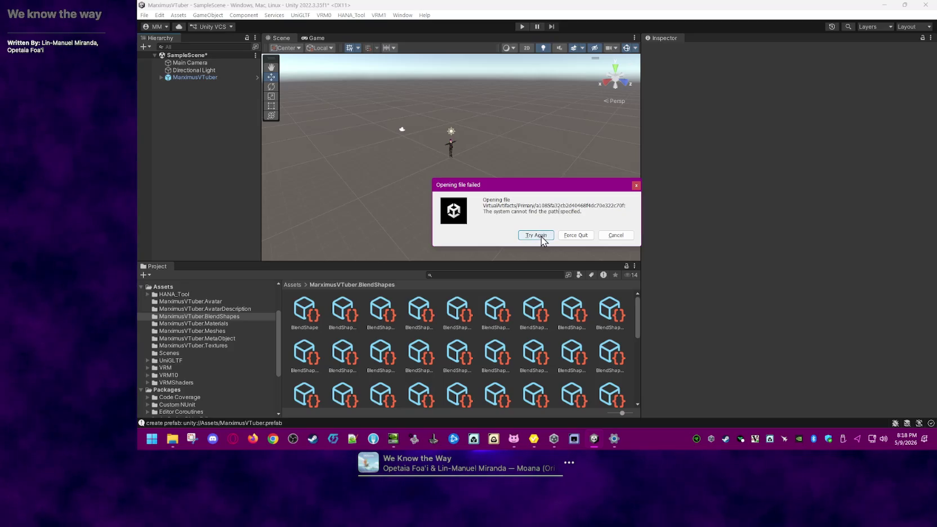
left_click(616, 237)
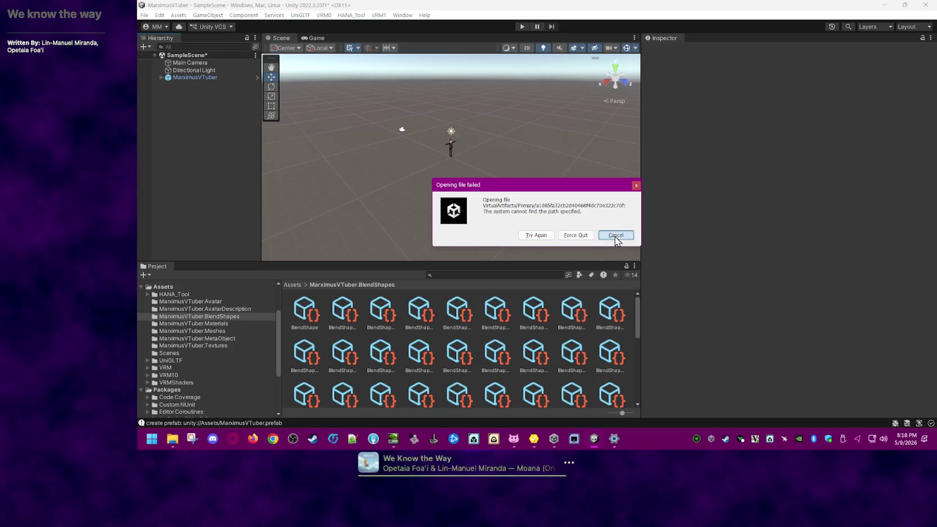
left_click(615, 237)
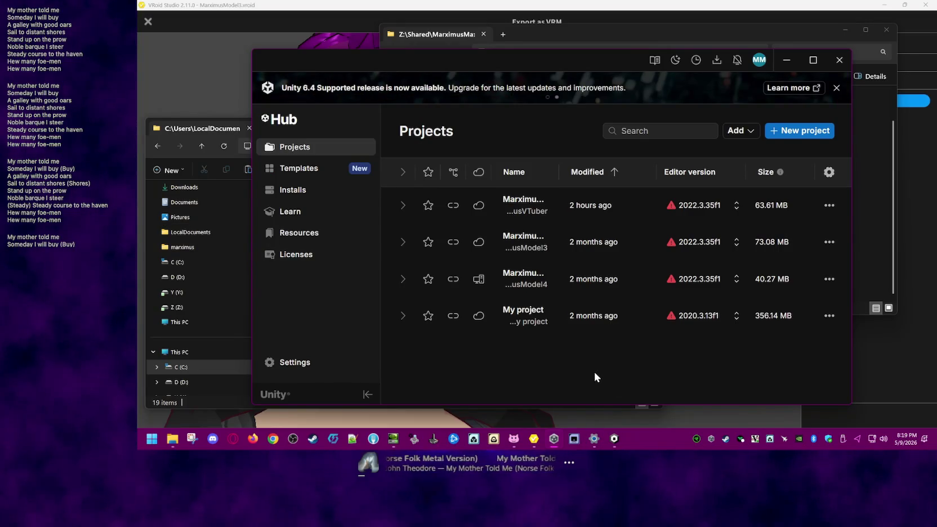
Step: Dismiss Unity Hub's announcement banner and reopen the MarximusVTuber project
left_click(837, 88)
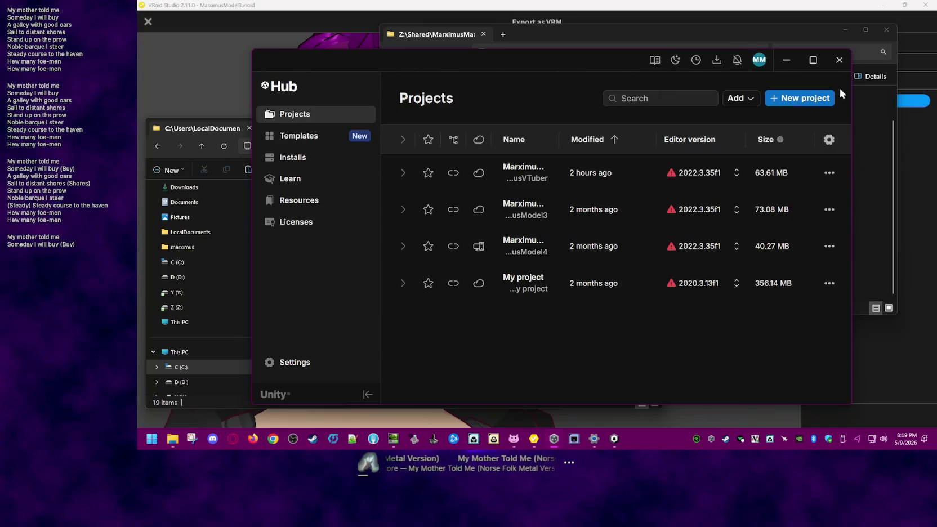
left_click(545, 178)
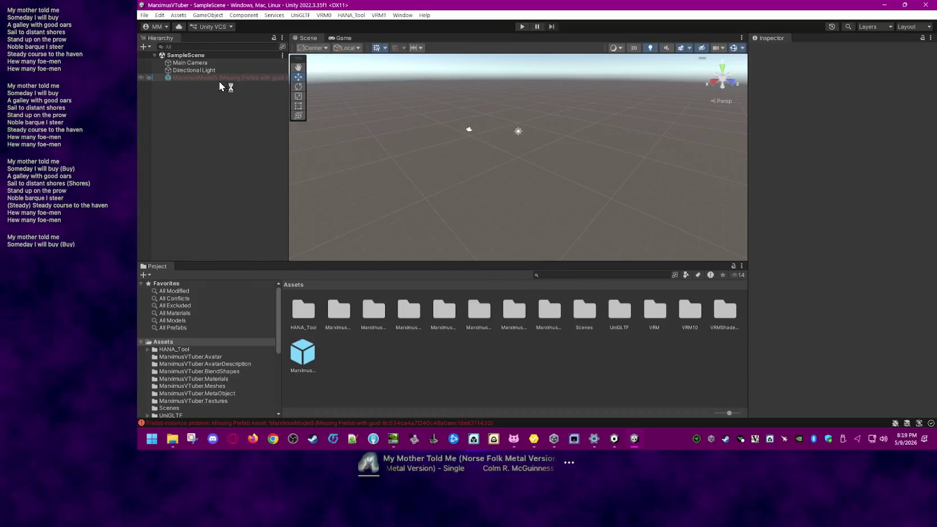
Step: Delete MarximusModel5 from the Hierarchy and place the MarximusVTuber prefab in the scene
left_click(220, 79)
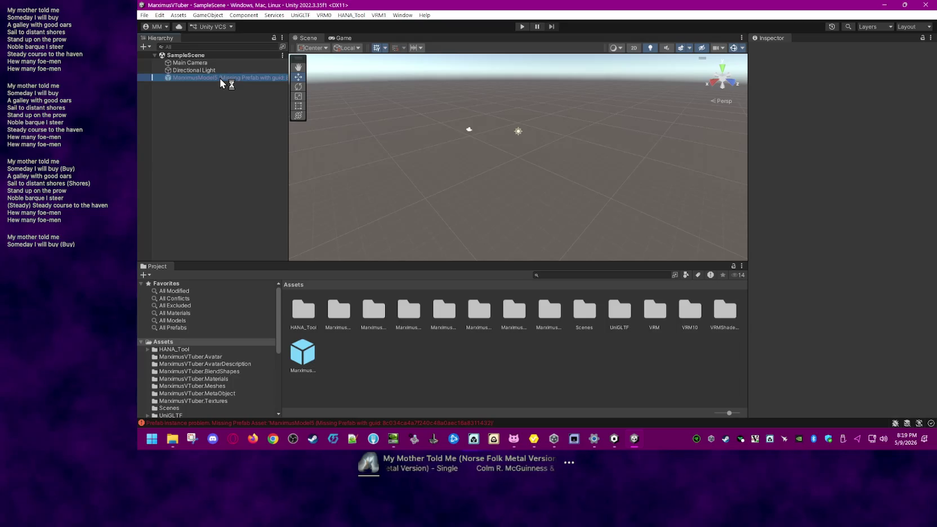
right_click(235, 79)
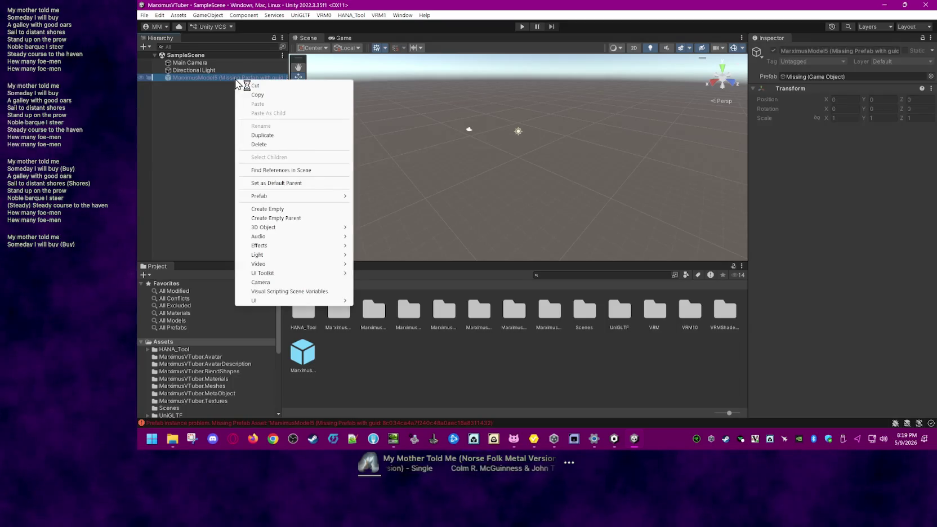
left_click(259, 144)
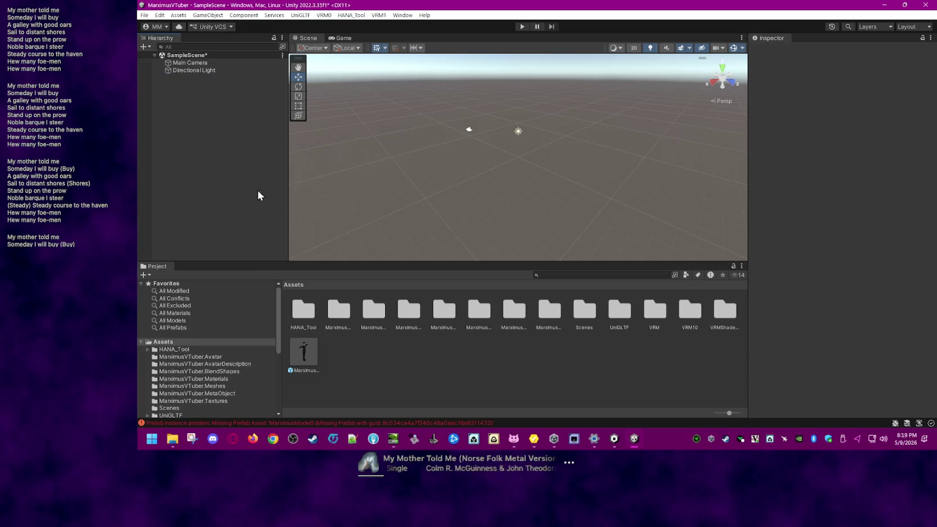
left_click(309, 347)
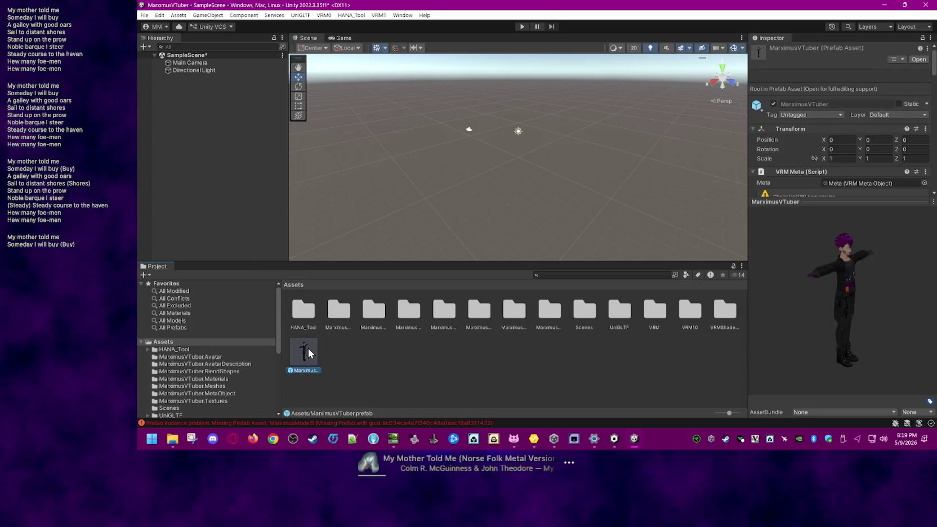
left_click_drag(309, 353, 190, 170)
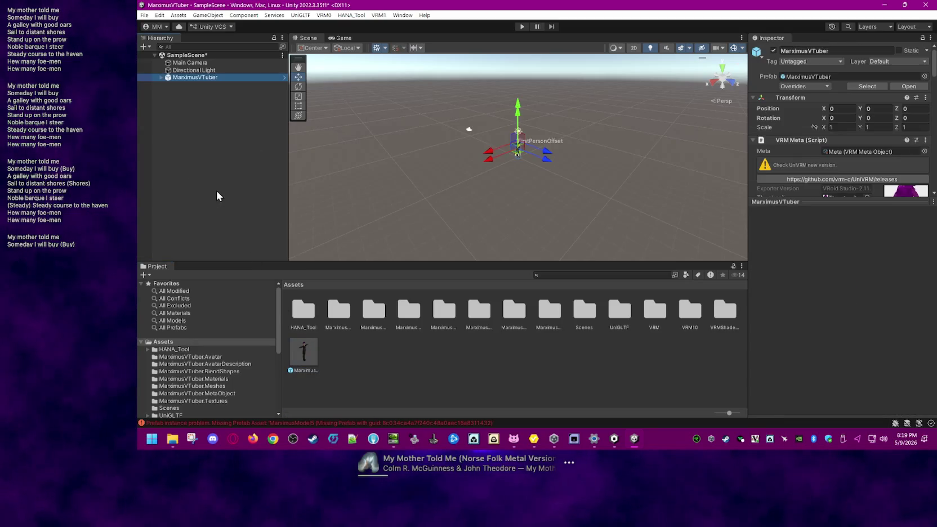
left_click(217, 76)
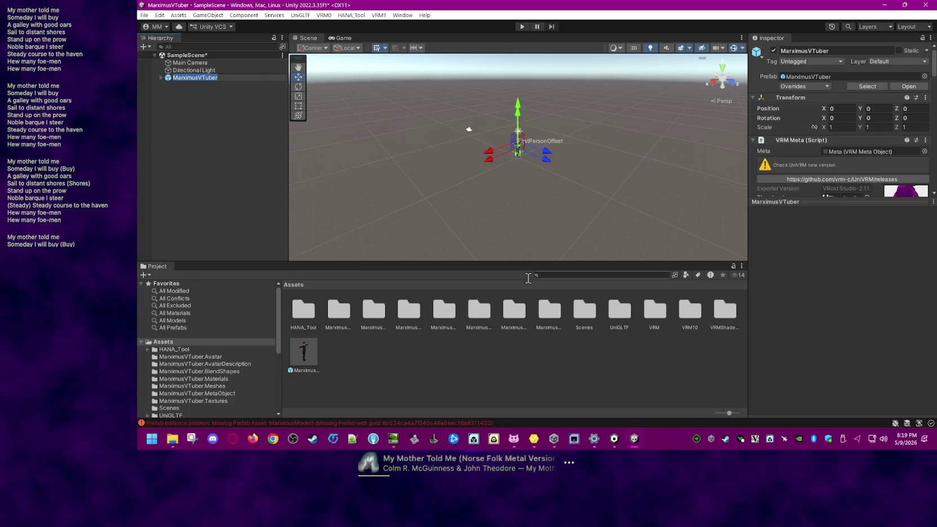
Step: Check the avatar's BlendShape asset by previewing the MouthClose clip
left_click(244, 372)
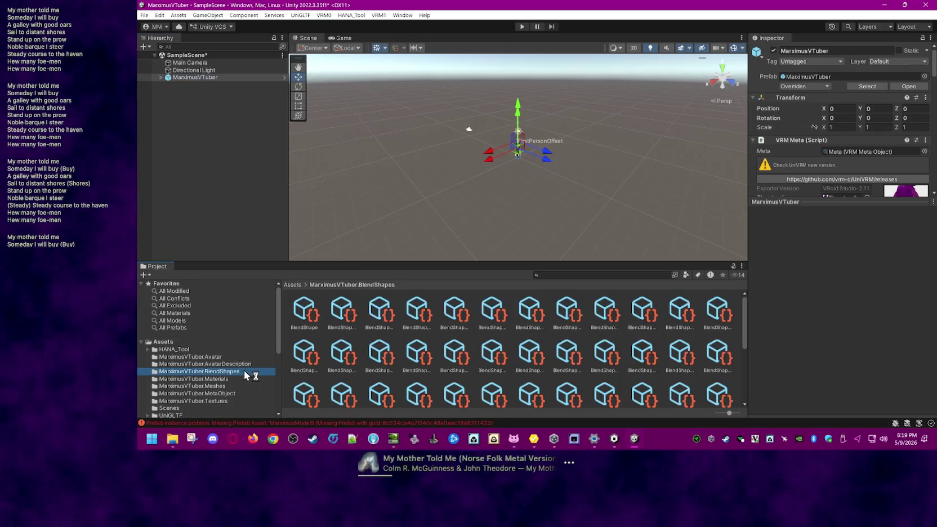
left_click(305, 319)
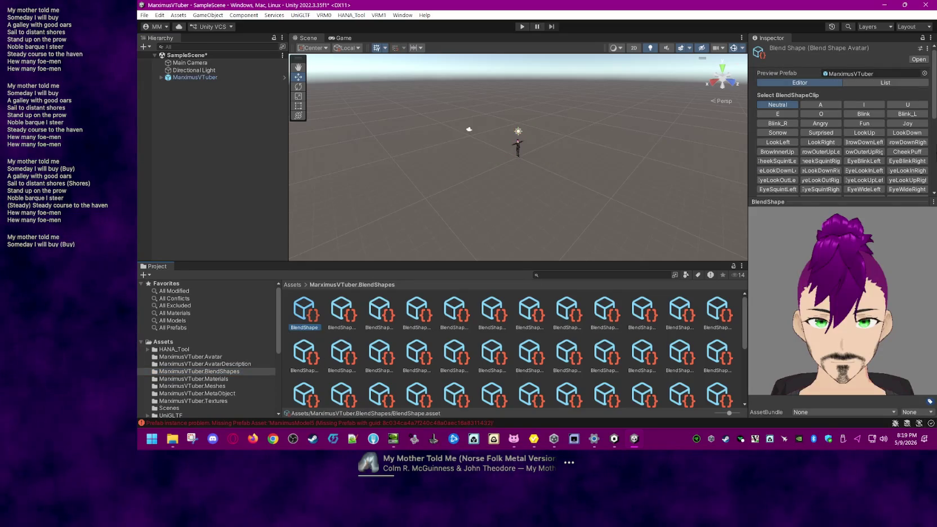
left_click_drag(933, 140, 934, 160)
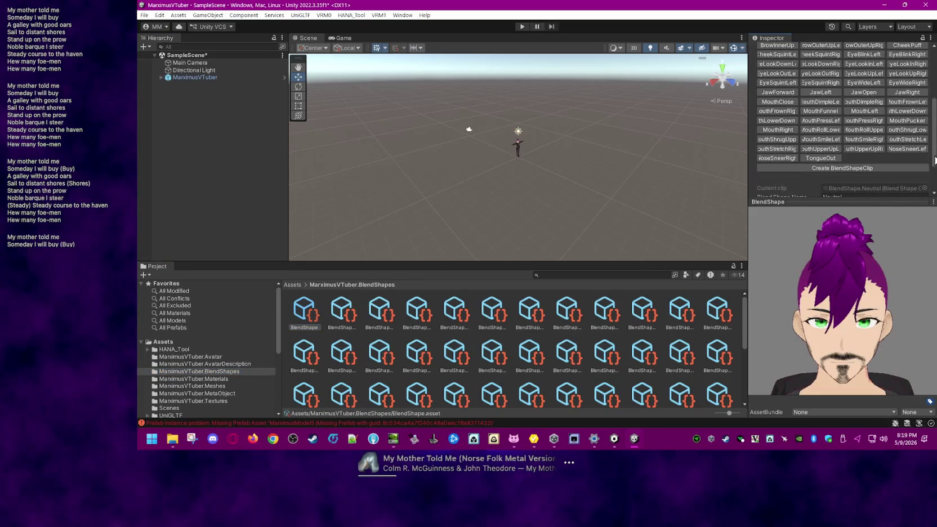
left_click(789, 104)
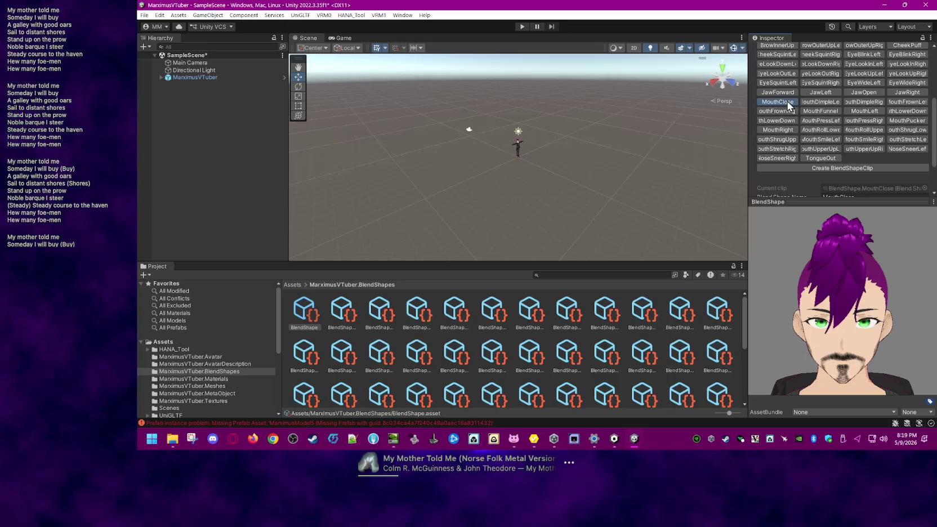
Step: Select the MarximusVTuber object and save the scene
left_click(238, 165)
left_click(219, 79)
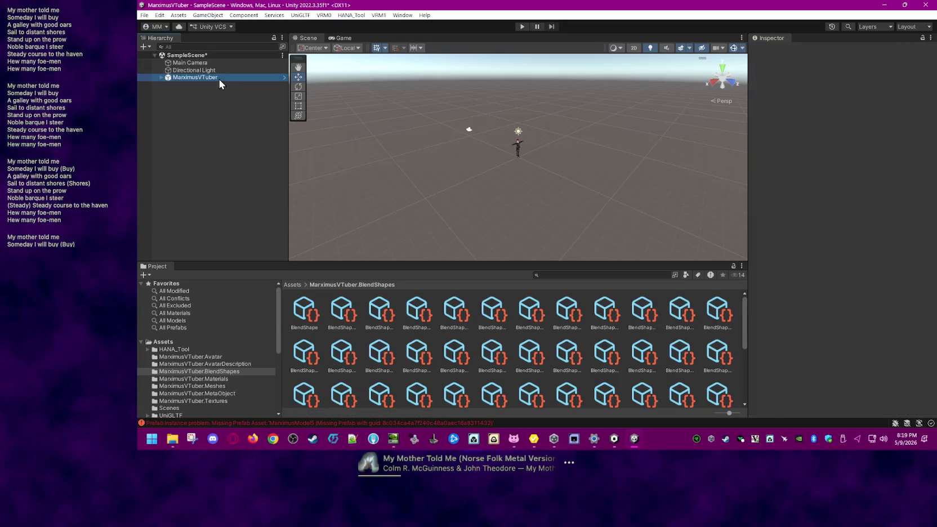
left_click(144, 15)
left_click(163, 61)
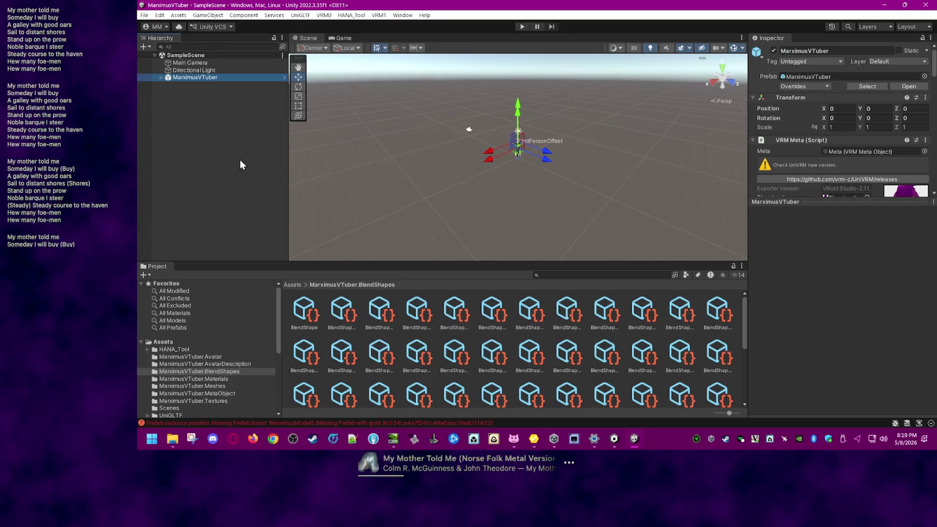
Step: Start a VRM 0.x export of MarximusVTuber with Version set to 1
left_click(329, 16)
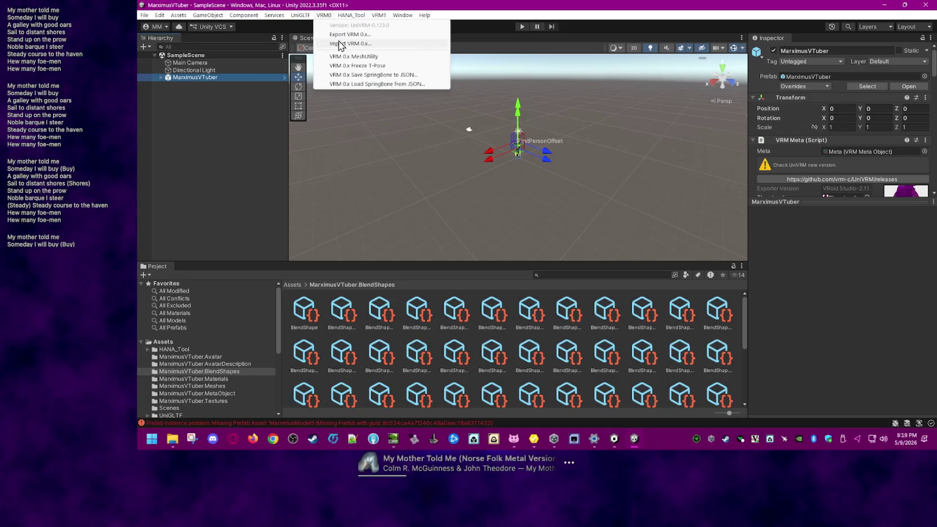
left_click(340, 35)
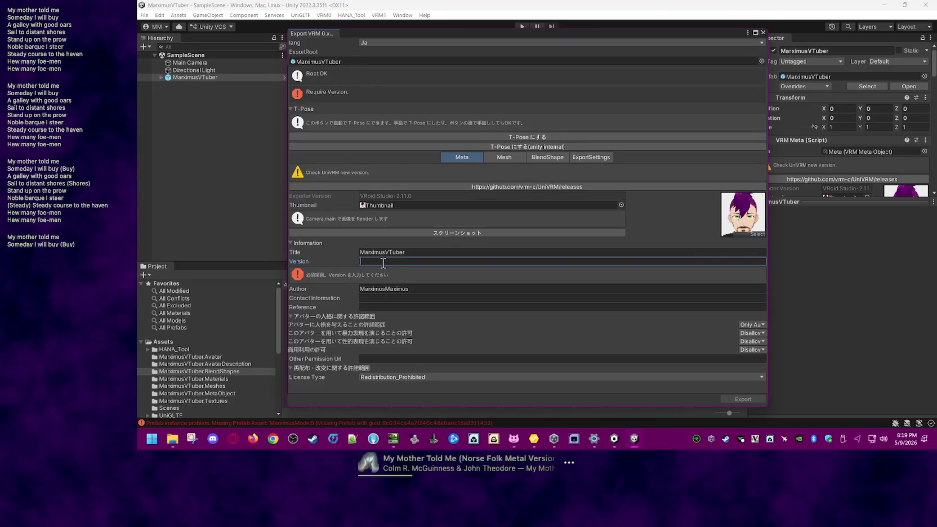
type("1")
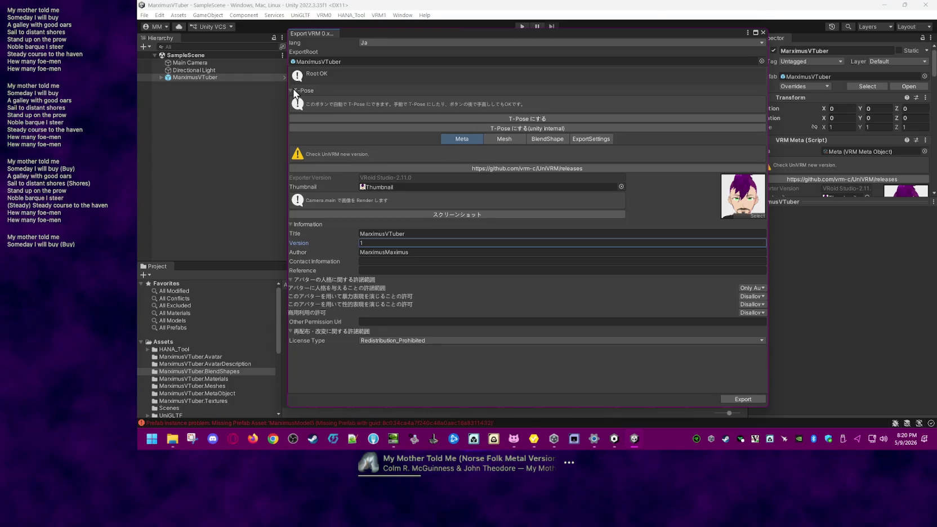
Step: Put the avatar in T-pose, enable Pose Freeze, and start the VRM export
left_click(539, 117)
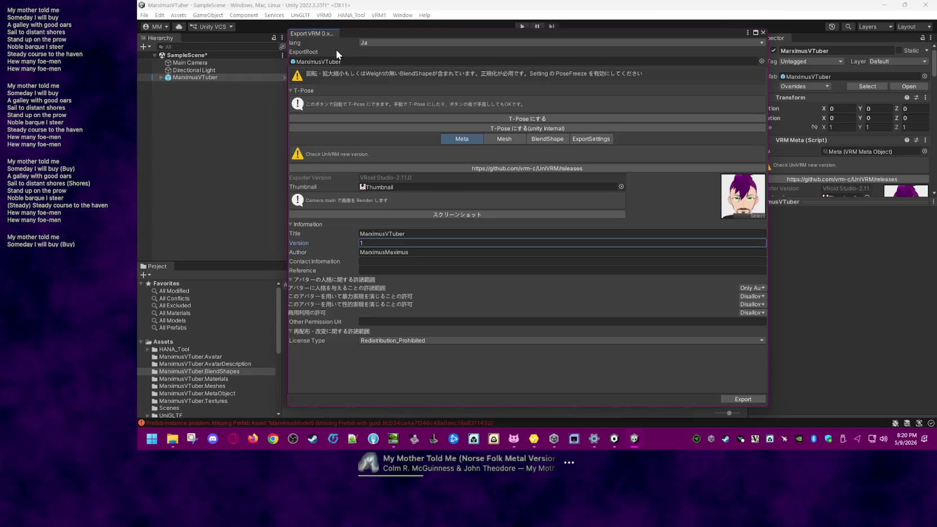
left_click(569, 142)
left_click(366, 159)
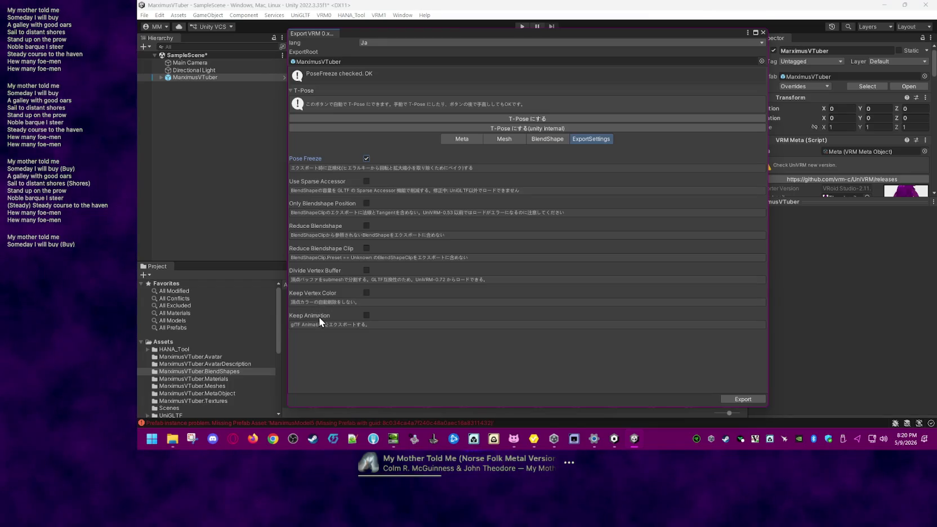
left_click(741, 398)
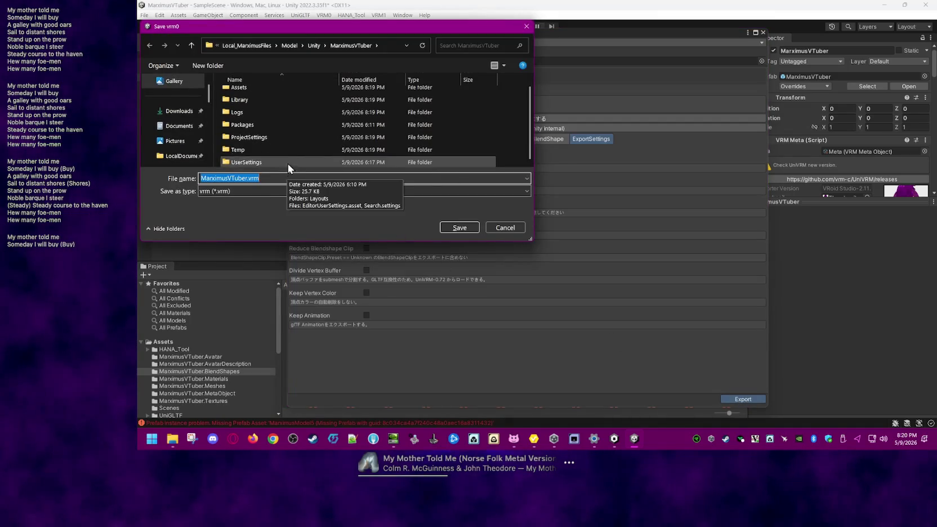
Step: Save MarximusVTuber.vrm over the existing file in the Cooked folder and return to VNyan
left_click(318, 46)
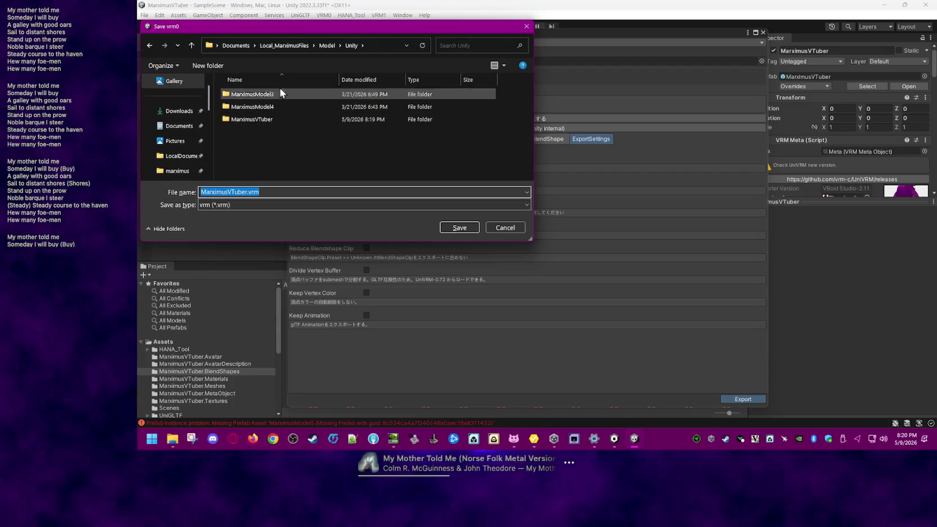
left_click(324, 49)
double_click(267, 94)
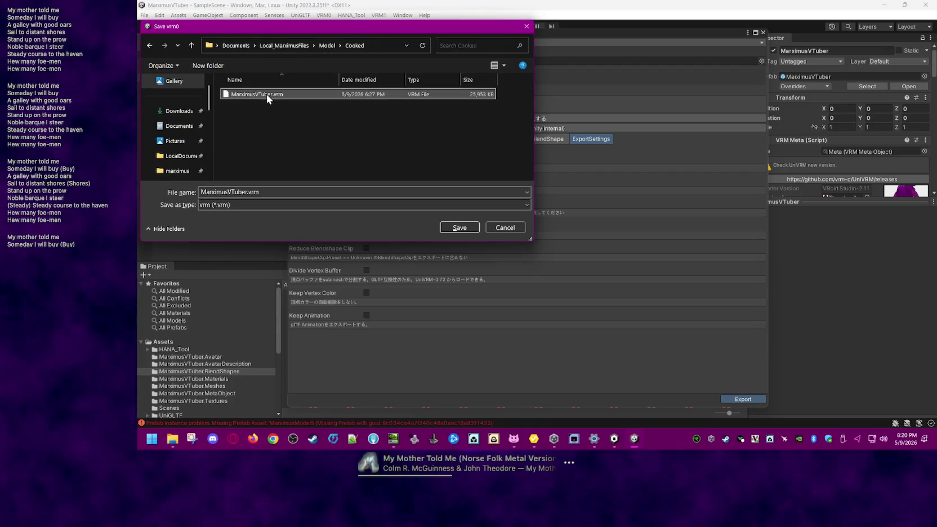
left_click(464, 230)
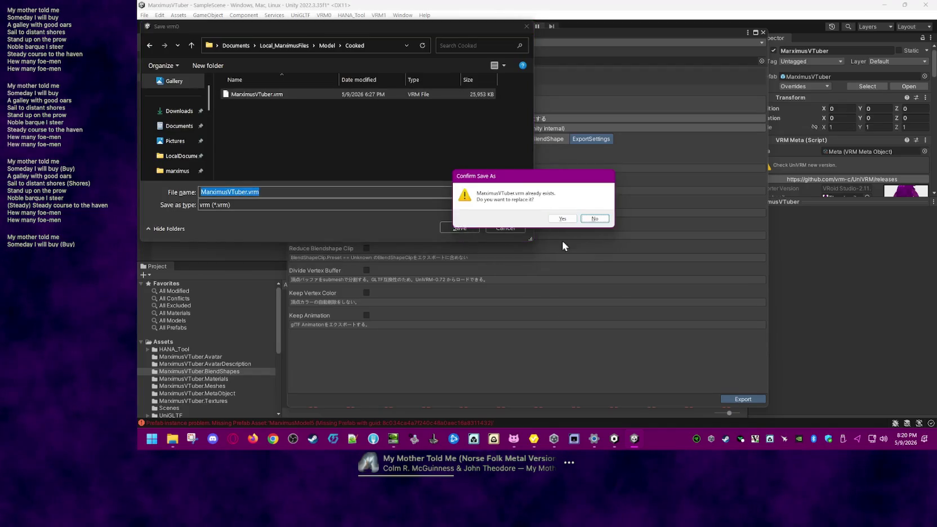
left_click(517, 440)
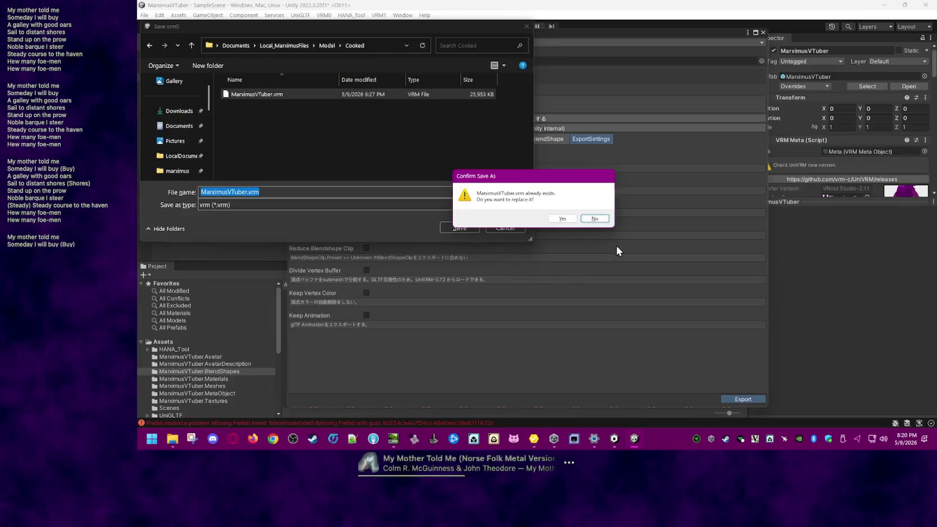
left_click(560, 218)
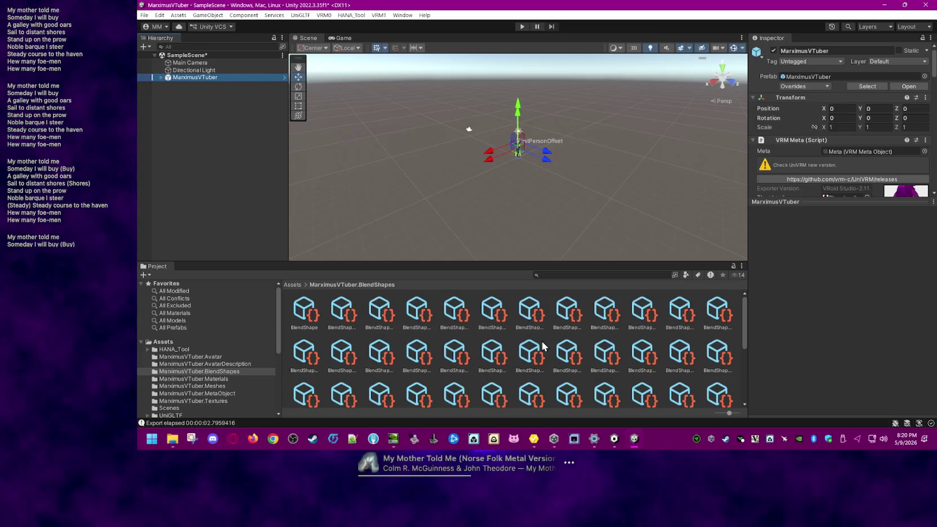
left_click(512, 443)
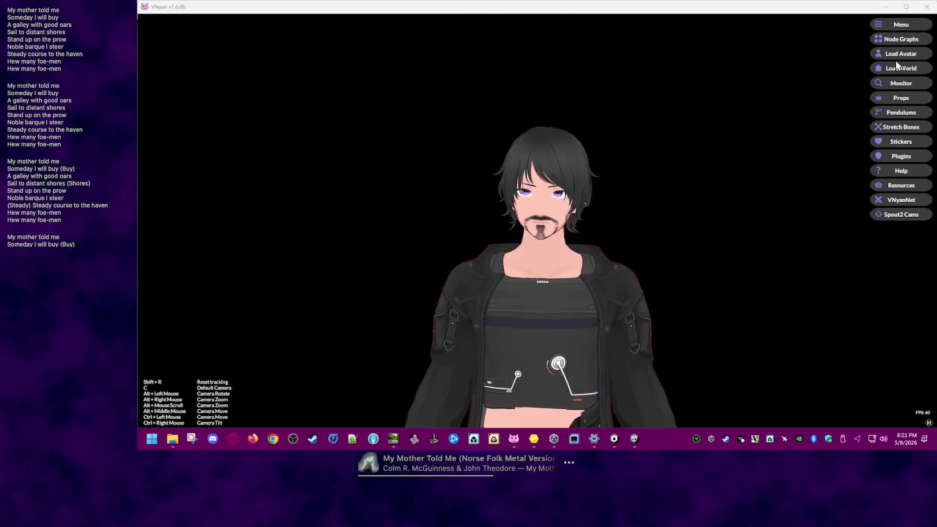
Step: Load the exported purple-haired VRM in VNyan, then bring up NVIDIA desktop colour settings
left_click(915, 54)
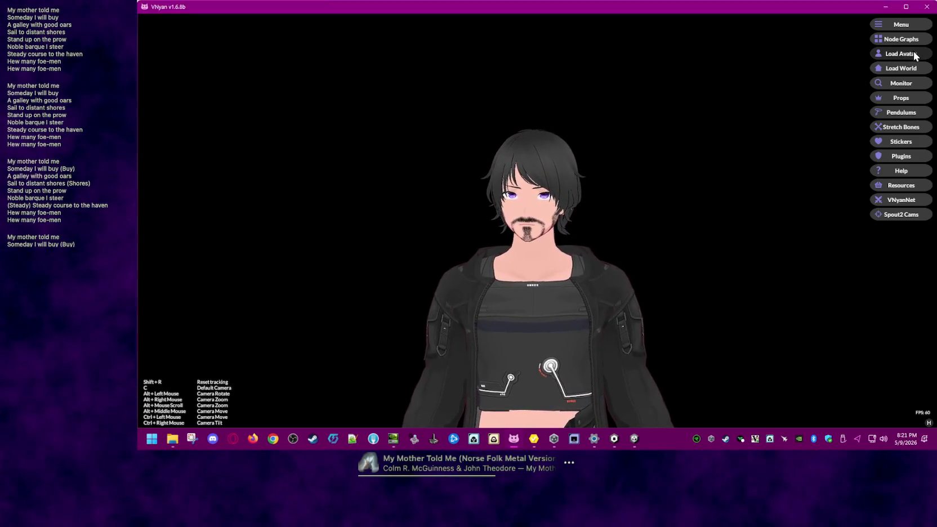
double_click(363, 131)
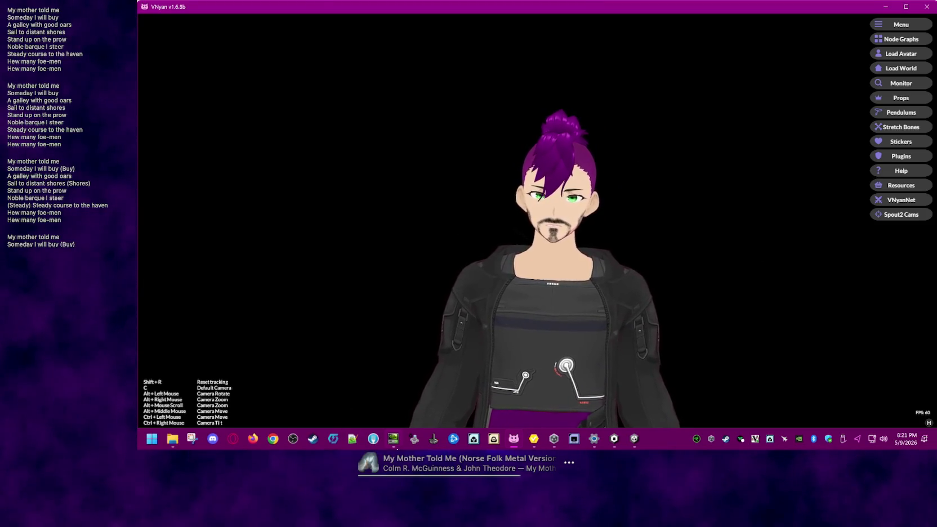
left_click(397, 442)
left_click_drag(630, 23, 505, 31)
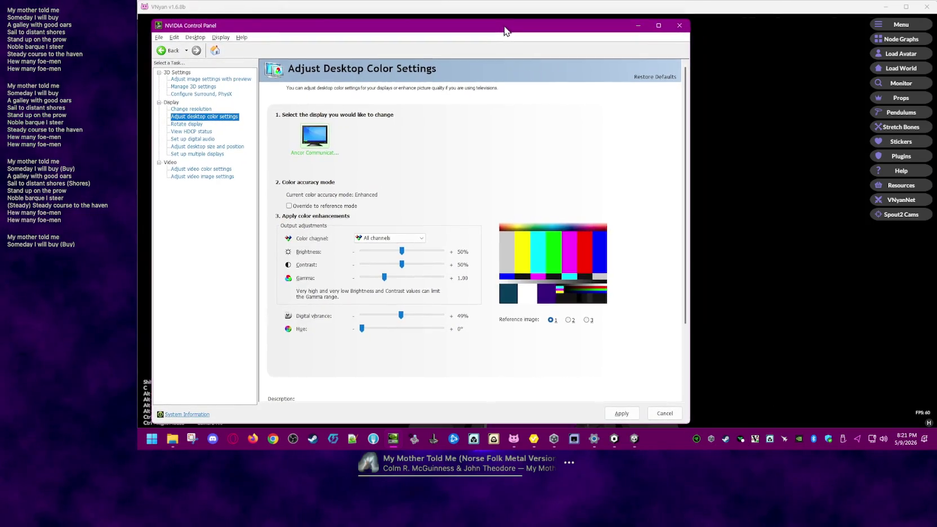
Step: Narrow the colour settings window and trial gamma values 1.21, 1.58 and 1.17
mouse_move(688, 415)
left_mouse_down()
mouse_move(336, 390)
mouse_move(349, 397)
left_mouse_up()
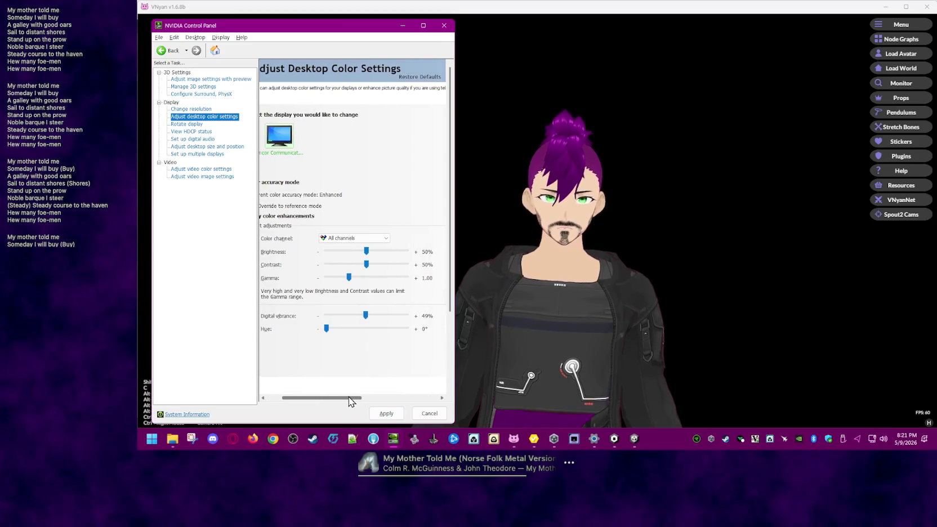
left_click(349, 280)
left_click_drag(349, 280, 371, 278)
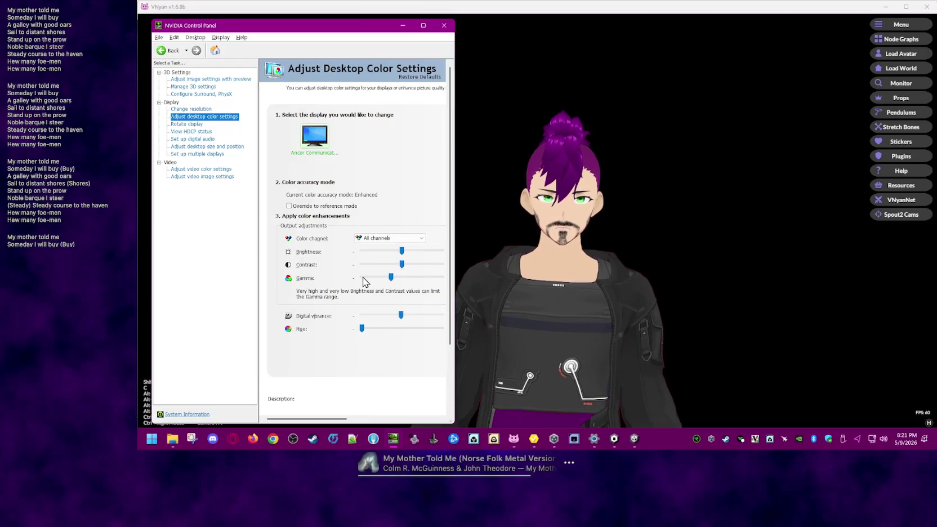
left_click_drag(393, 280, 385, 282)
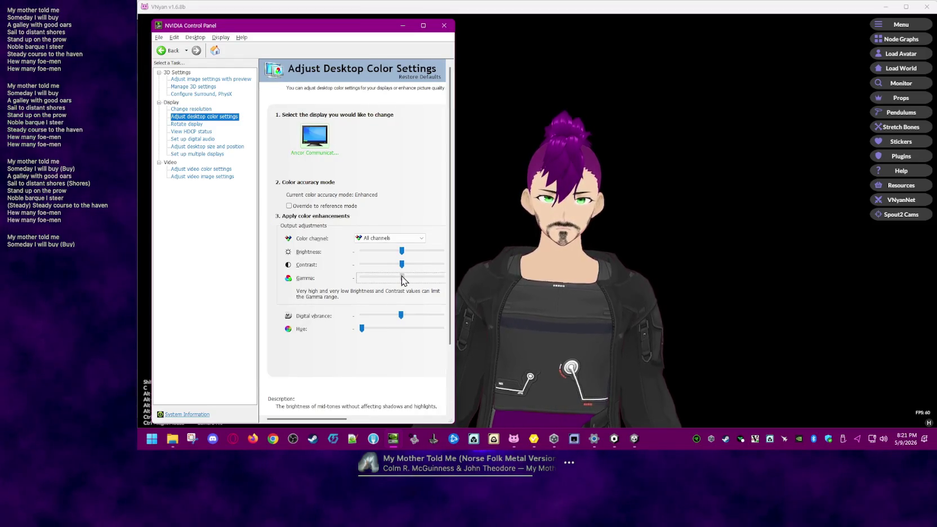
left_click_drag(395, 282, 486, 278)
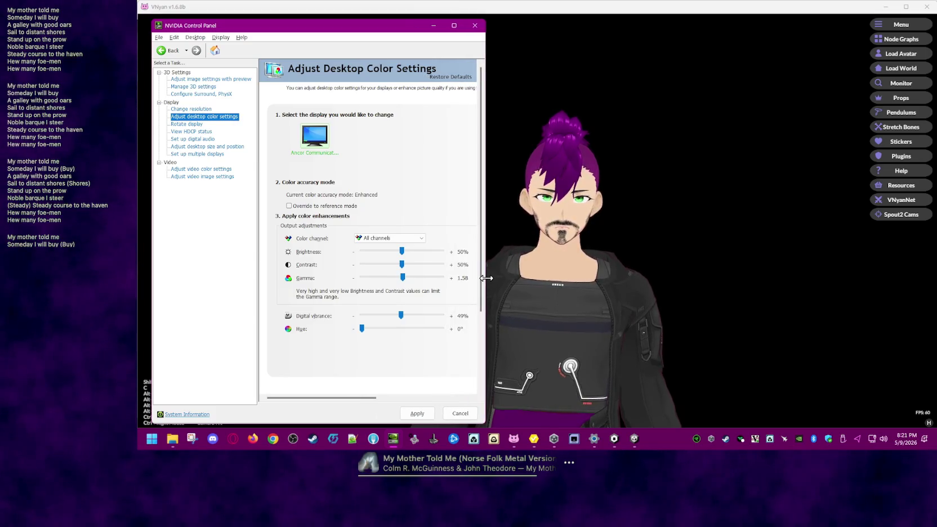
left_click_drag(258, 318, 218, 318)
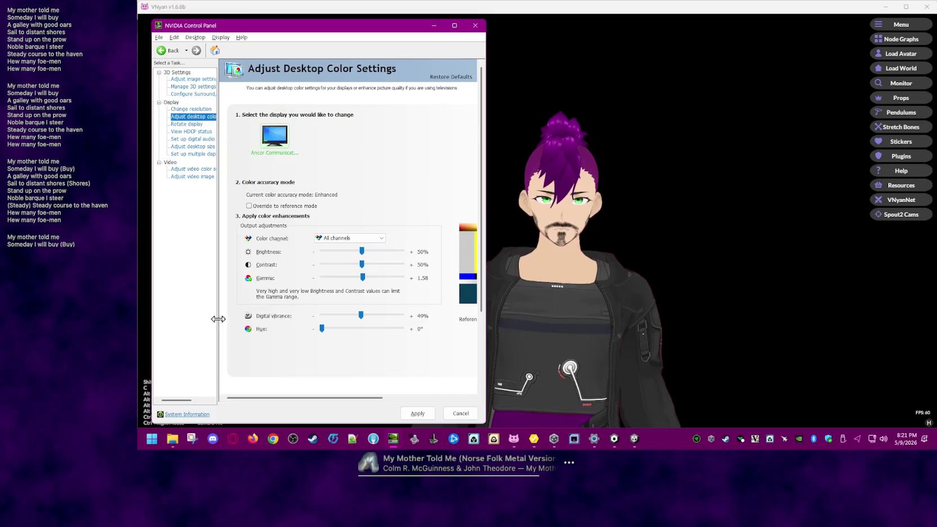
left_click_drag(360, 279, 344, 281)
Step: Try gamma 1.50, reset it to 1.00, and show the people-photo reference image
left_click_drag(487, 314, 559, 318)
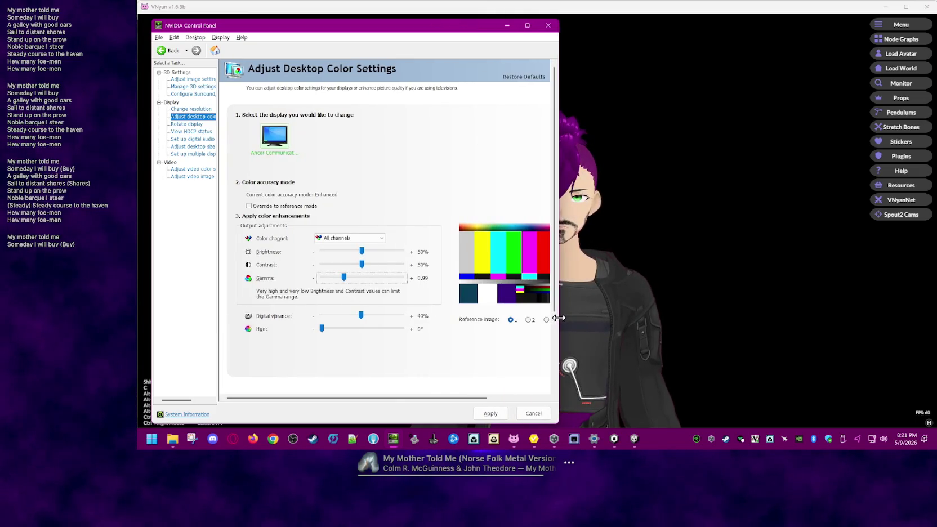
left_click_drag(431, 37, 415, 38)
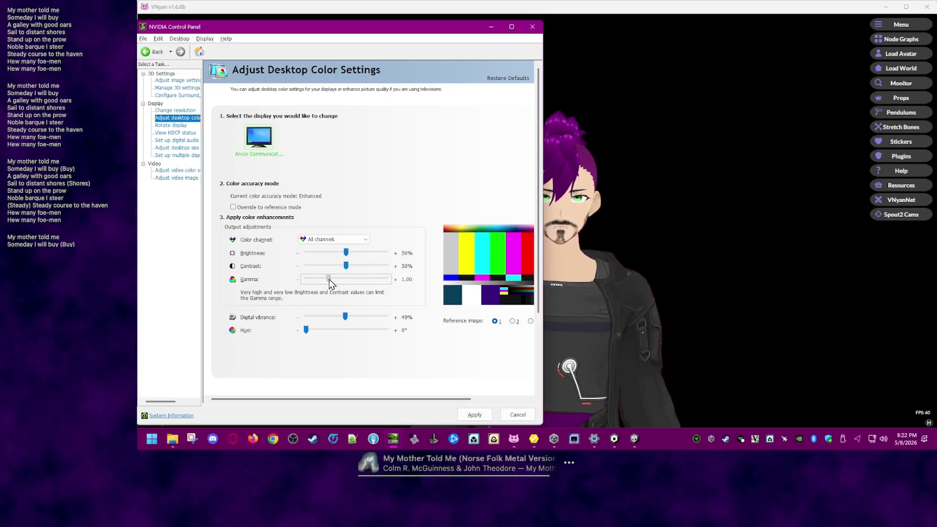
mouse_move(329, 280)
left_mouse_down()
mouse_move(345, 281)
mouse_move(328, 280)
left_mouse_up()
left_click(345, 316)
mouse_move(345, 316)
left_mouse_down()
mouse_move(388, 316)
mouse_move(336, 316)
mouse_move(345, 317)
left_mouse_up()
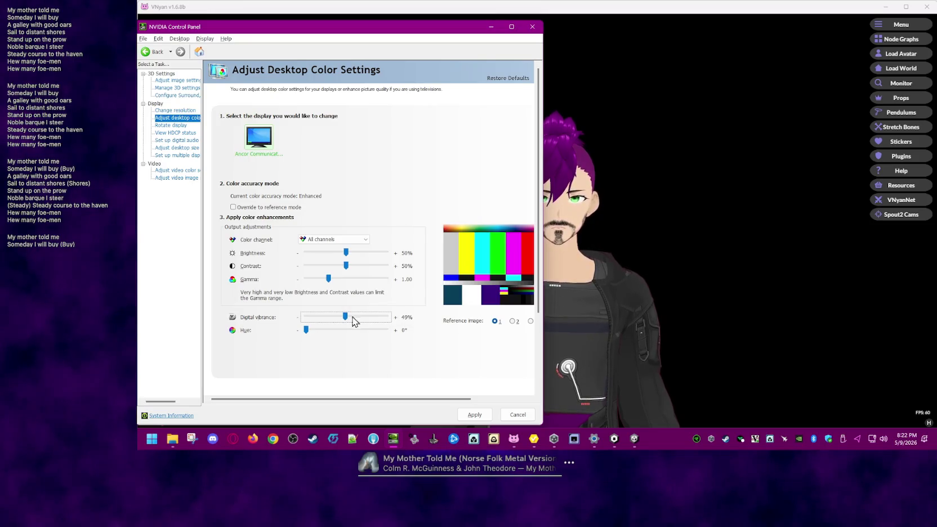
left_click(513, 321)
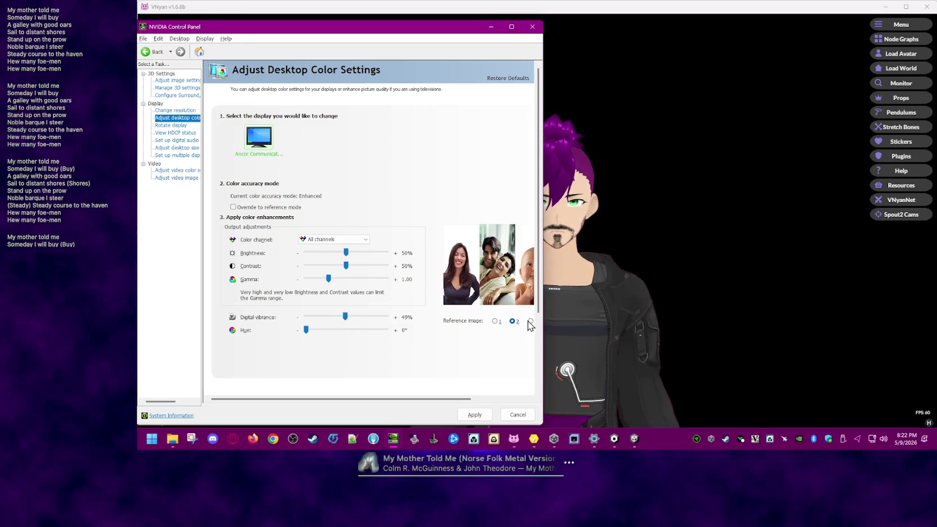
left_click_drag(543, 321, 563, 321)
left_click_drag(380, 30, 331, 29)
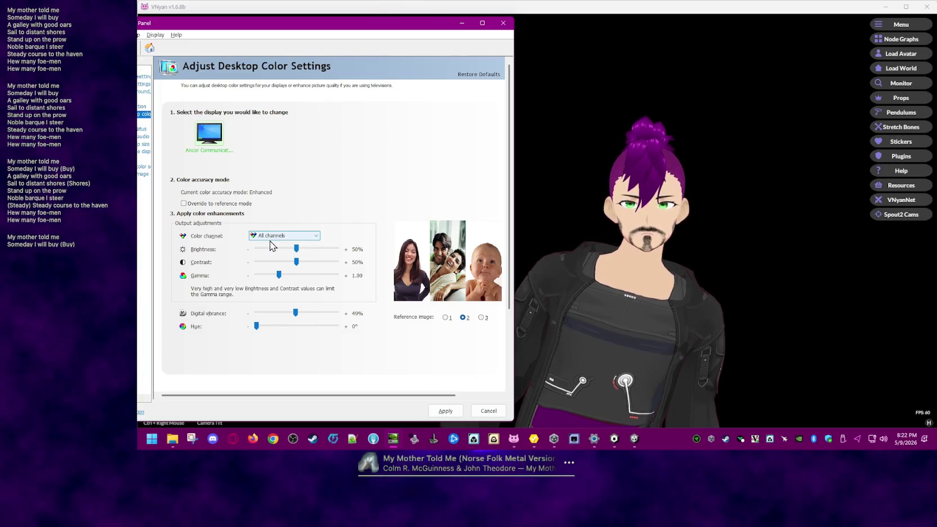
left_click(583, 157)
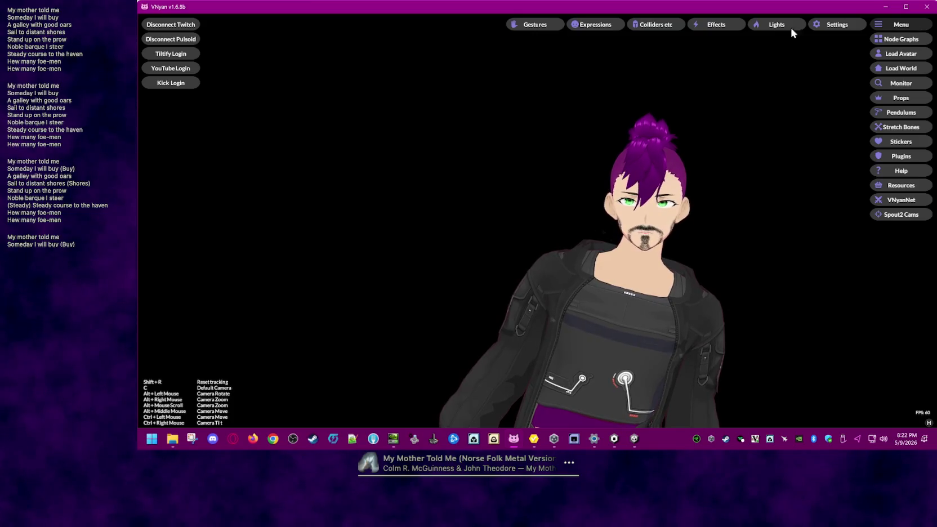
Step: Open VNyan's Tracking Effects settings and enable Use Expressive Body Tilt
left_click(828, 28)
left_click_drag(508, 94, 307, 106)
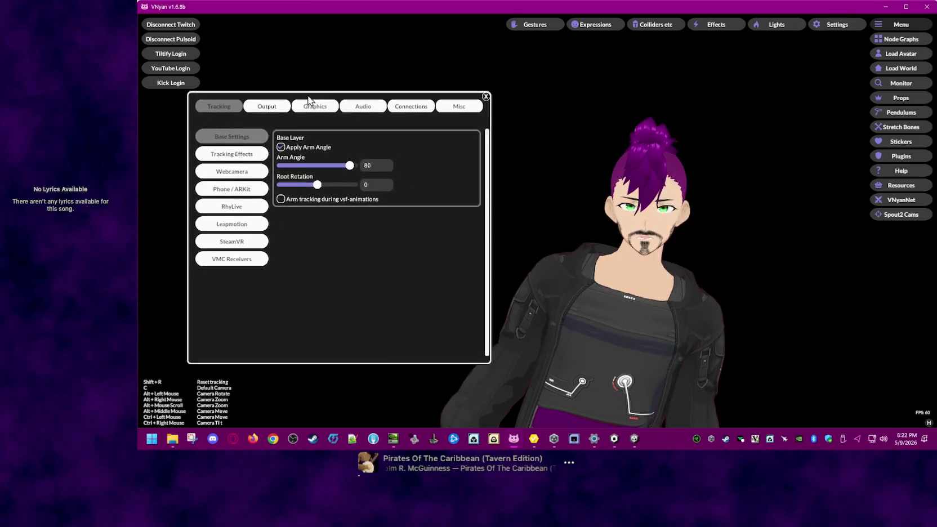
left_click(240, 165)
left_click(297, 153)
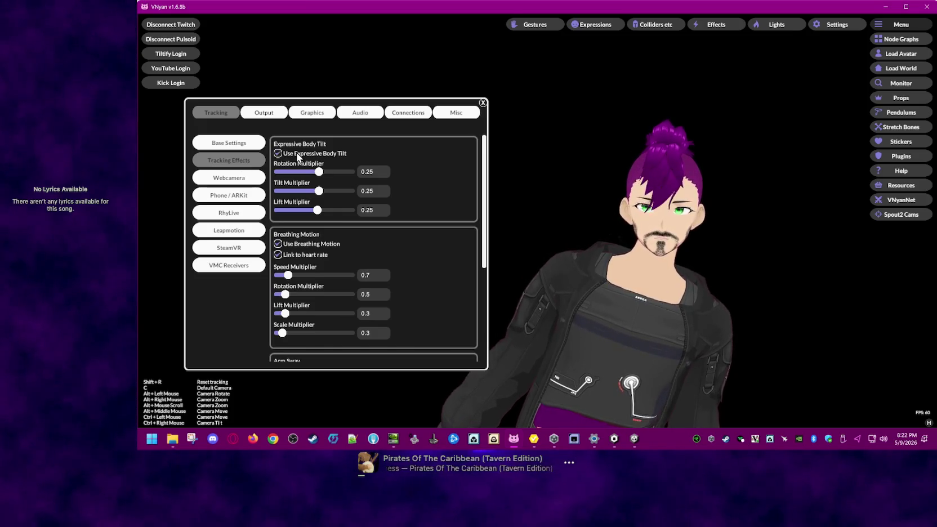
left_click(297, 153)
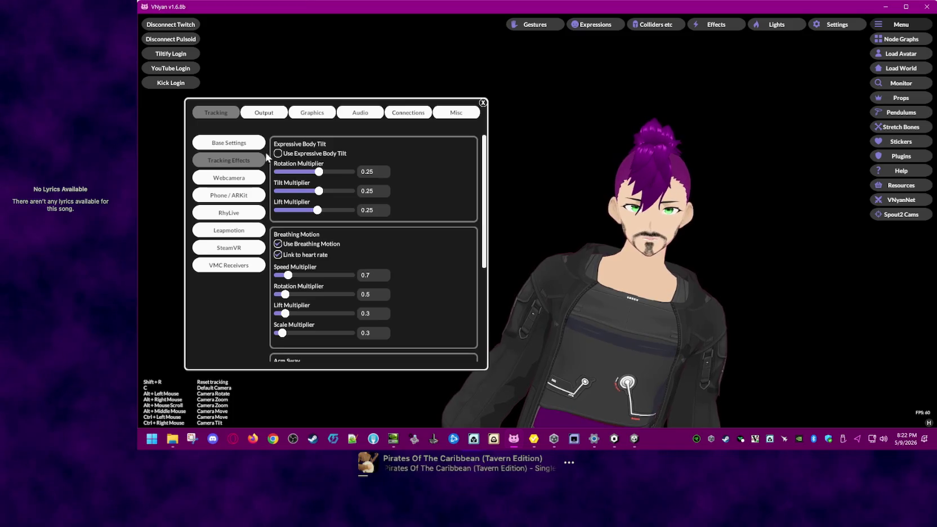
left_click(303, 156)
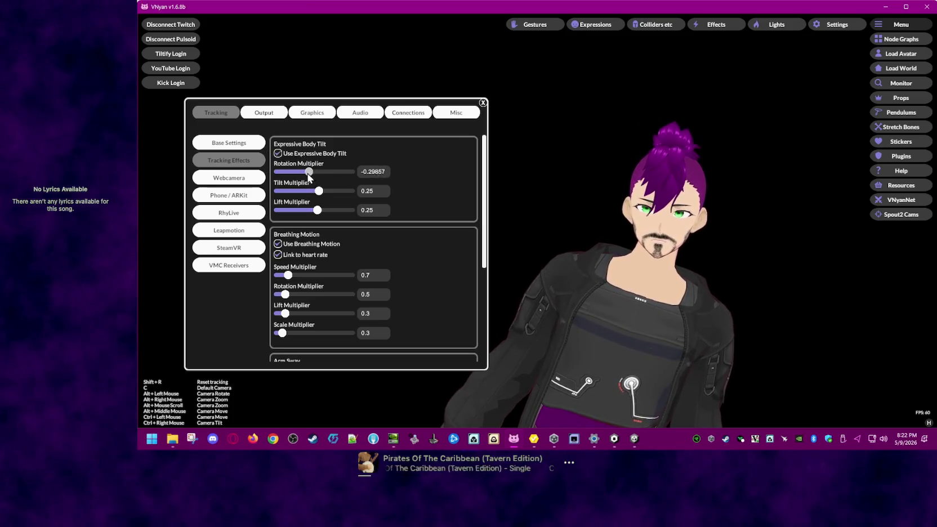
Step: Set rotation, tilt and lift multipliers negative, around -0.5, then toggle body tilt off to compare
left_click_drag(276, 172, 431, 174)
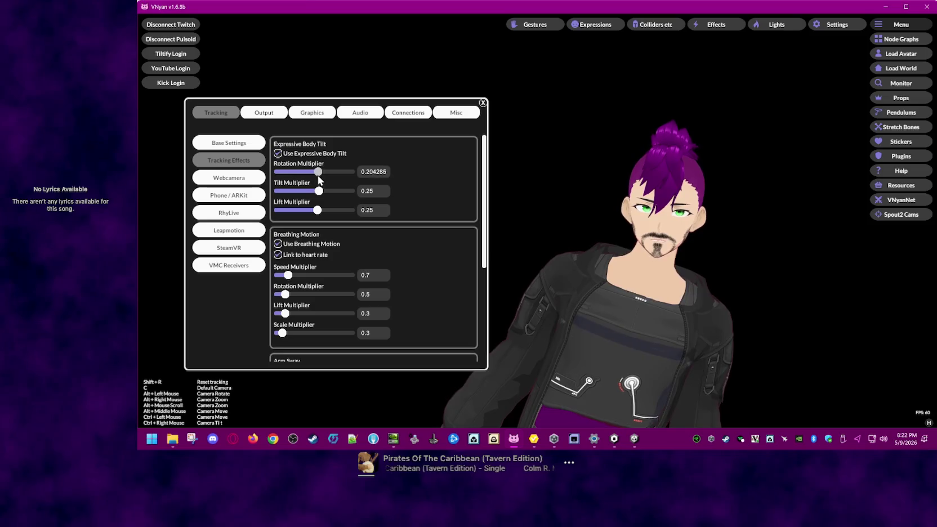
mouse_move(322, 197)
left_mouse_down()
mouse_move(299, 192)
mouse_move(310, 196)
left_mouse_up()
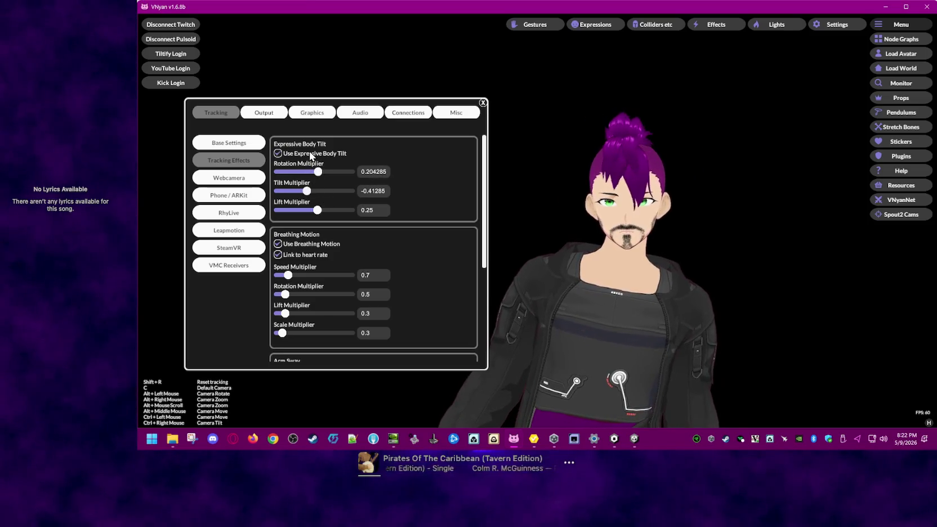
left_click_drag(307, 195, 304, 194)
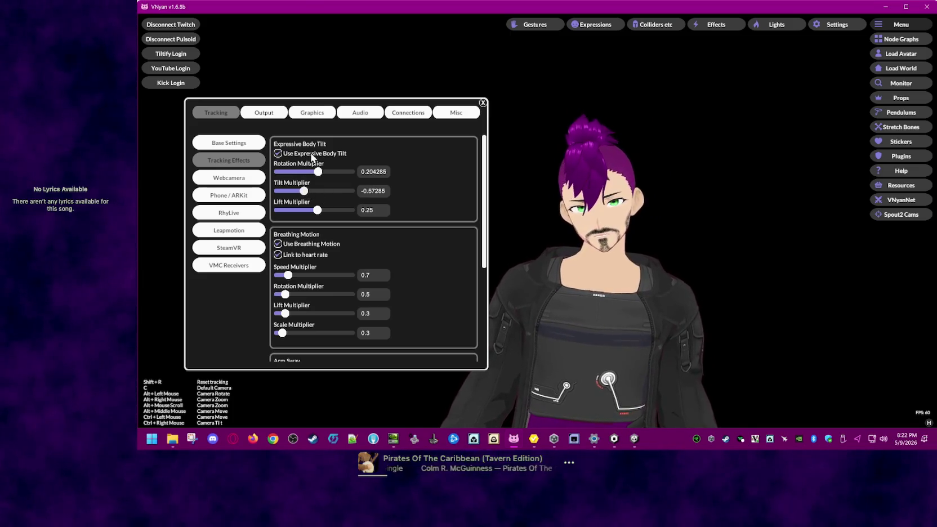
left_click_drag(318, 210, 295, 210)
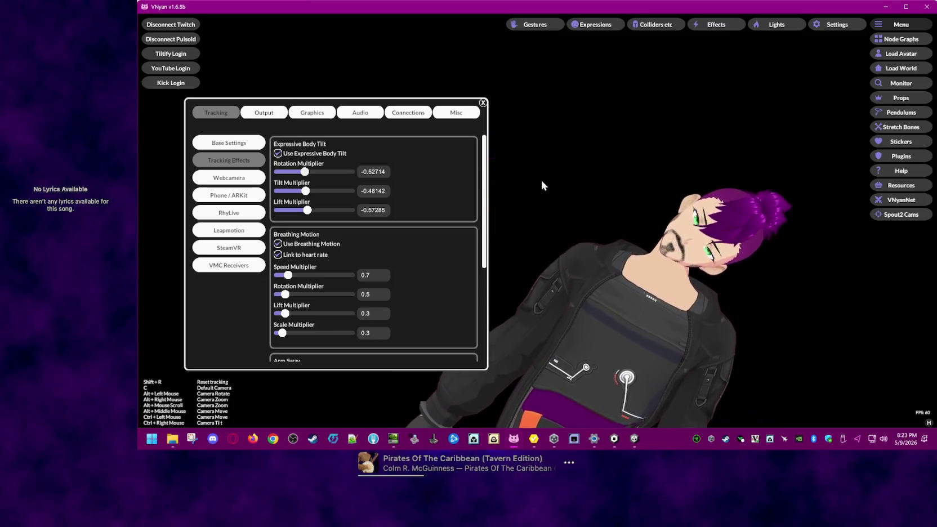
left_click(278, 154)
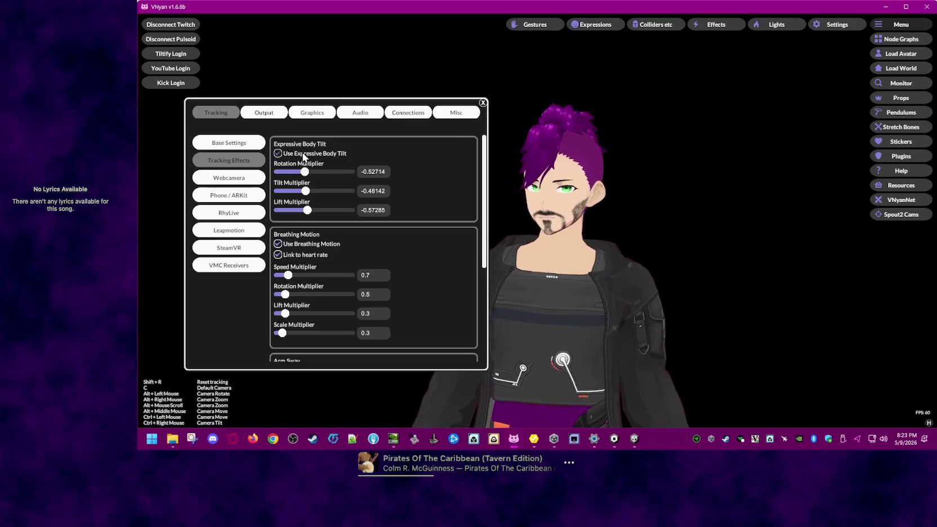
Step: Re-enable Expressive Body Tilt with rotation -0.00142, tilt 0.067142 and lift 0.01 multipliers
left_click(303, 157)
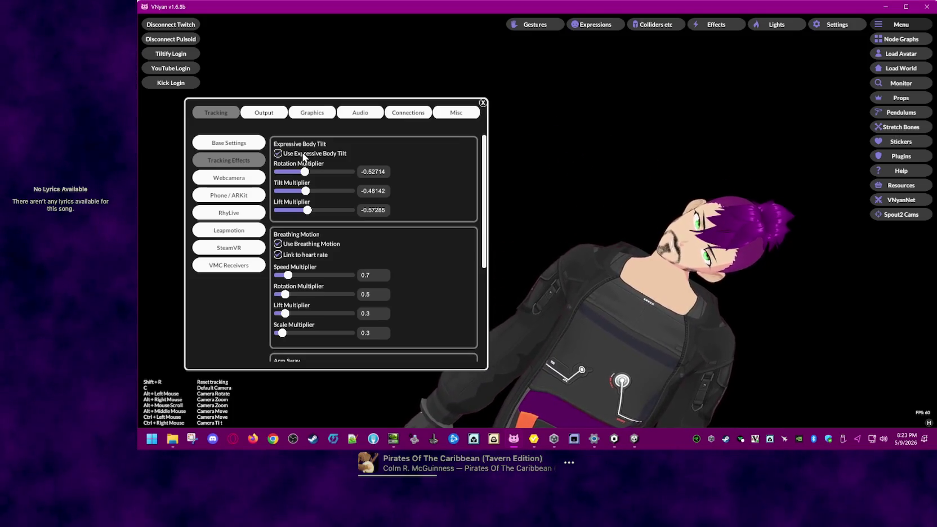
mouse_move(305, 172)
left_mouse_down()
mouse_move(290, 172)
mouse_move(308, 171)
left_mouse_up()
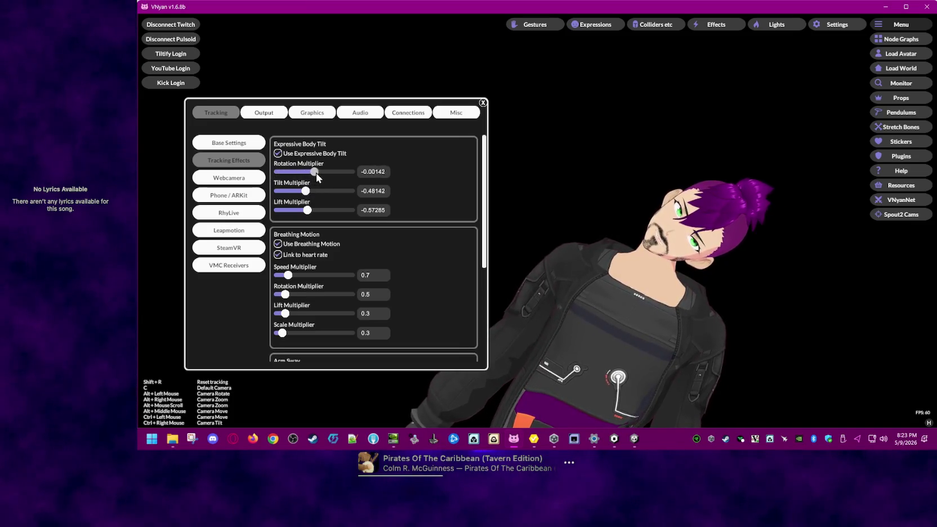
left_click_drag(313, 190, 310, 191)
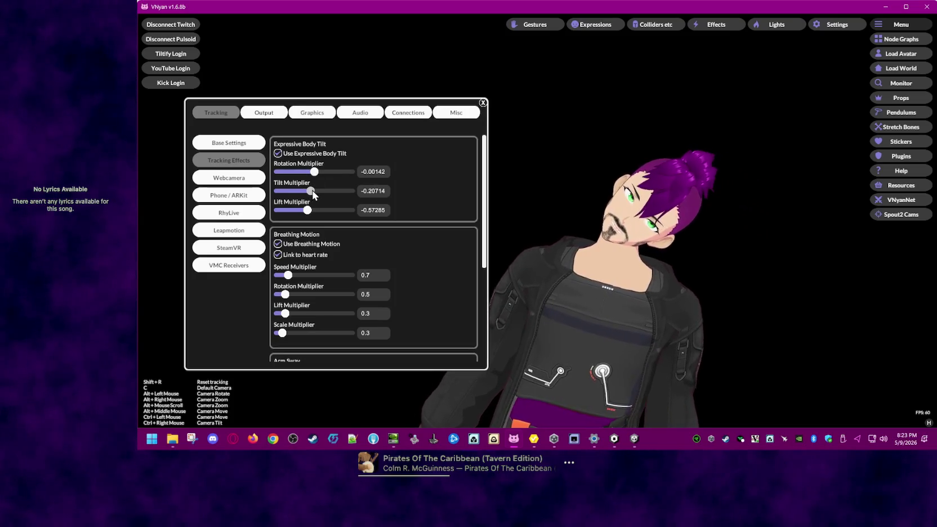
left_click_drag(312, 191, 319, 194)
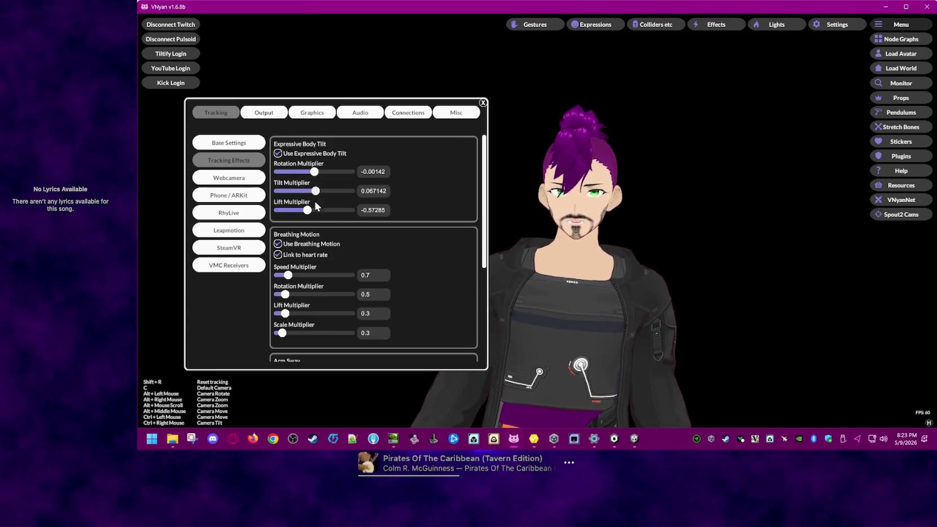
left_click_drag(315, 213, 317, 214)
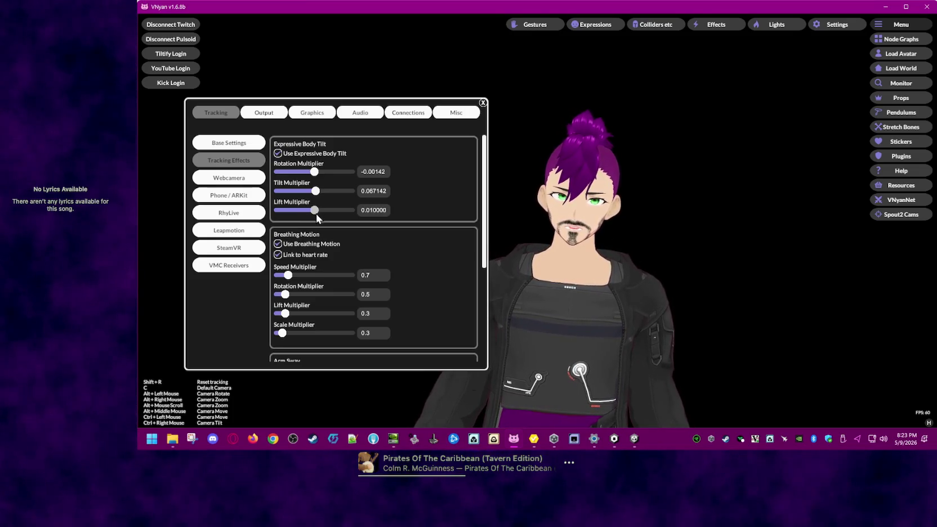
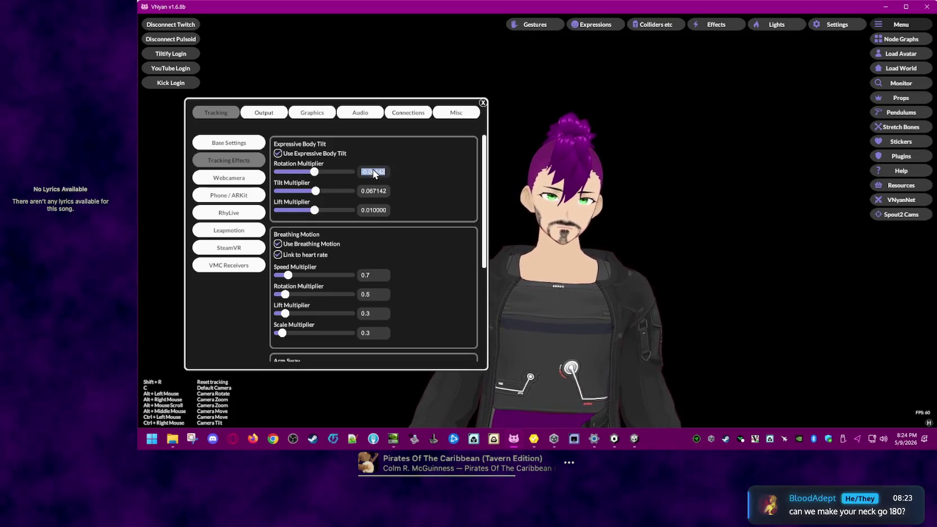
Step: Set the Rotation Multiplier to 0 and the Tilt Multiplier to 0.1
type("0")
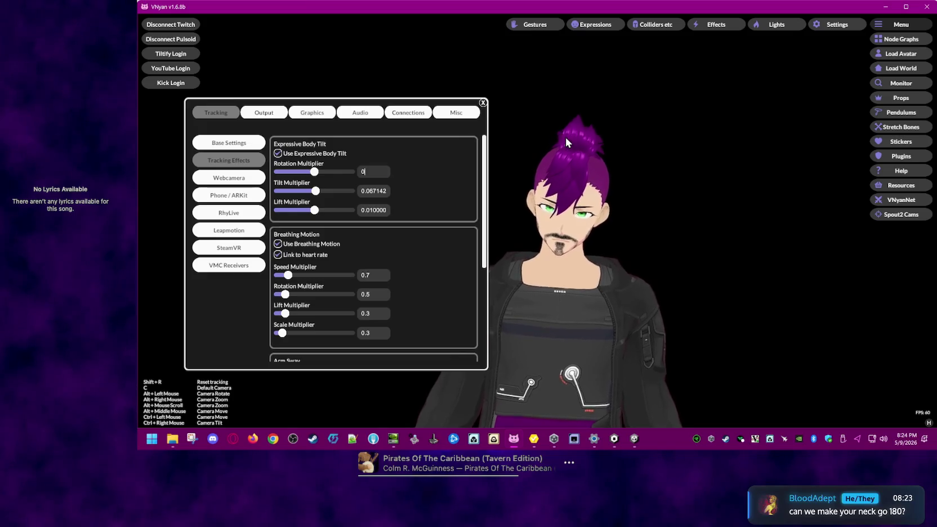
left_click(381, 191)
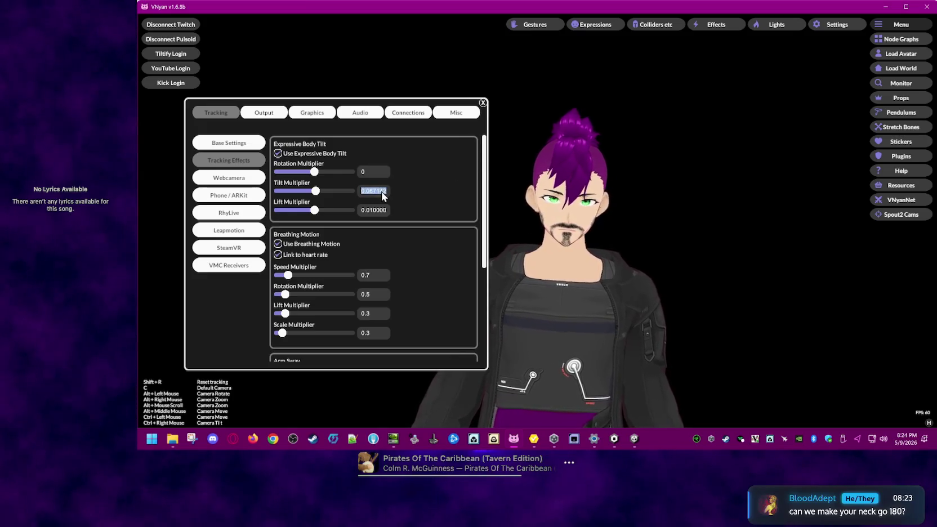
type("0.05")
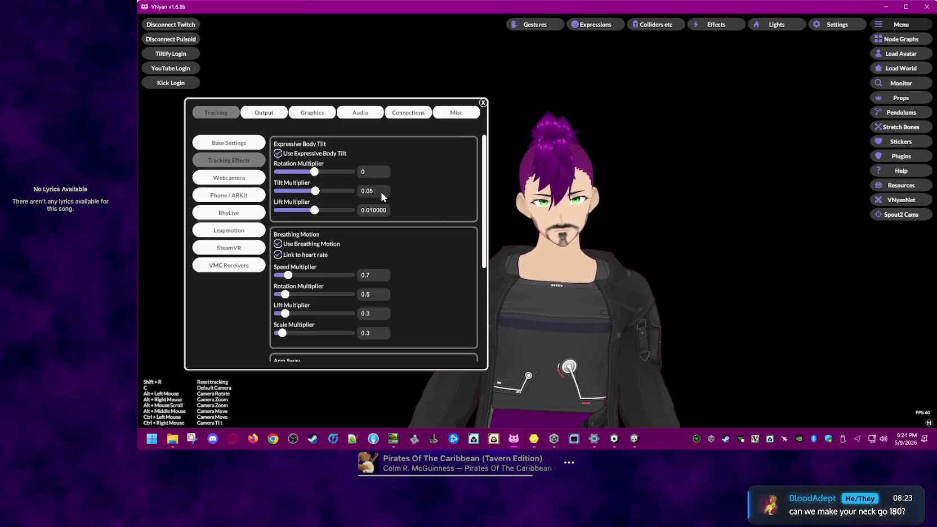
key("BackSpace")
key("BackSpace")
type("1")
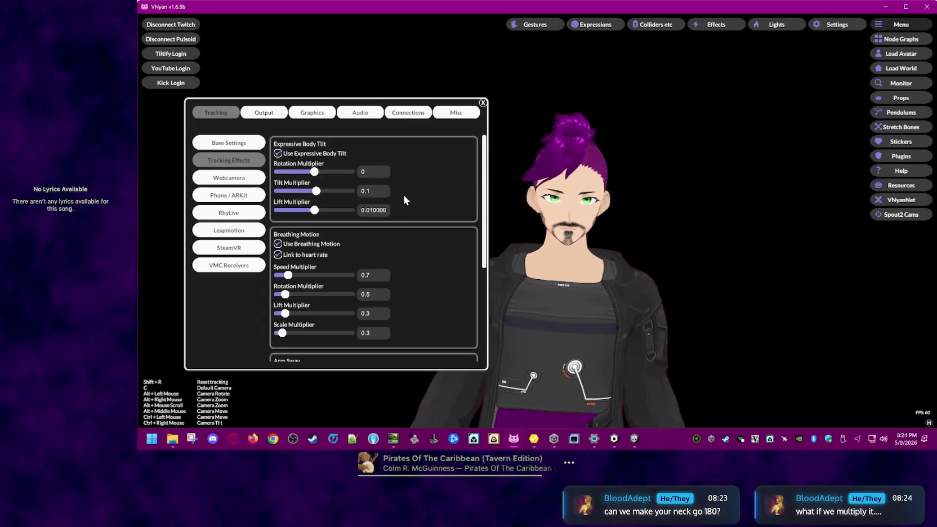
Step: Set the Lift Multiplier to 0 and compare with Expressive Body Tilt off and on
left_click(370, 212)
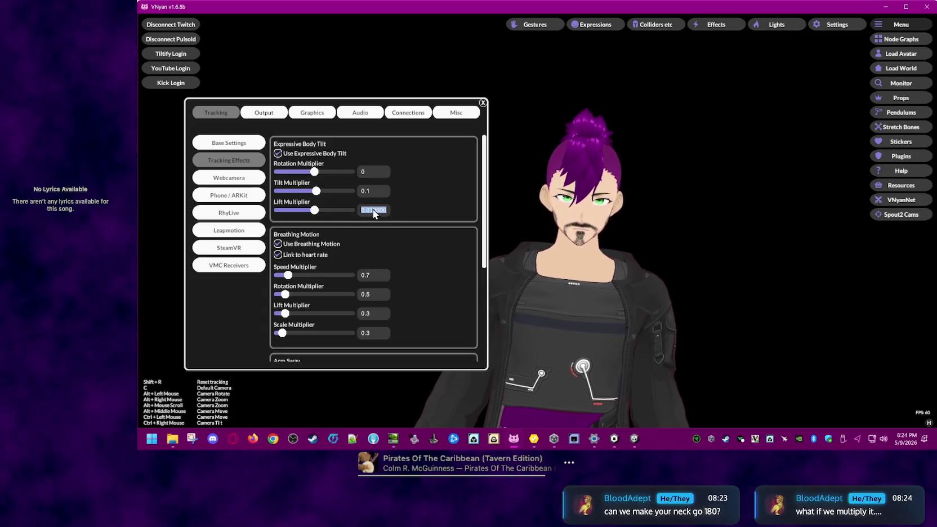
type("0")
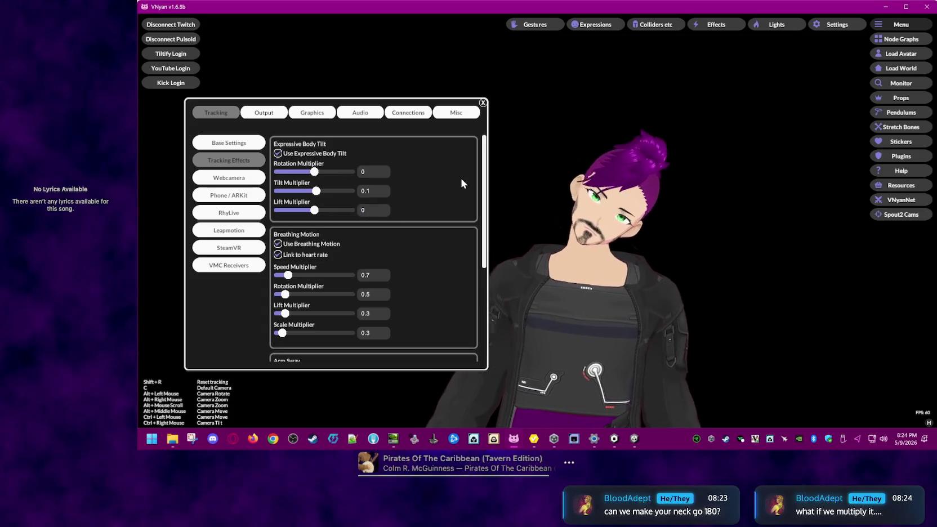
left_click(322, 155)
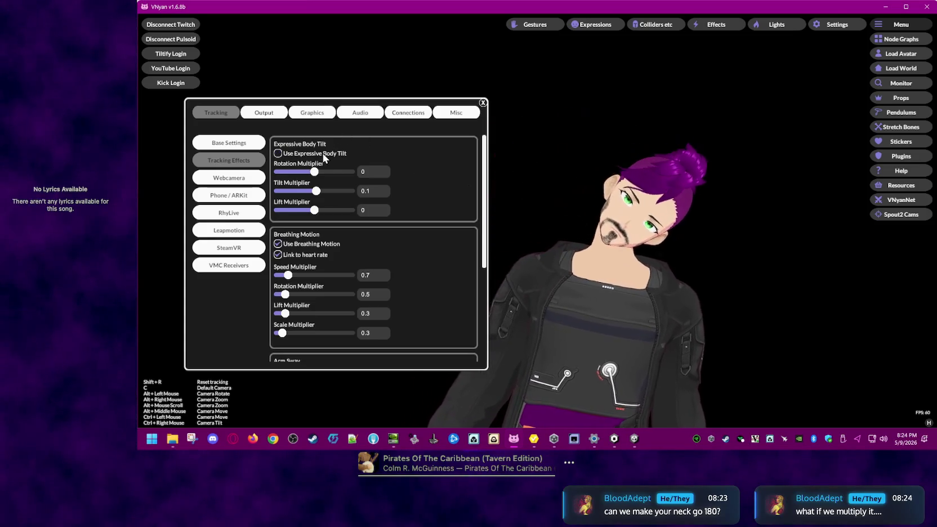
left_click(323, 155)
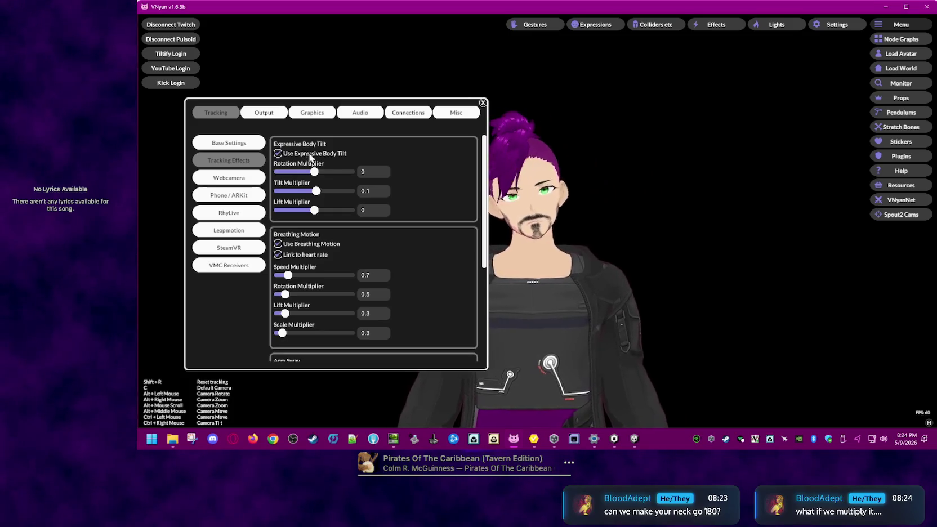
left_click(370, 192)
Step: Raise the Tilt Multiplier to about 0.21 and compare with Expressive Body Tilt toggled repeatedly
left_click(317, 192)
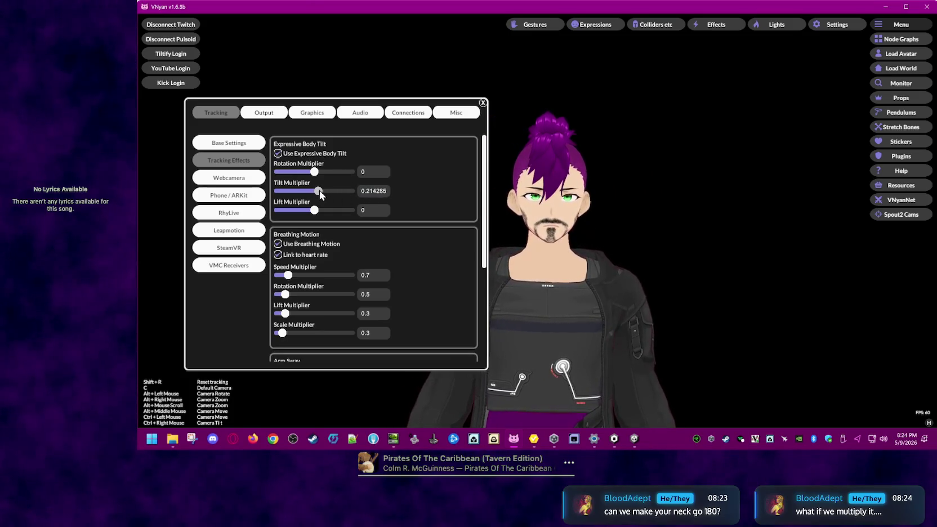
left_click(333, 155)
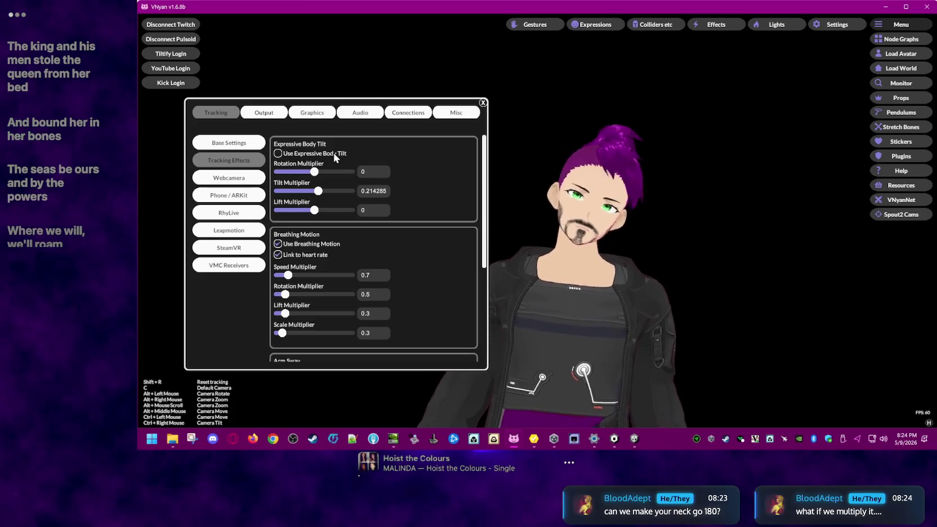
left_click(334, 154)
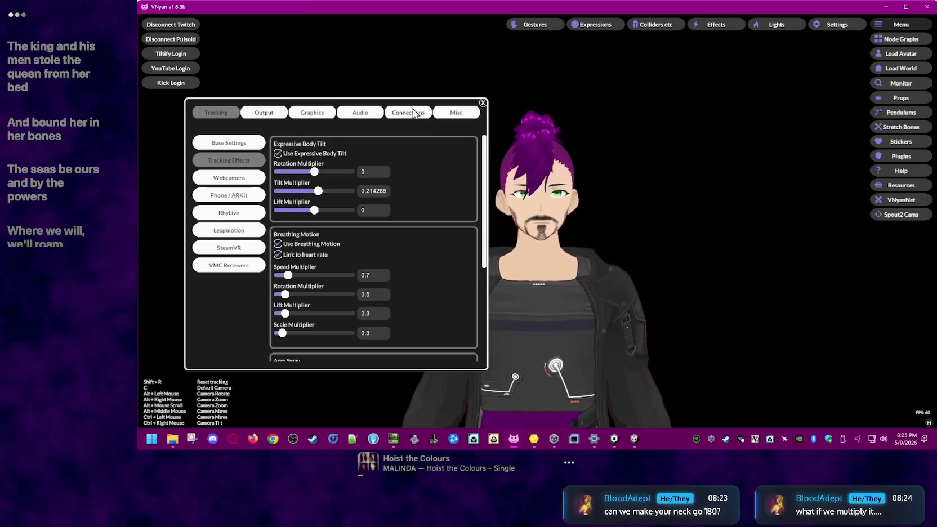
left_click(325, 152)
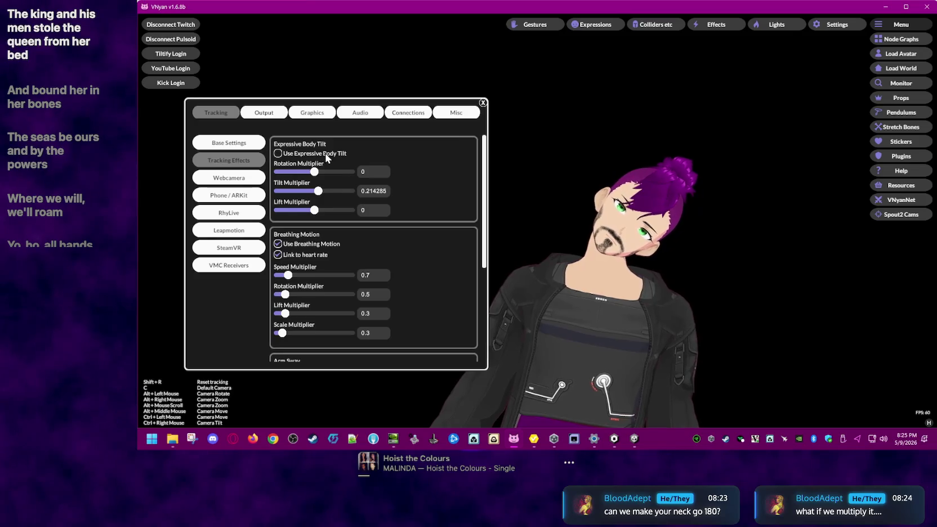
left_click(325, 152)
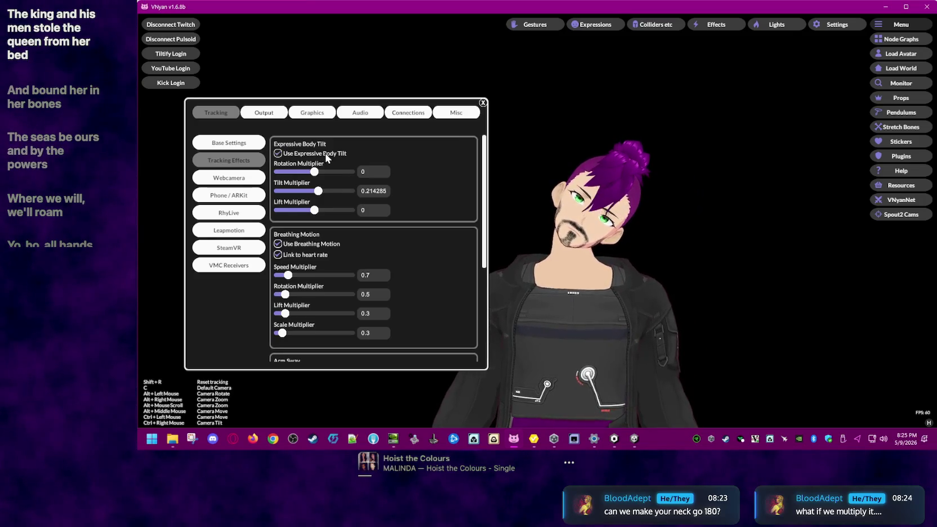
left_click(325, 152)
left_click(327, 157)
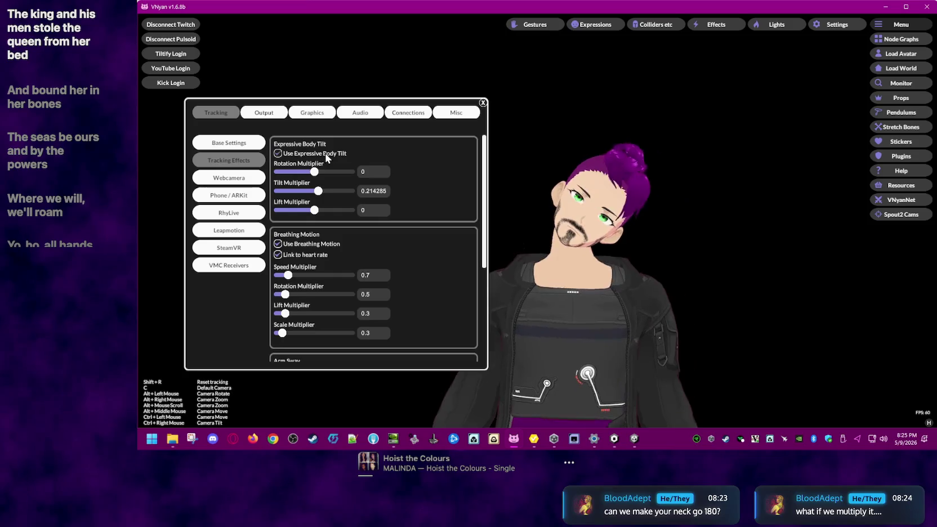
Step: Compare body tilt once more, then reset the Tilt Multiplier to 0
left_click(326, 156)
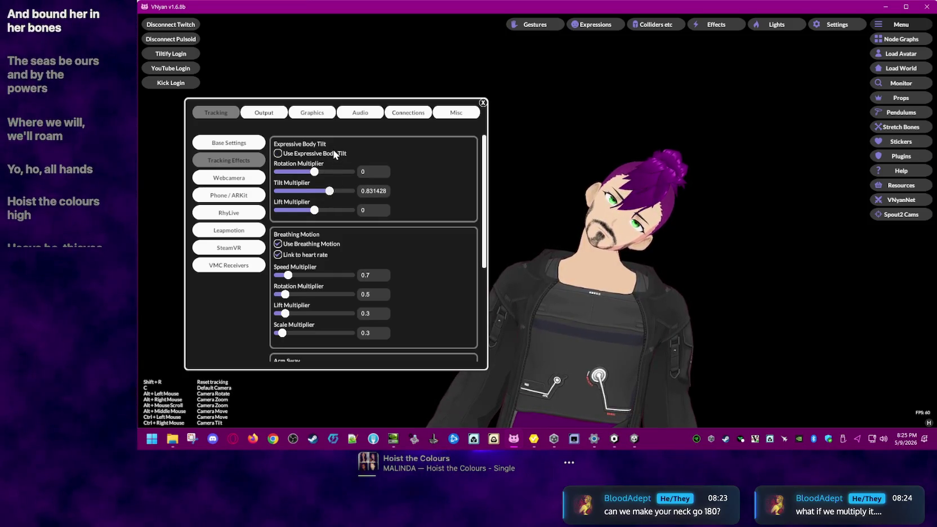
left_click(333, 152)
left_click_drag(329, 191, 316, 192)
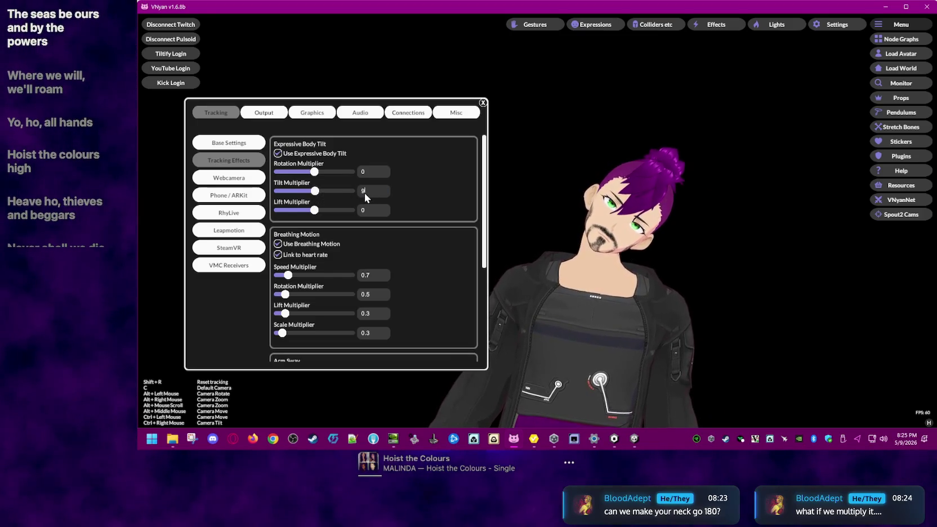
type("0")
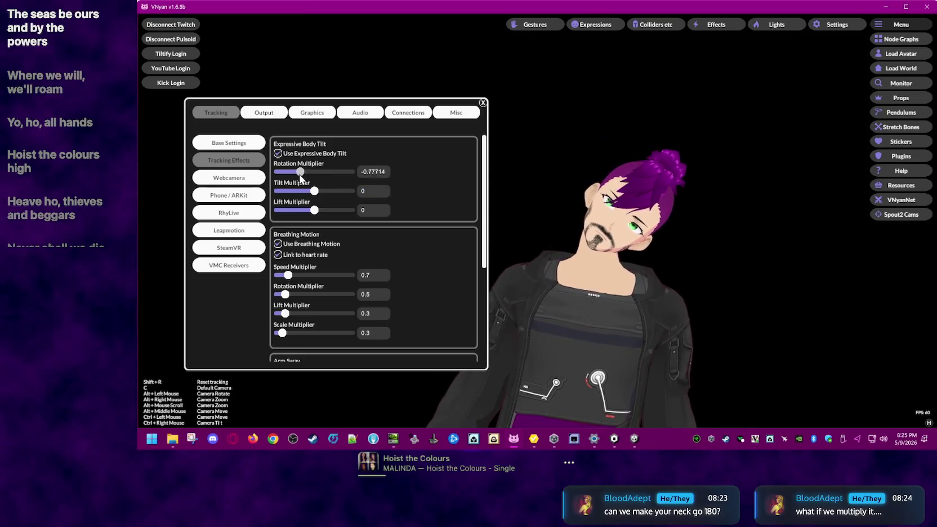
Step: Swing the Rotation Multiplier between 2 and -2, and the Lift Multiplier to -3 and back to 0
left_click_drag(291, 172, 467, 175)
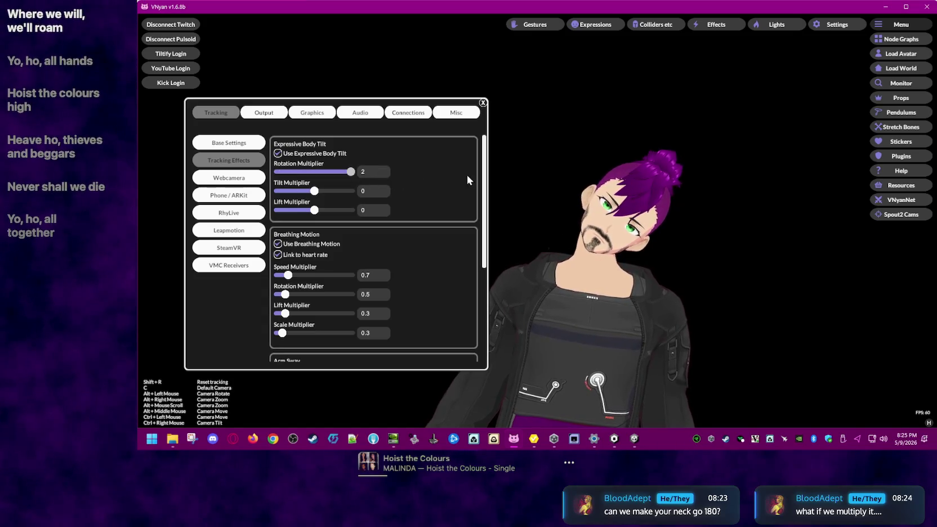
mouse_move(319, 184)
left_mouse_down()
mouse_move(415, 184)
mouse_move(161, 186)
left_mouse_up()
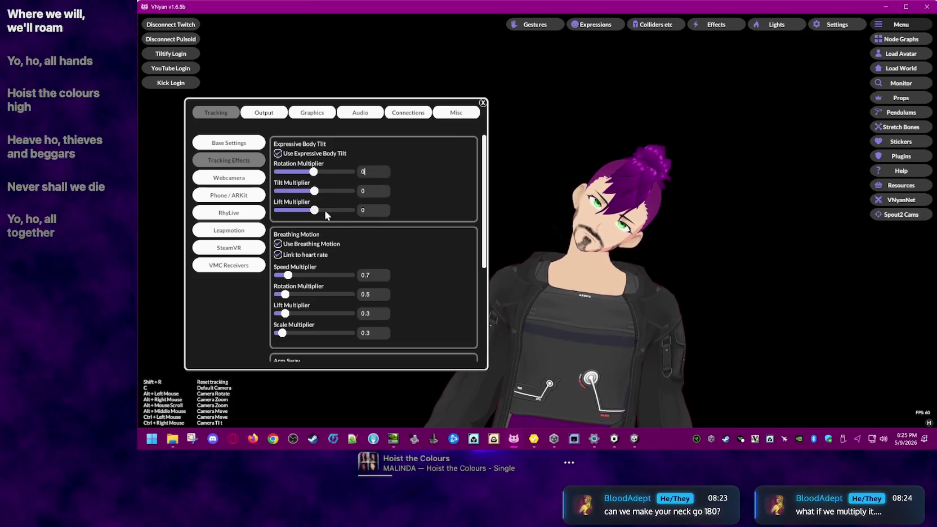
left_click_drag(324, 210, 179, 217)
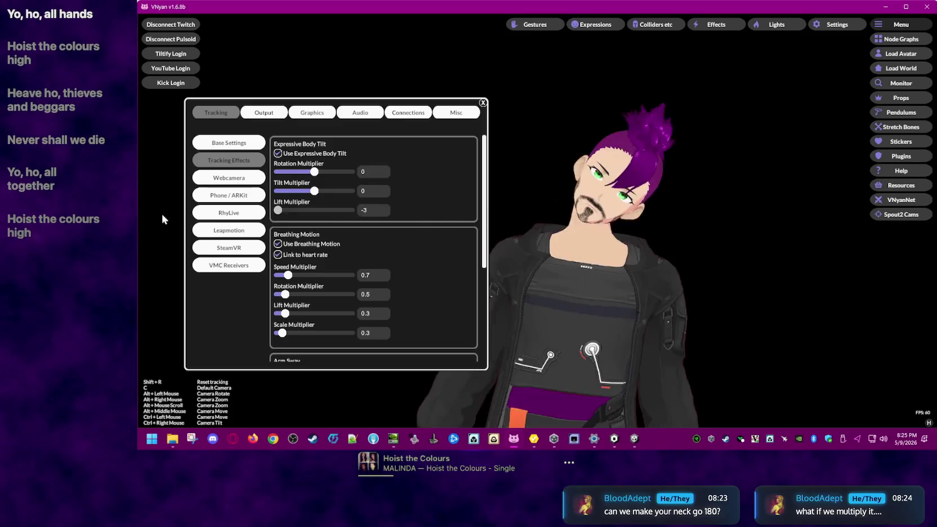
left_click_drag(278, 211, 314, 210)
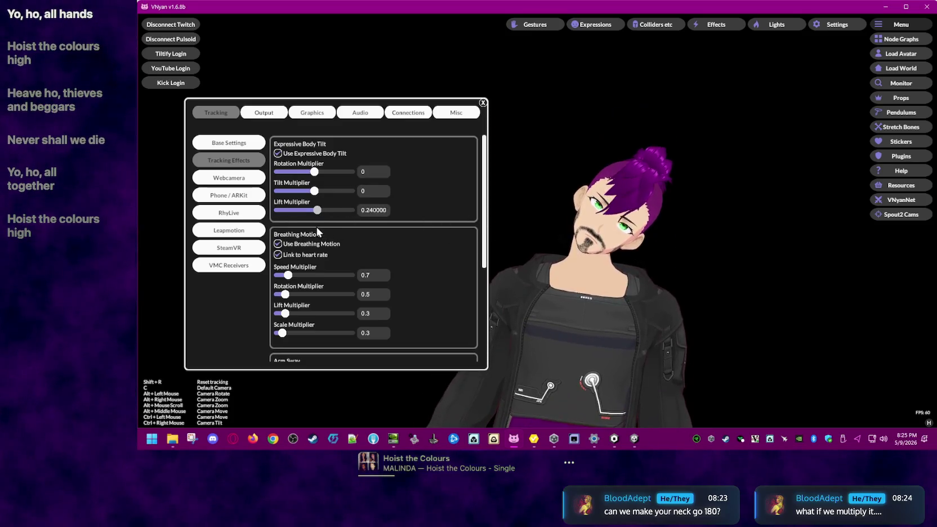
Step: Raise the Tilt Multiplier to about 0.21, comparing with Expressive Body Tilt off and on
left_click(309, 158)
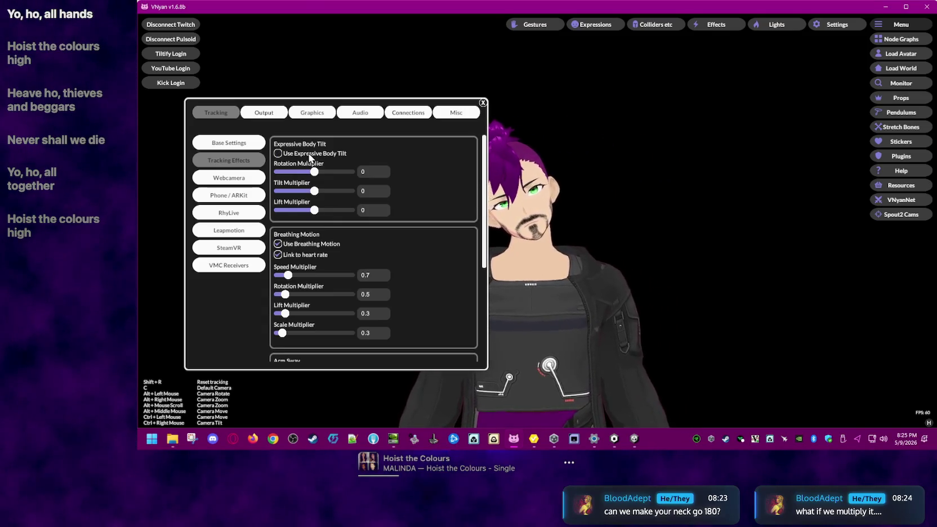
left_click(310, 158)
left_click_drag(316, 193, 311, 200)
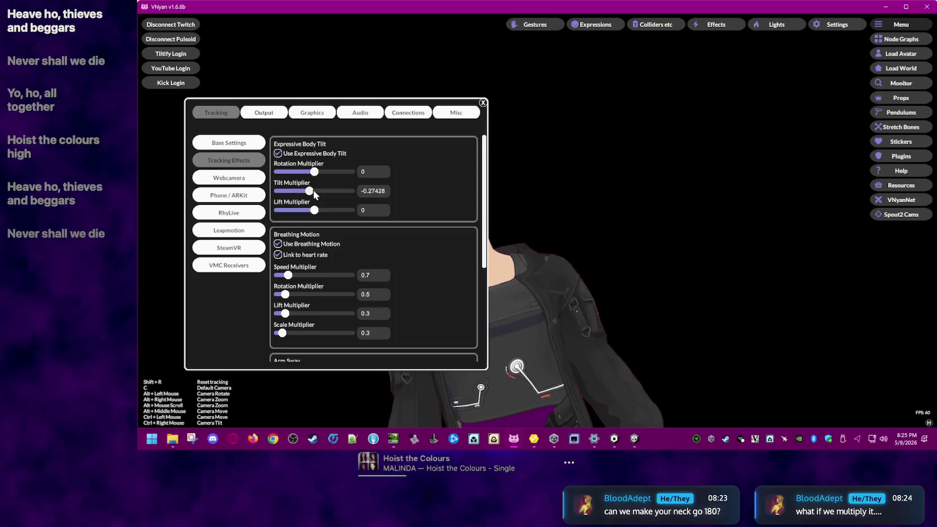
left_click(318, 155)
left_click(318, 155)
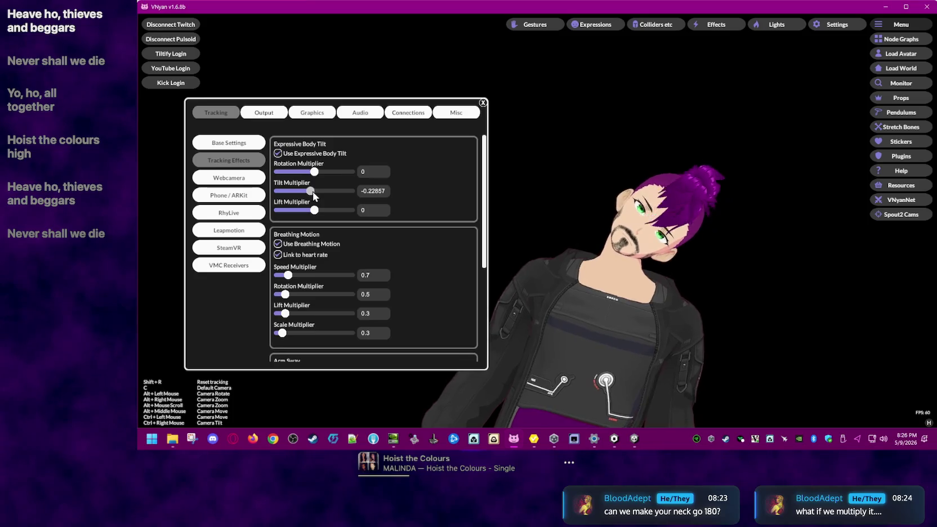
Step: Try negative Tilt Multiplier values around -0.16, -0.11 and -0.07, comparing the effect
left_click(313, 192)
left_click(325, 153)
left_click(325, 153)
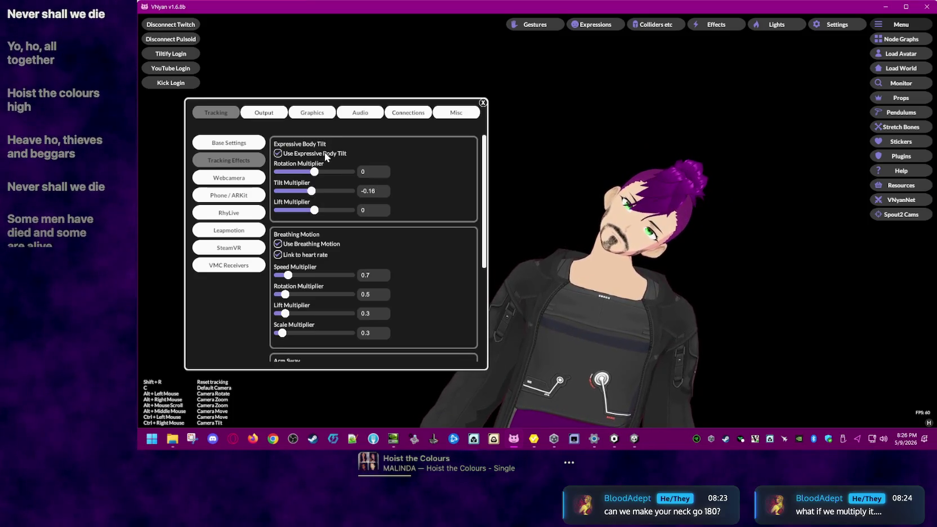
left_click(314, 192)
left_click_drag(314, 193, 316, 193)
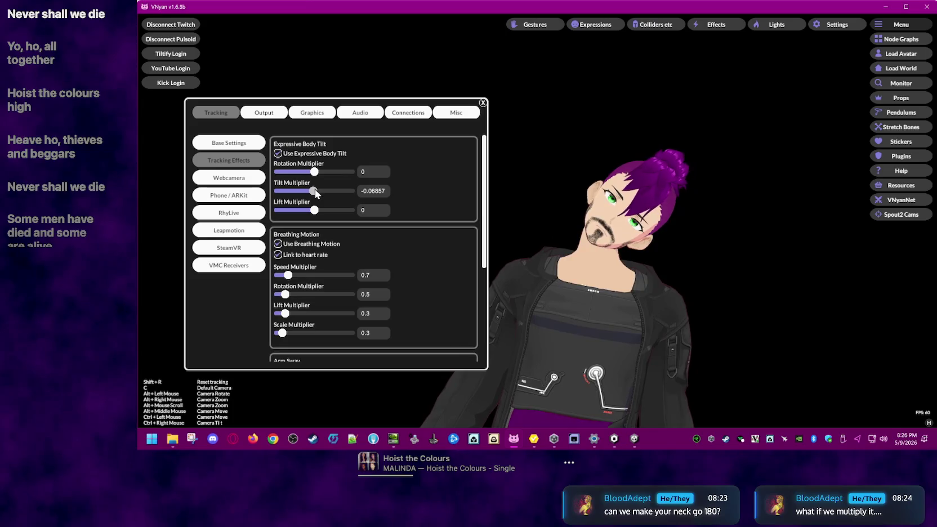
Step: Settle the Tilt Multiplier at -0.11428, leaving Expressive Body Tilt on after comparing
left_click(325, 153)
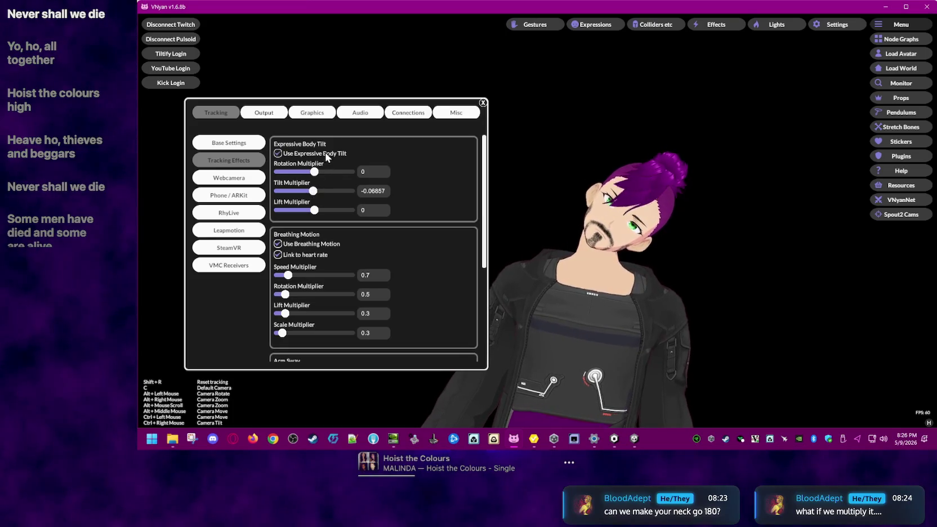
left_click(325, 152)
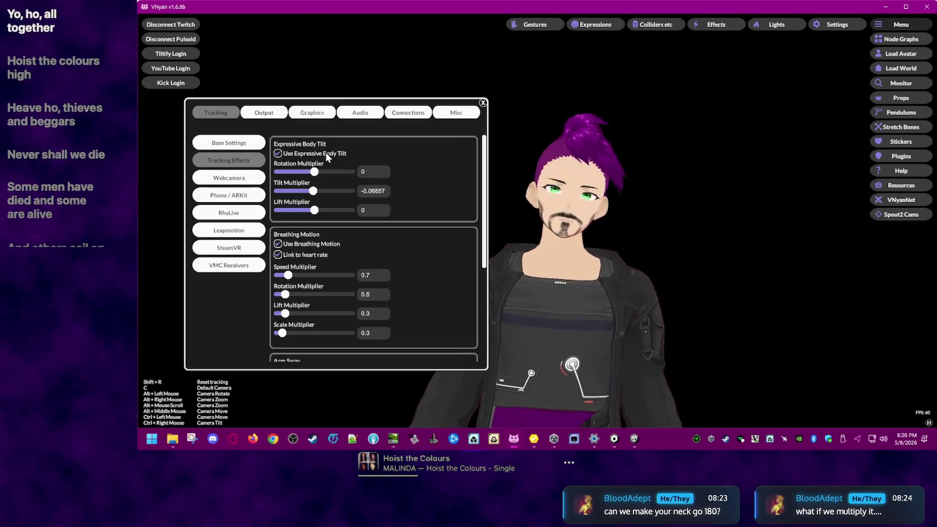
left_click(327, 156)
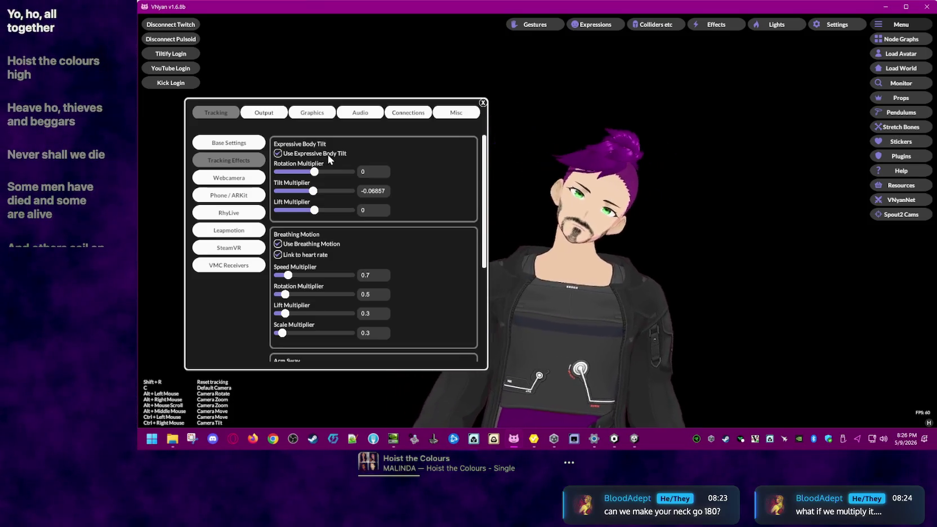
left_click(328, 154)
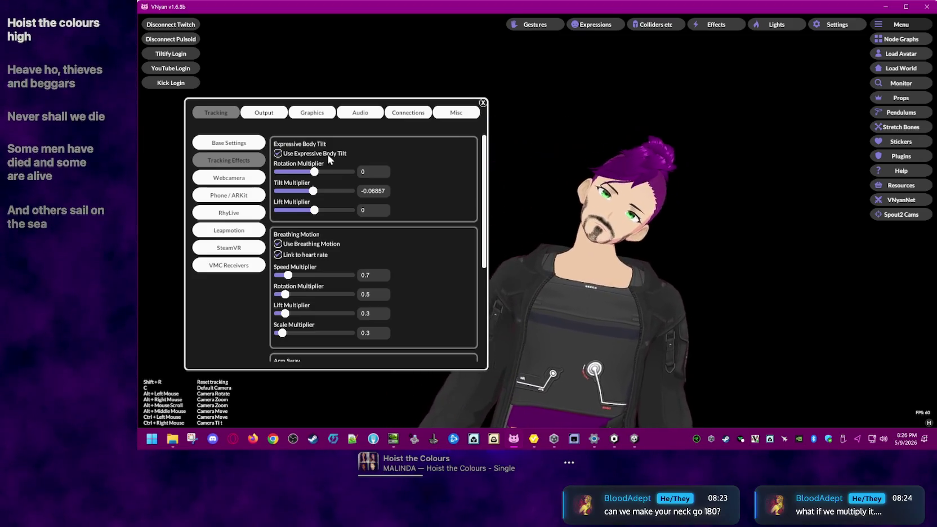
left_click_drag(313, 191, 313, 191)
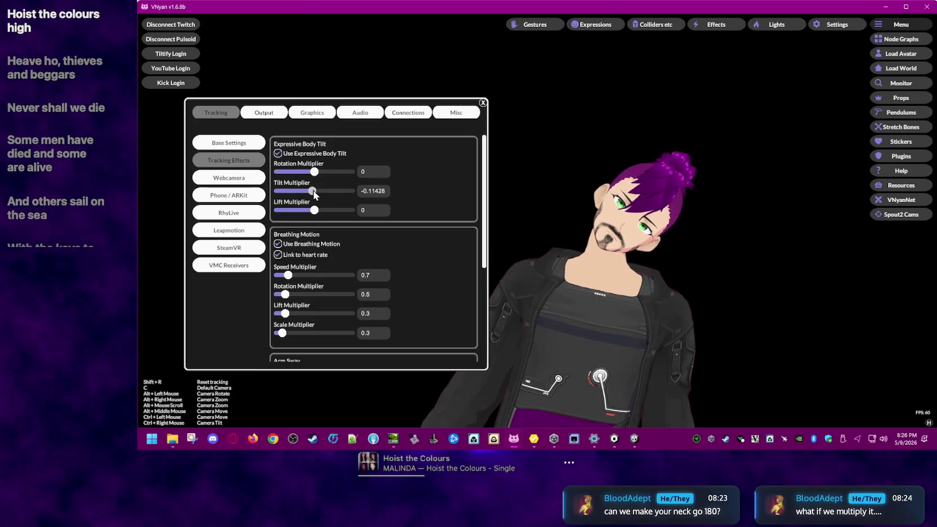
left_click(331, 154)
left_click(329, 153)
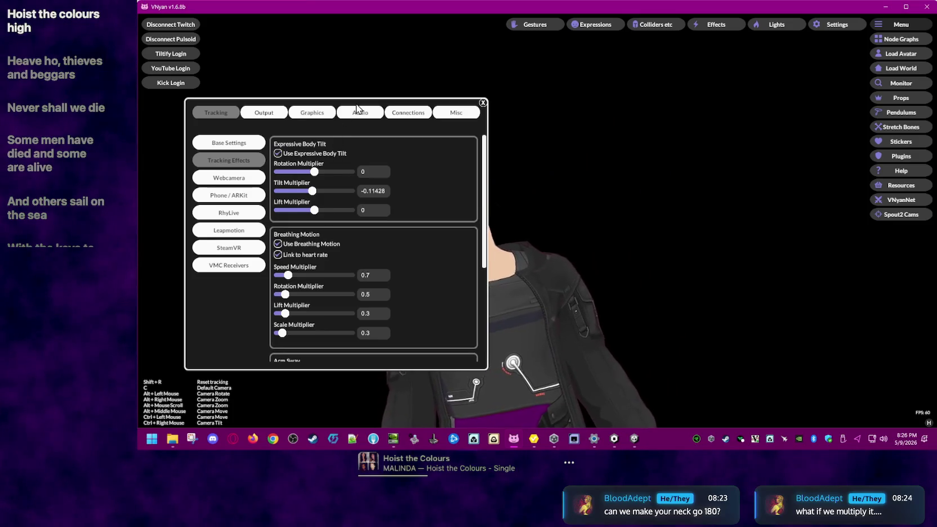
Step: Move the settings window left, set Lift Multiplier to about 0.034285, and disable body tilt
left_click_drag(345, 113, 317, 115)
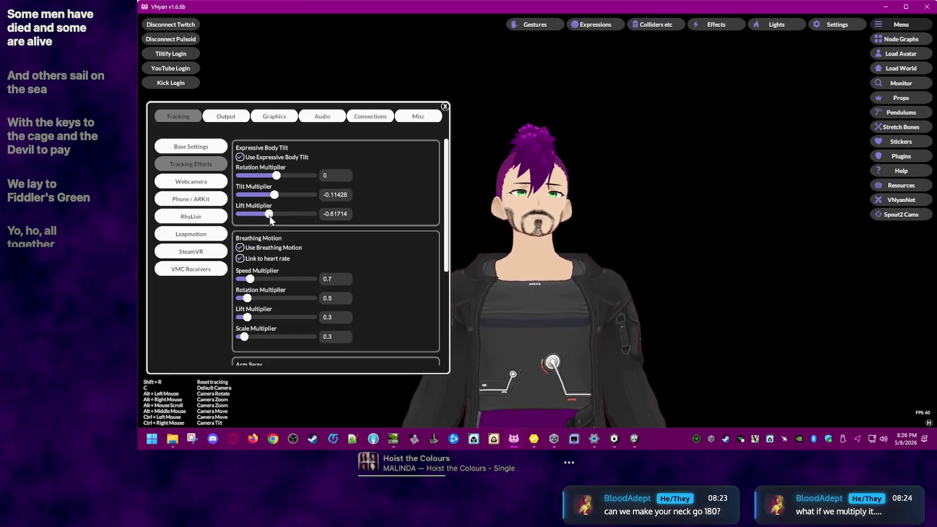
left_click_drag(270, 216, 283, 217)
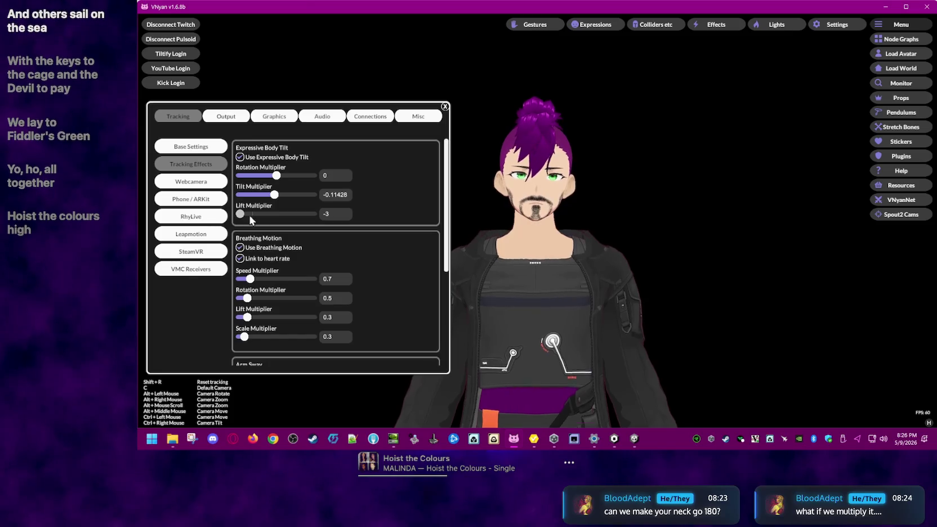
left_click_drag(287, 218, 278, 224)
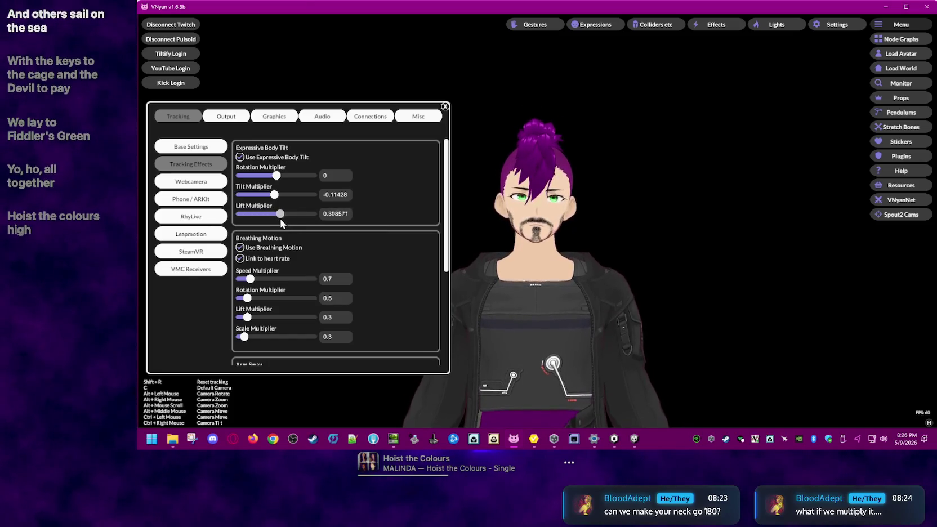
left_click(240, 157)
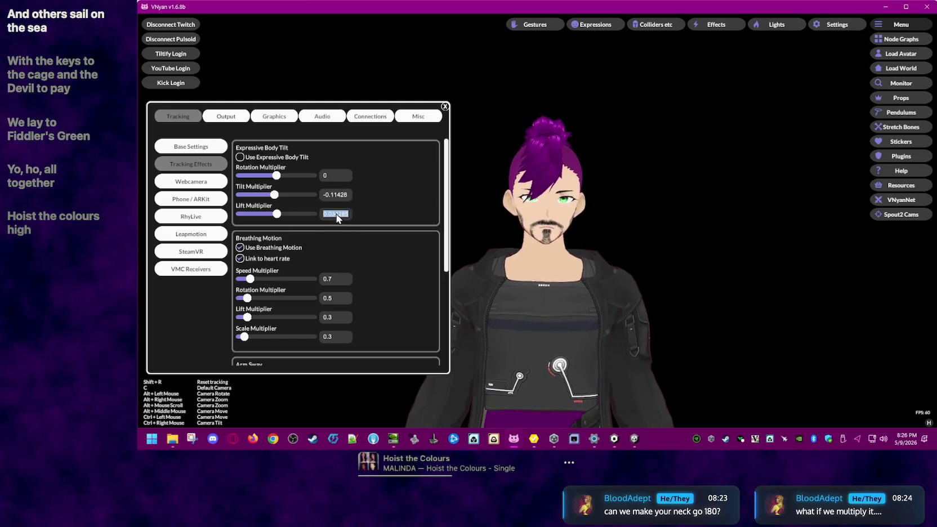
Step: With body tilt on, push the Rotation Multiplier to 2, then reduce it to about 0.95
left_click(277, 159)
left_click_drag(278, 177, 337, 174)
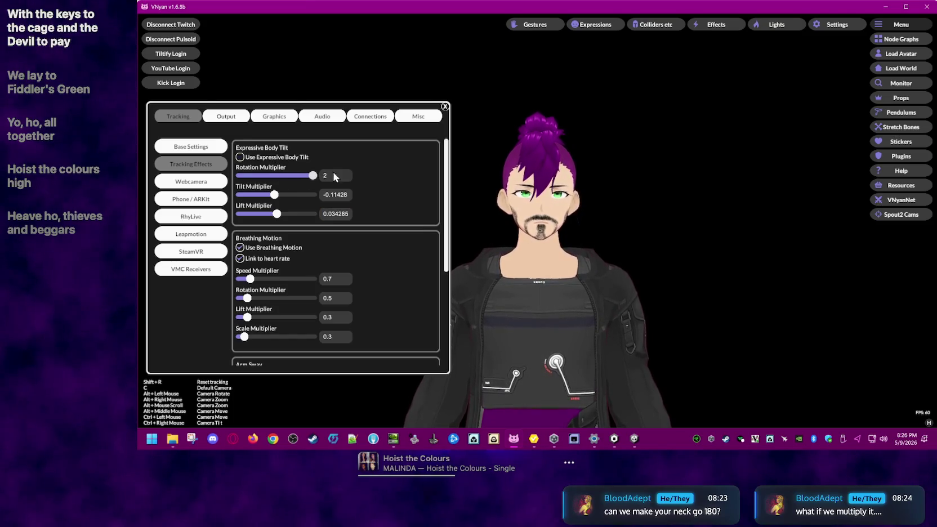
left_click(298, 158)
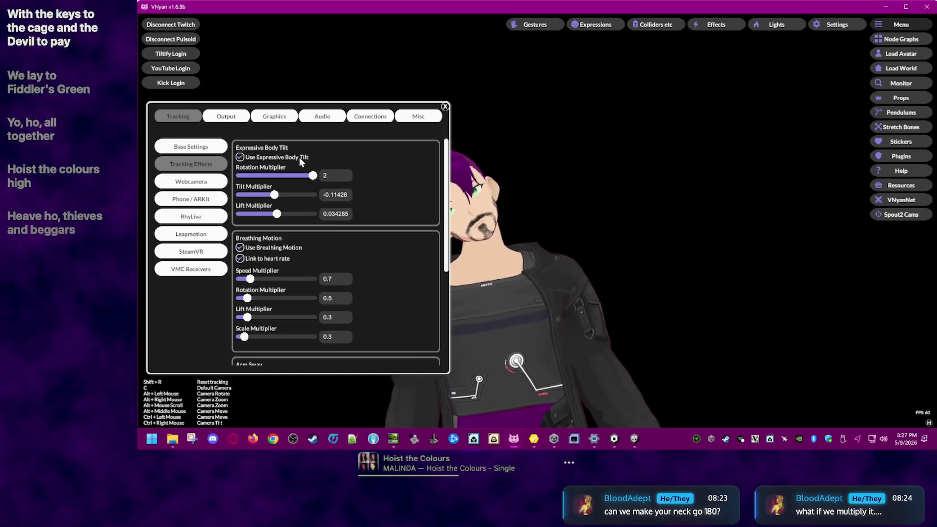
mouse_move(313, 175)
left_mouse_down()
mouse_move(258, 183)
mouse_move(399, 172)
mouse_move(224, 181)
left_mouse_up()
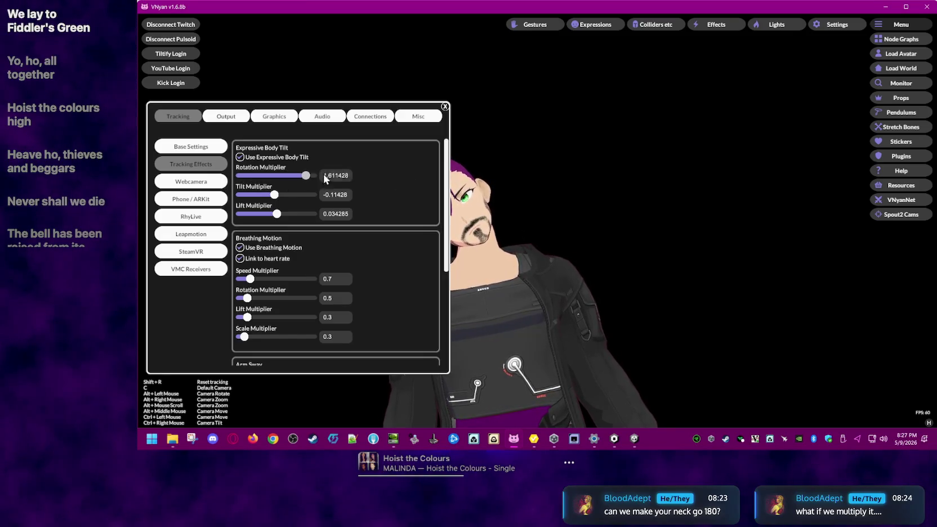
Step: Take the Rotation Multiplier to -2, settle it at -0.14857, and switch body tilt off
left_click_drag(313, 175, 231, 177)
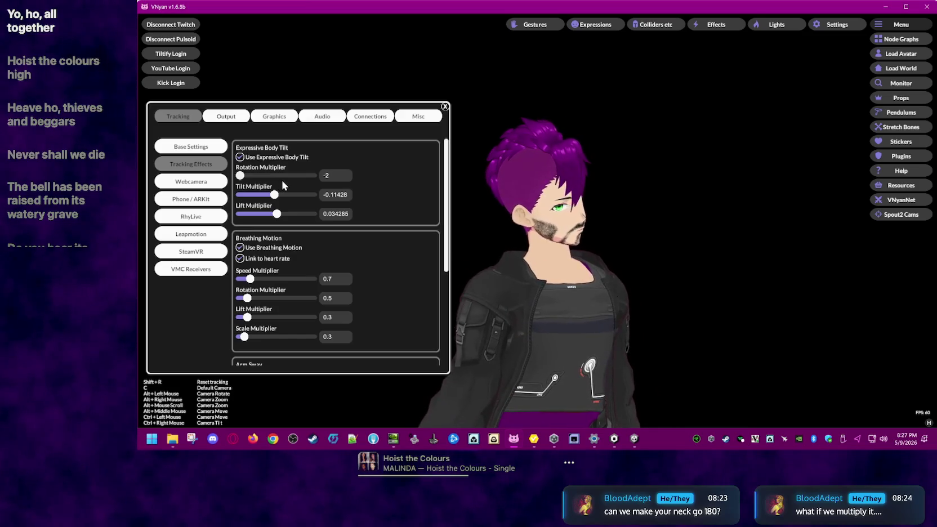
left_click_drag(241, 176, 274, 177)
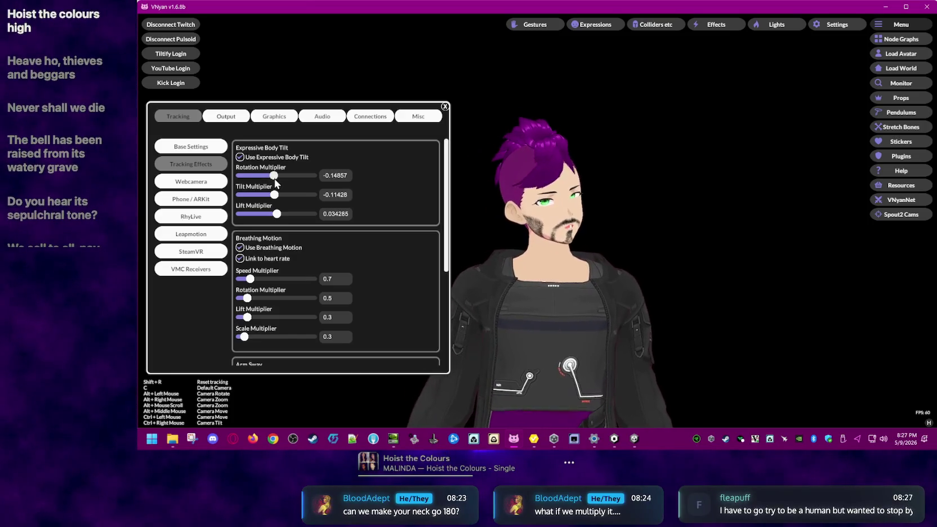
left_click(252, 158)
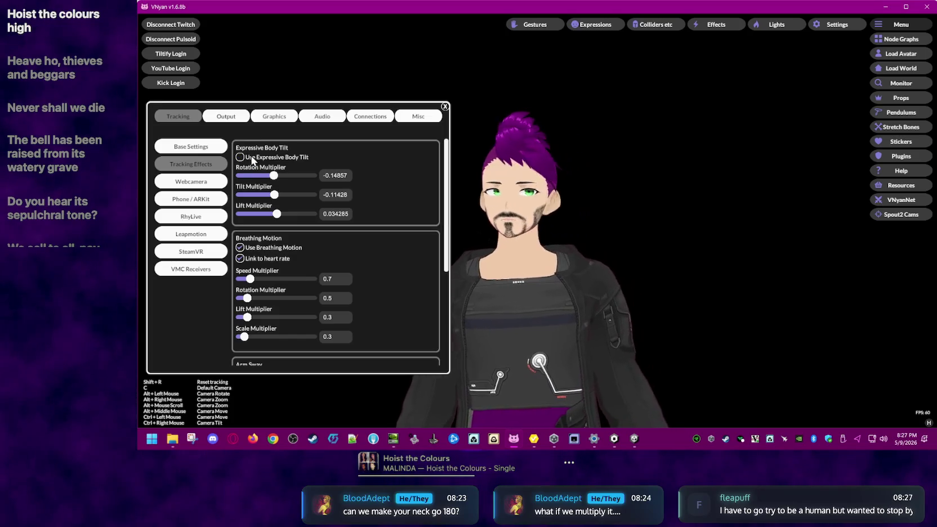
left_click(252, 157)
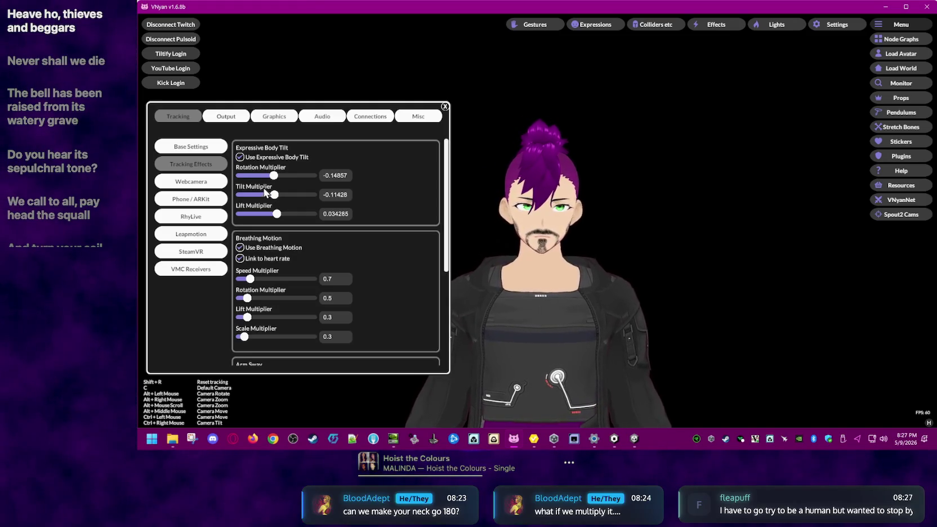
left_click(248, 161)
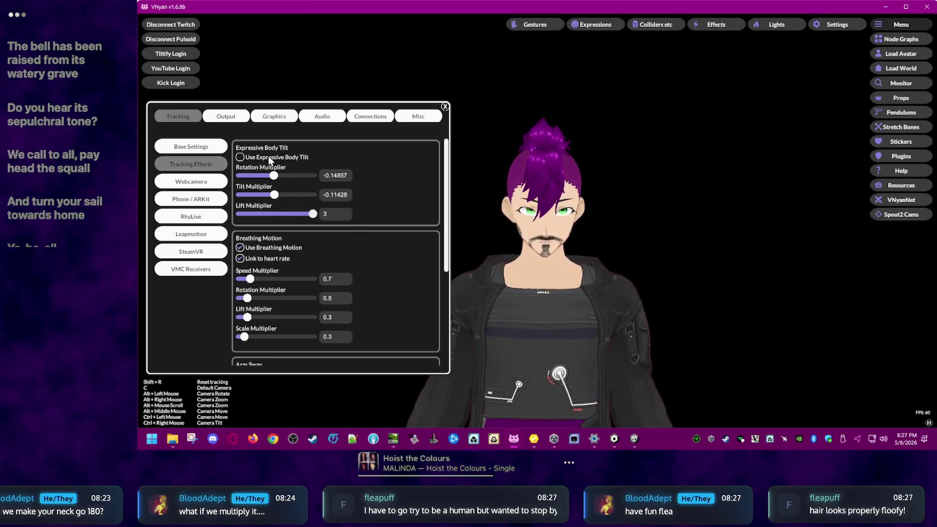
Step: With body tilt on, sweep the Lift Multiplier from 3 down to -3, then reset it to 0
left_click(269, 161)
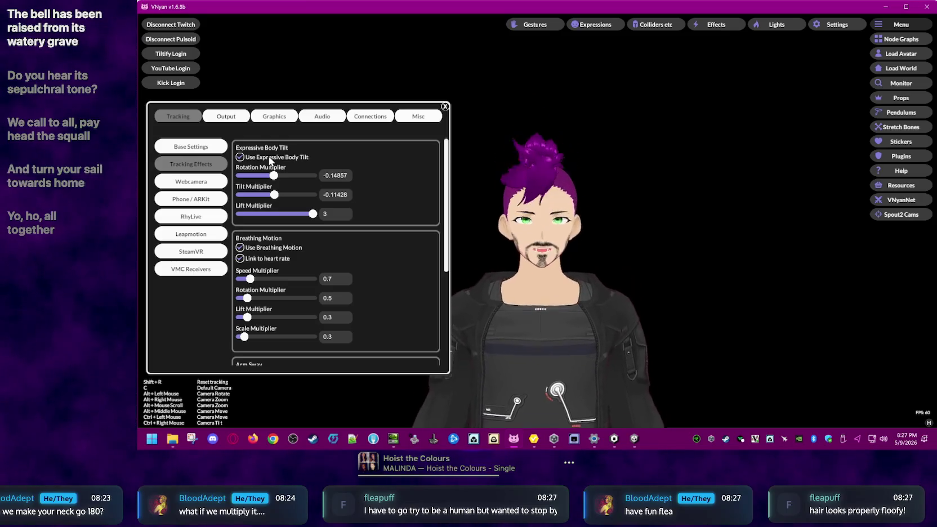
left_click_drag(313, 213, 275, 215)
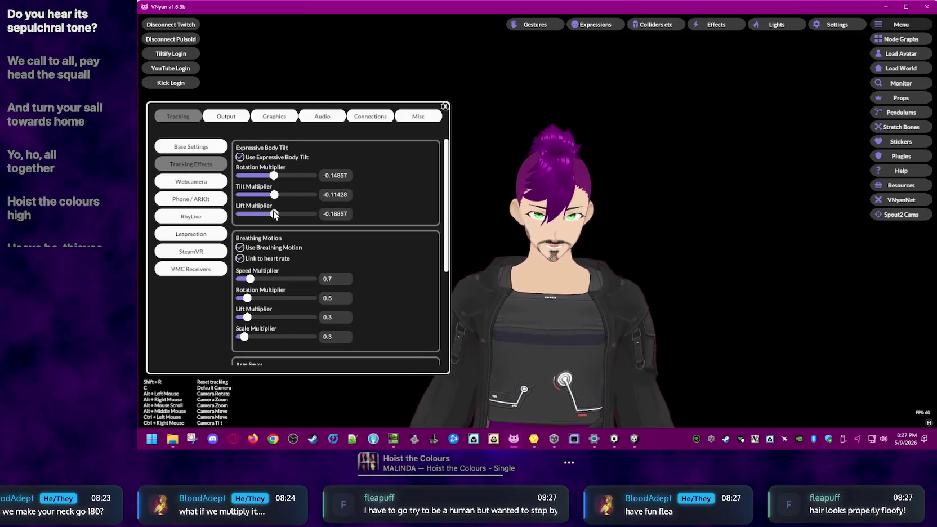
left_click_drag(273, 214, 228, 211)
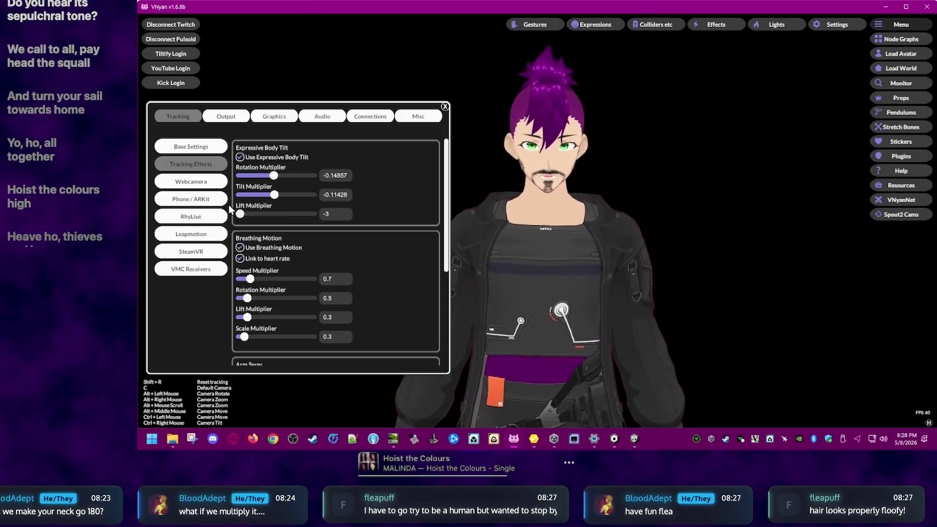
left_click_drag(245, 215, 272, 215)
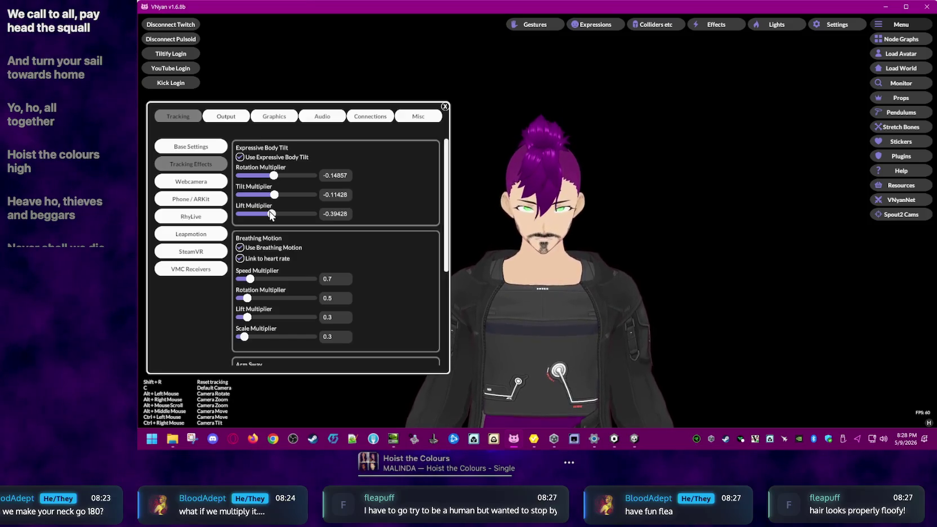
left_click_drag(271, 215, 276, 217)
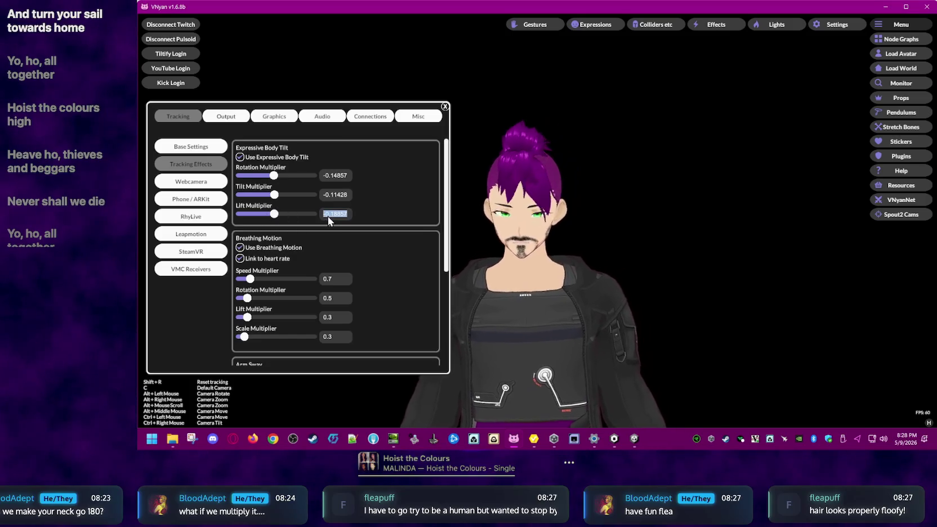
type("0")
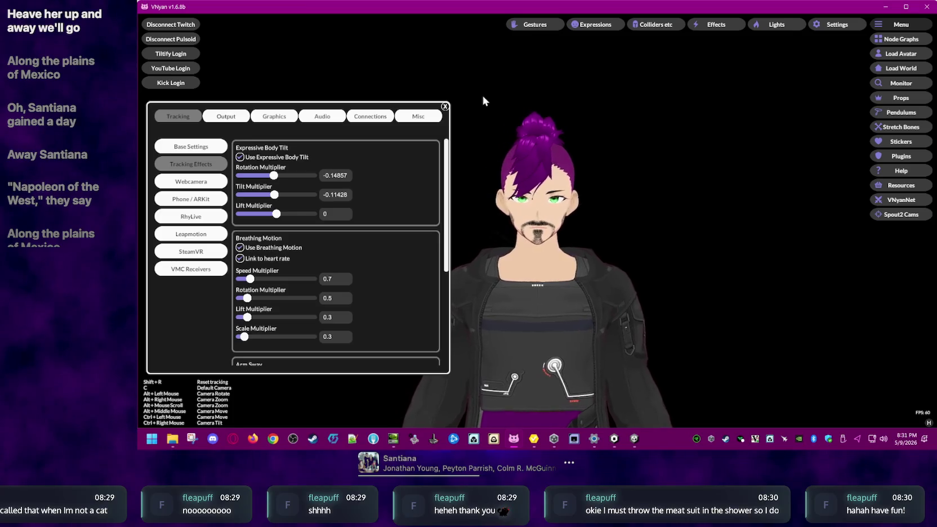
Step: Close VNyan's tracking effects settings and switch to VRoid Studio's Export as VRM screen
left_click(444, 107)
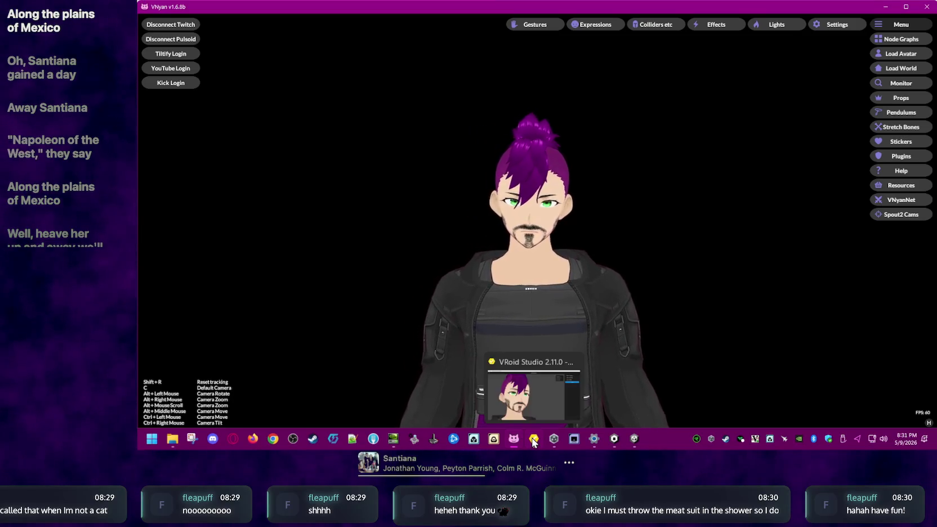
left_click(533, 440)
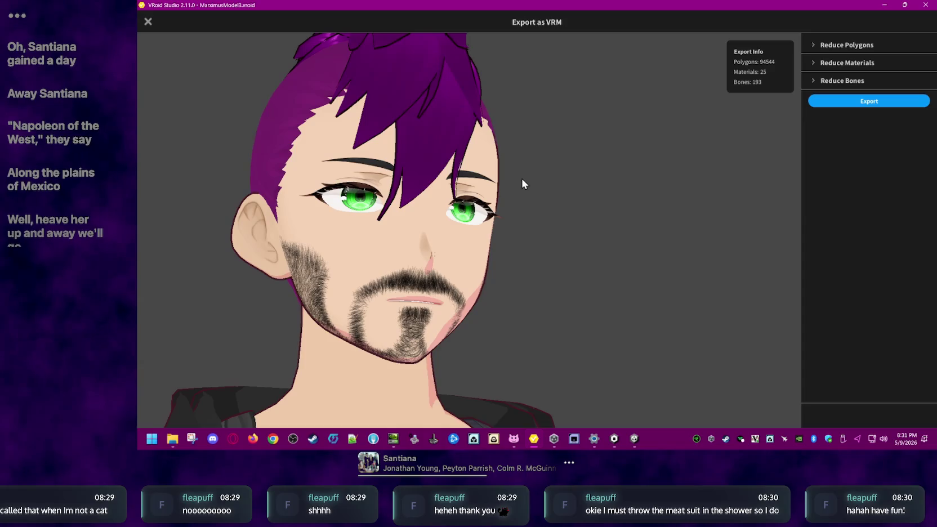